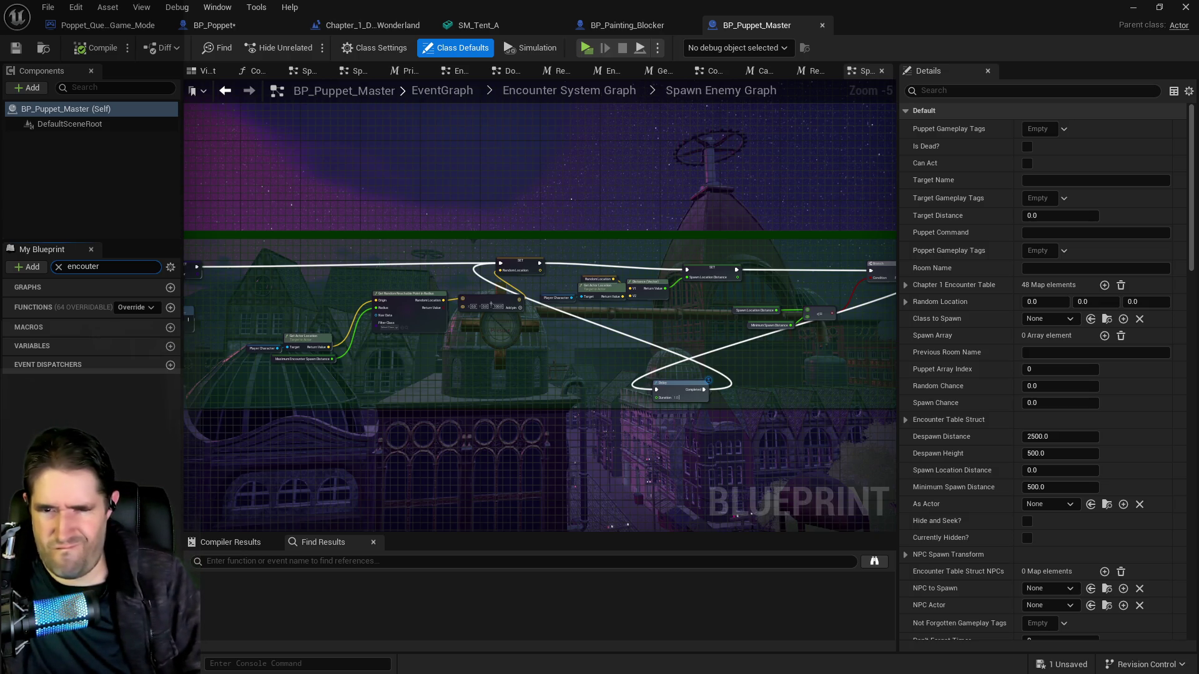
Pan across BP_Puppet_Master's Spawn Enemy Graph to see more of its nodes
{"action": "mouse_move", "coordinate": [657, 440]}
{"action": "left_mouse_down"}
{"action": "mouse_move", "coordinate": [401, 418]}
{"action": "mouse_move", "coordinate": [482, 400]}
{"action": "mouse_move", "coordinate": [182, 374]}
{"action": "left_mouse_up"}
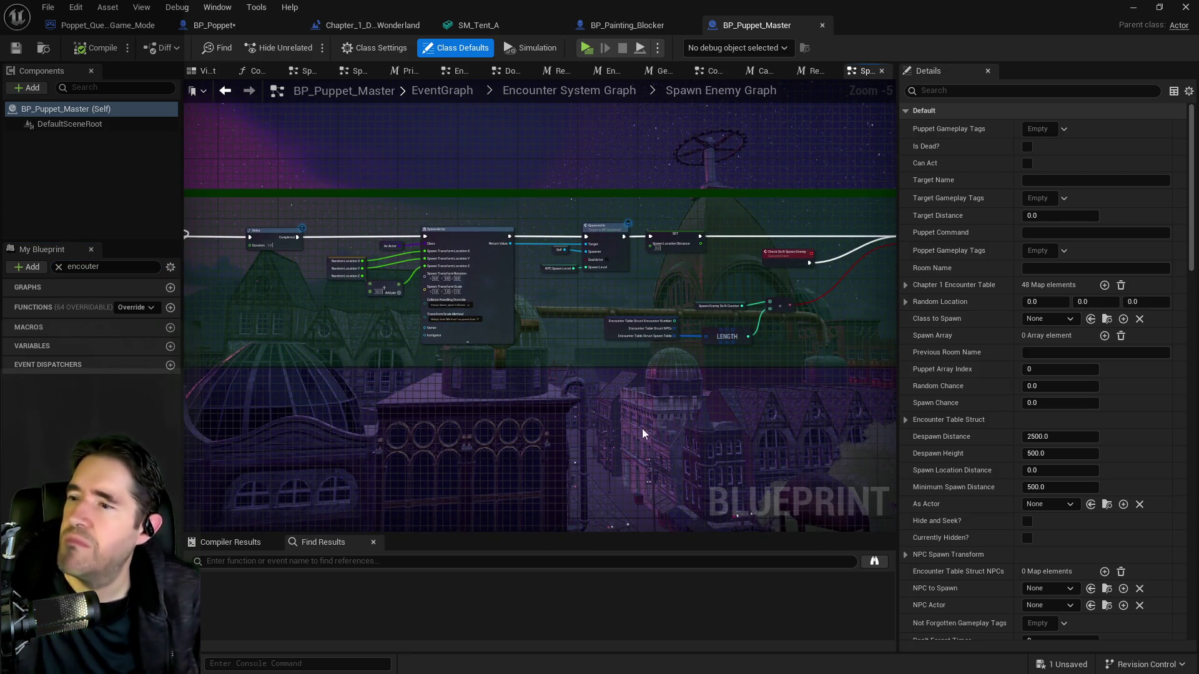
{"action": "left_click_drag", "start_coordinate": [776, 352], "coordinate": [609, 324]}
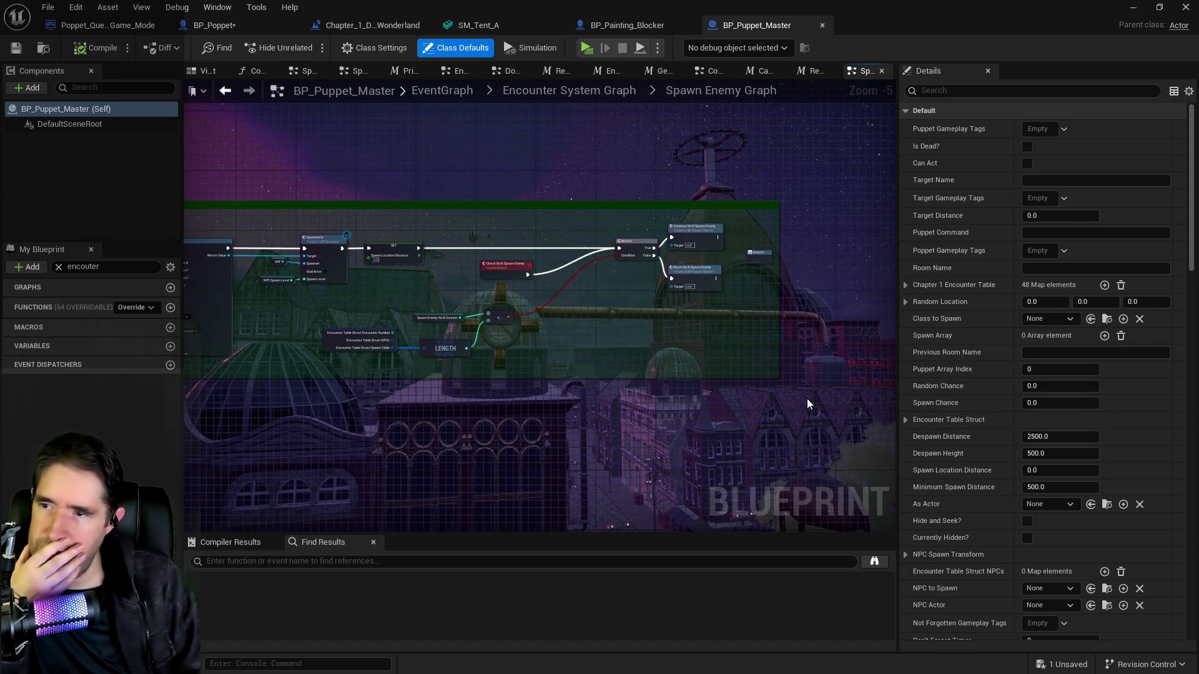
{"action": "scroll", "coordinate": [1010, 309], "scroll_direction": "down", "scroll_amount": 5}
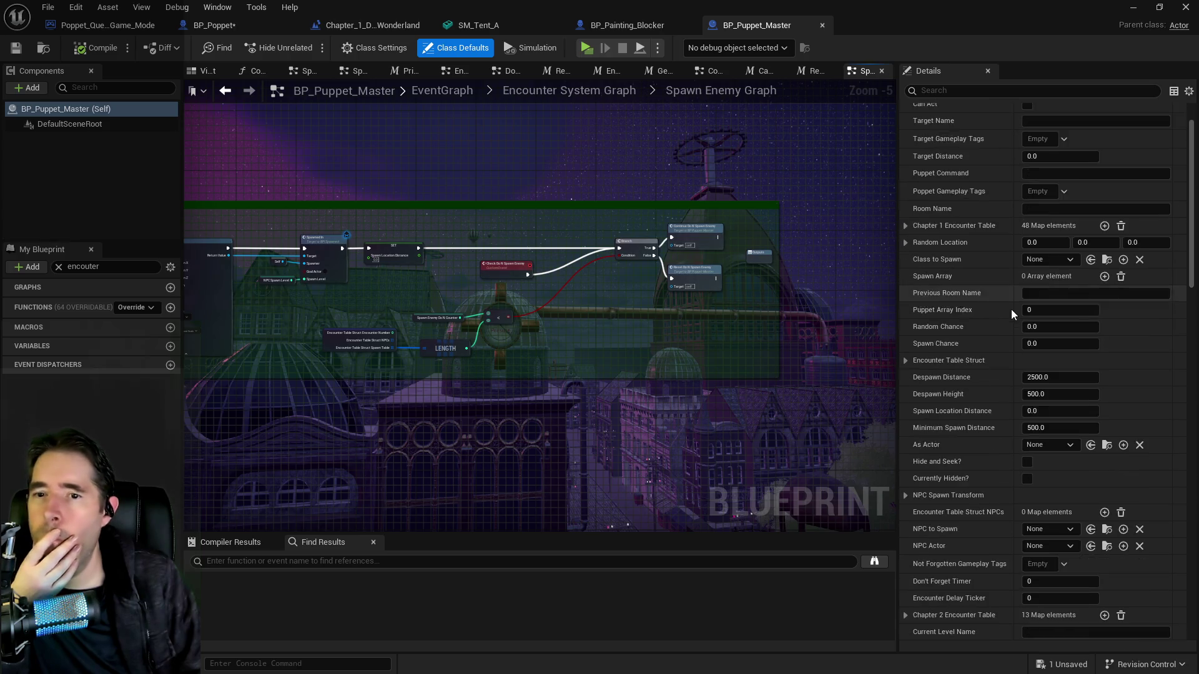
{"action": "scroll", "coordinate": [1008, 325], "scroll_direction": "up", "scroll_amount": 5}
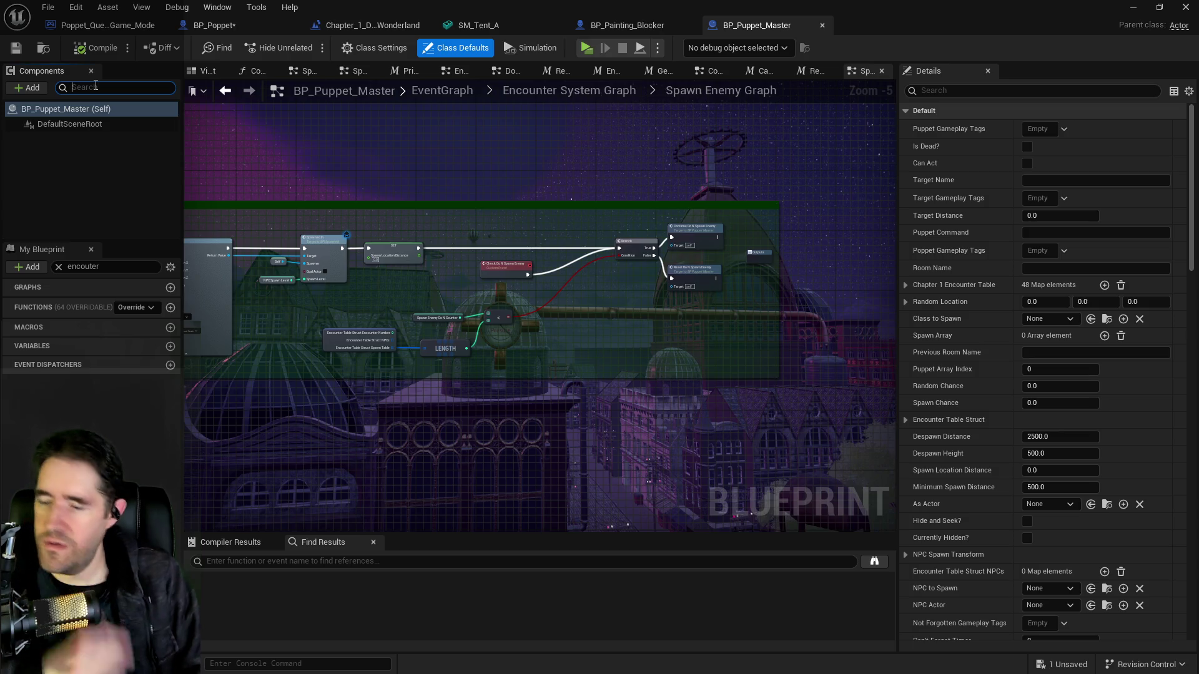
Shorten the My Blueprint search to 'encou' and select the Chapter 1 Encounter Table variable
{"action": "left_click", "coordinate": [105, 268]}
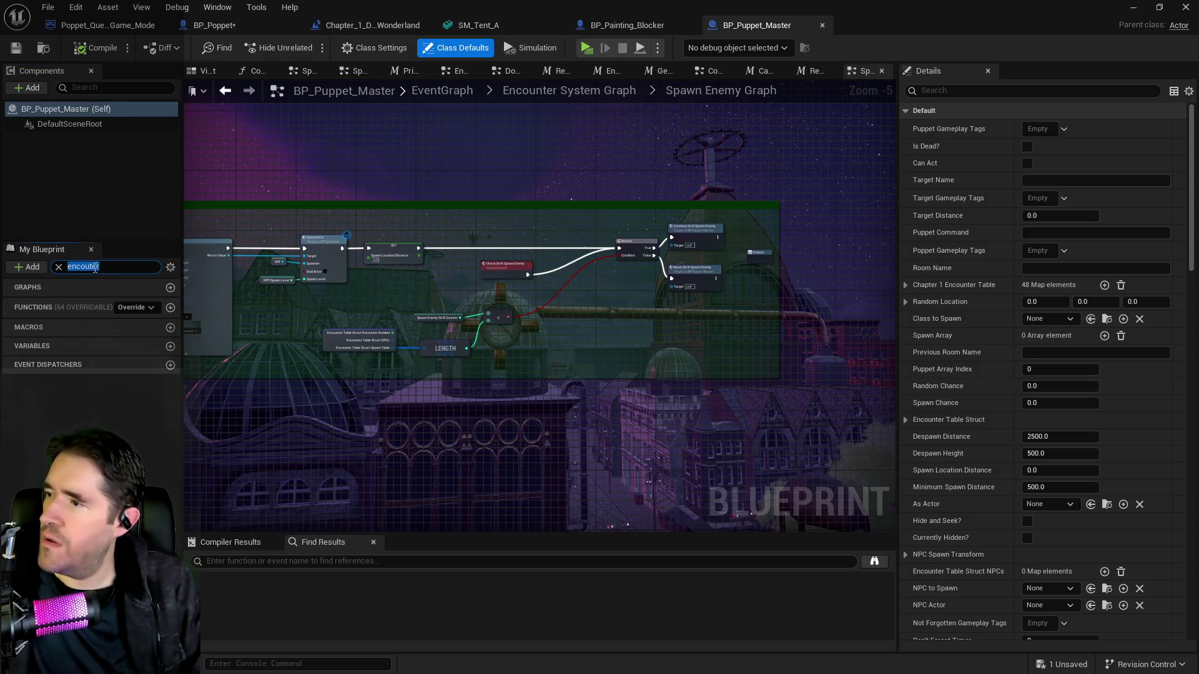
{"action": "key", "text": "End"}
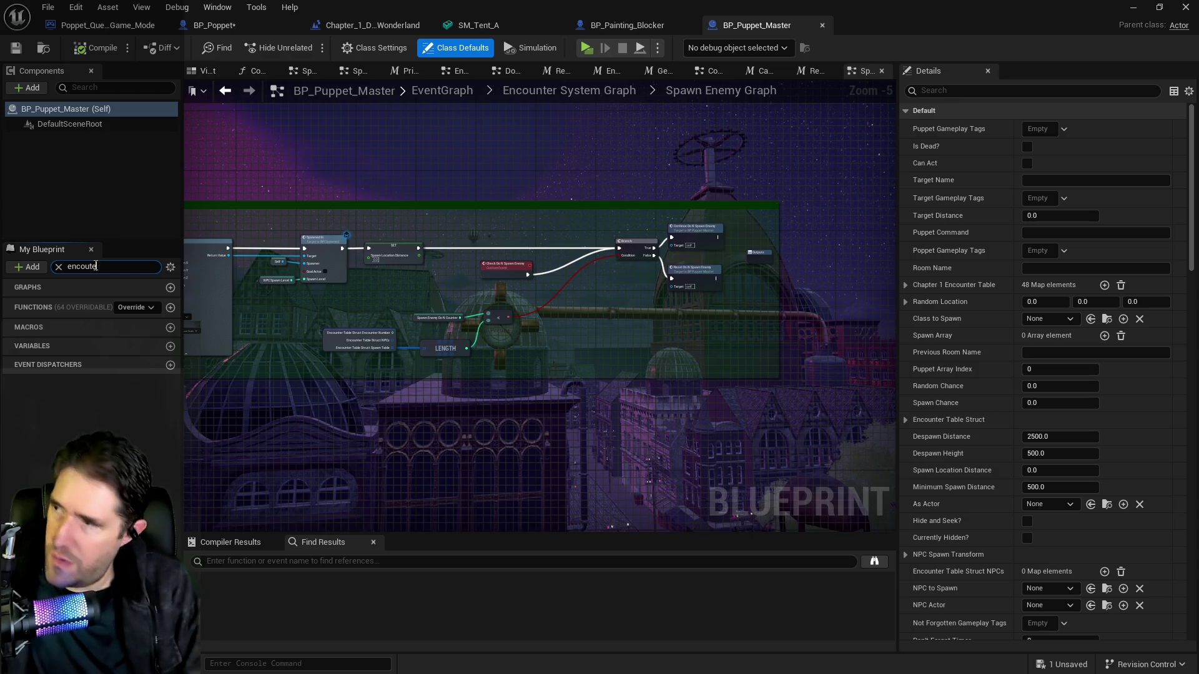
{"action": "key", "text": "BackSpace"}
{"action": "key", "text": "BackSpace"}
{"action": "key", "text": "BackSpace"}
{"action": "left_click", "coordinate": [75, 615]}
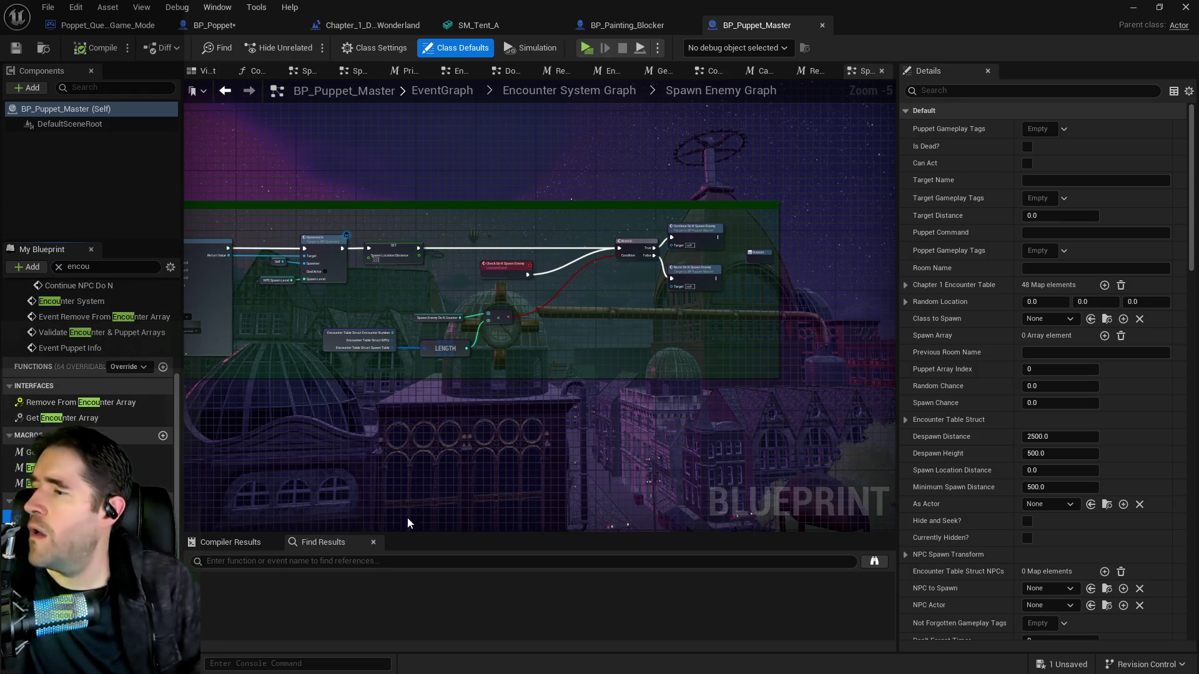
{"action": "scroll", "coordinate": [956, 309], "scroll_direction": "down", "scroll_amount": 4}
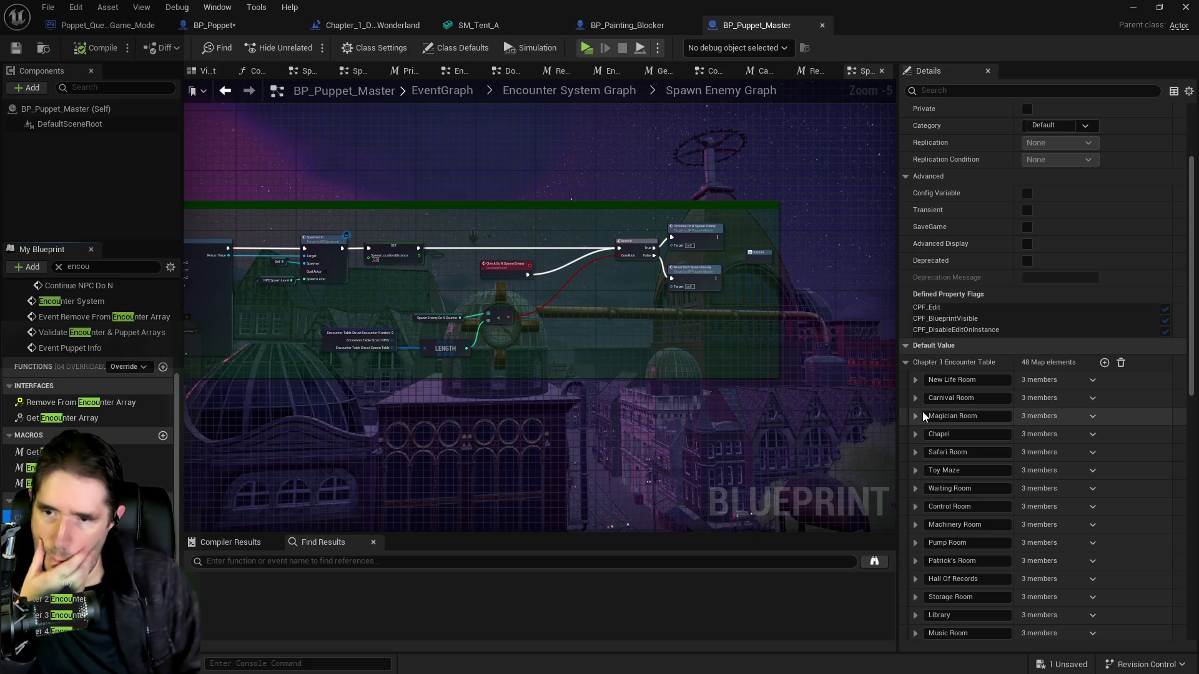
Expand Toy Maze > NPCs > Index [0] to reveal the BP_Painting_Blocker puzzle Toy Maze Blocker 1
{"action": "left_click", "coordinate": [916, 470]}
{"action": "scroll", "coordinate": [916, 486], "scroll_direction": "down", "scroll_amount": 2}
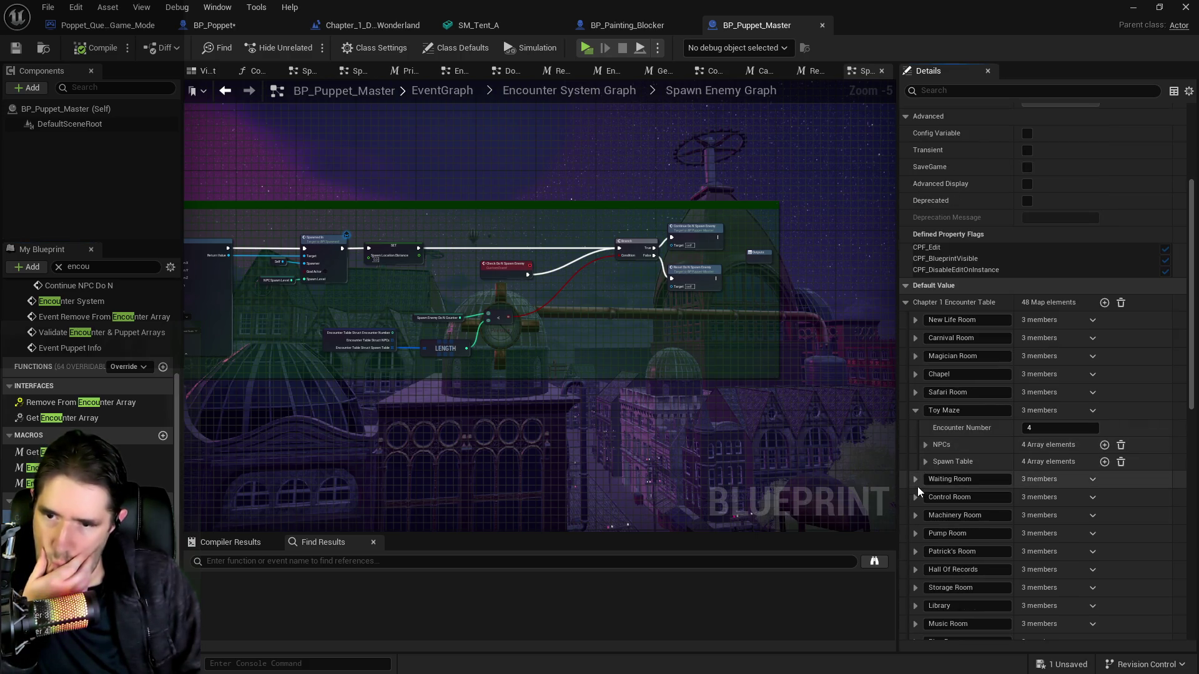
{"action": "left_click", "coordinate": [924, 445]}
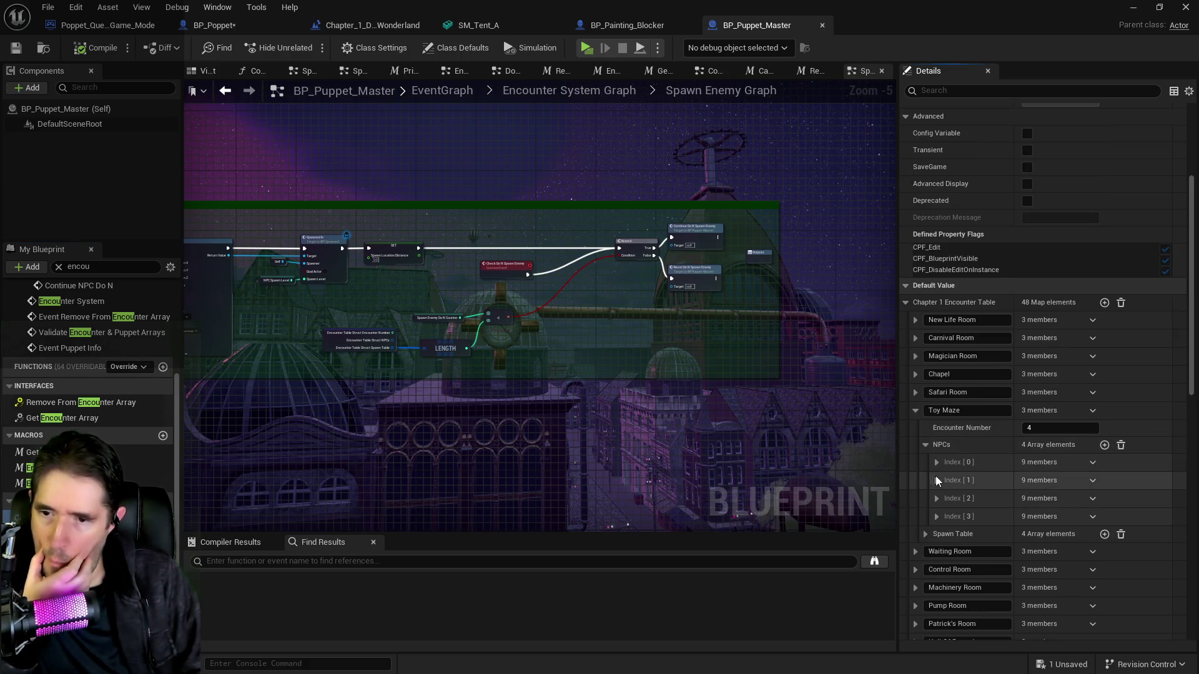
{"action": "left_click", "coordinate": [935, 463]}
{"action": "scroll", "coordinate": [936, 474], "scroll_direction": "down", "scroll_amount": 2}
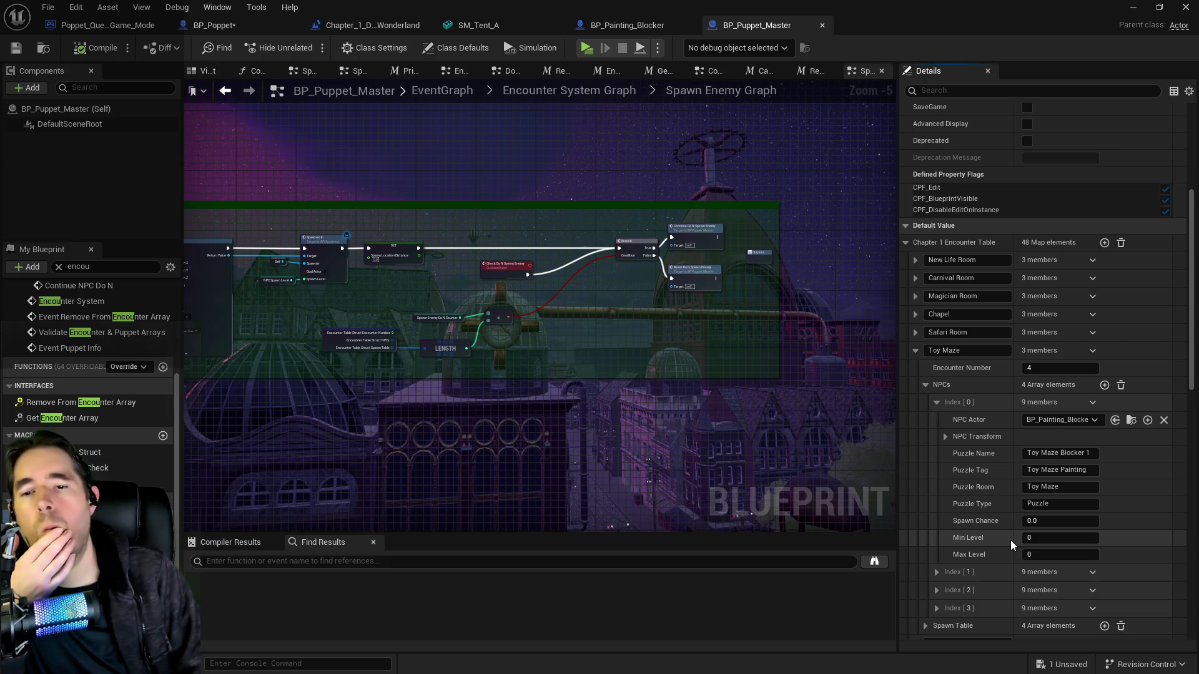
Review BP_Painting_Blocker's Switch on String and Set Sprite nodes, then open parent BP_NPC
{"action": "left_click", "coordinate": [629, 35]}
{"action": "mouse_move", "coordinate": [664, 339]}
{"action": "left_mouse_down"}
{"action": "mouse_move", "coordinate": [864, 351]}
{"action": "mouse_move", "coordinate": [985, 319]}
{"action": "left_mouse_up"}
{"action": "scroll", "coordinate": [468, 240], "scroll_direction": "up", "scroll_amount": 5}
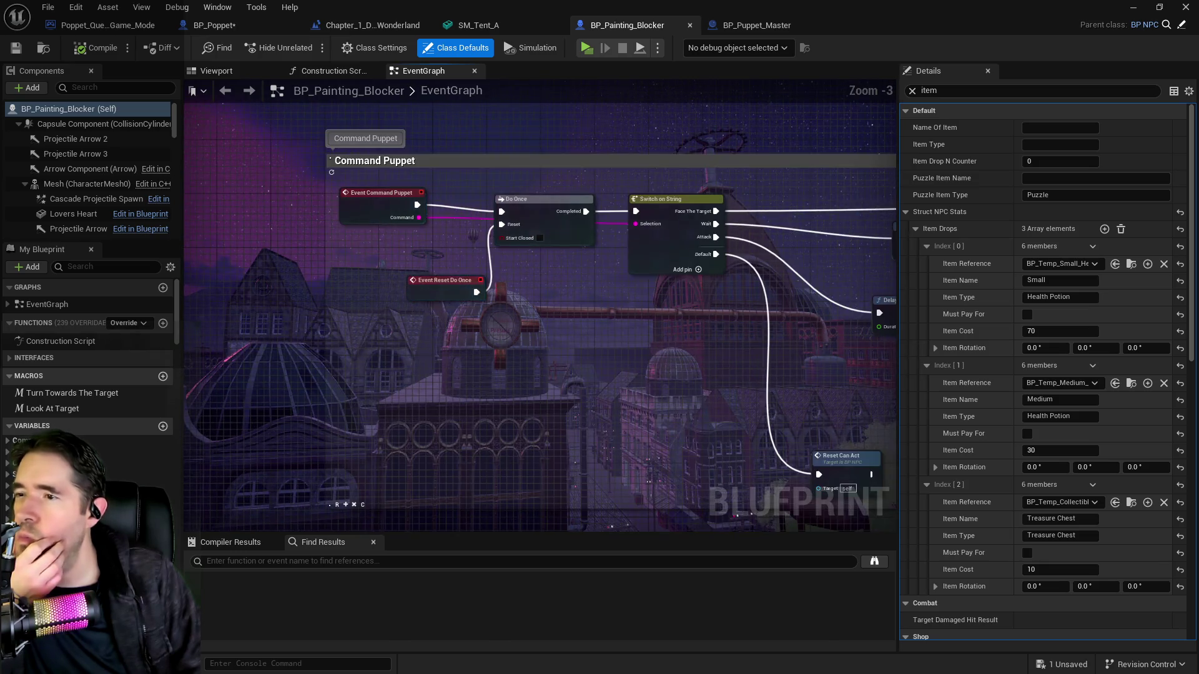
{"action": "scroll", "coordinate": [620, 251], "scroll_direction": "down", "scroll_amount": 2}
{"action": "mouse_move", "coordinate": [661, 480]}
{"action": "left_mouse_down"}
{"action": "mouse_move", "coordinate": [553, 350]}
{"action": "mouse_move", "coordinate": [567, 354]}
{"action": "mouse_move", "coordinate": [406, 327]}
{"action": "left_mouse_up"}
{"action": "mouse_move", "coordinate": [589, 262]}
{"action": "left_mouse_down"}
{"action": "mouse_move", "coordinate": [412, 291]}
{"action": "mouse_move", "coordinate": [515, 287]}
{"action": "mouse_move", "coordinate": [637, 337]}
{"action": "left_mouse_up"}
{"action": "left_click_drag", "start_coordinate": [370, 240], "coordinate": [678, 270]}
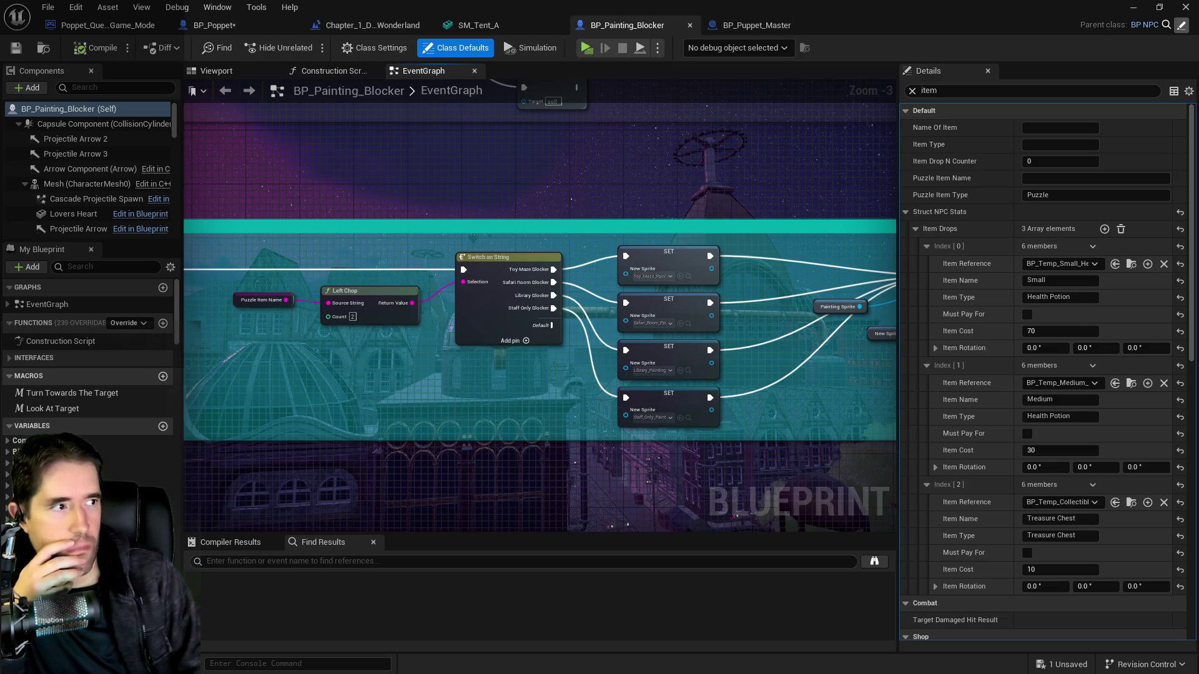
{"action": "left_click", "coordinate": [1181, 25]}
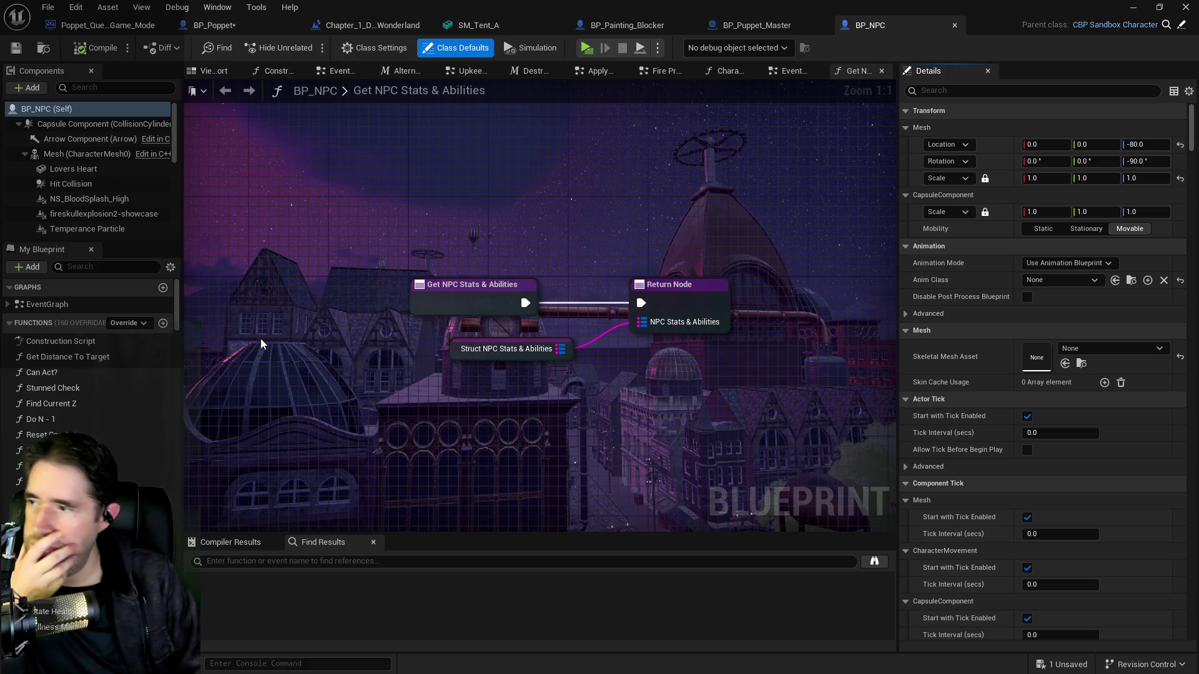
Open BP_NPC's Death Graph and view the Branch, Name Of Item Collected and Boss Info nodes
{"action": "left_click", "coordinate": [780, 71]}
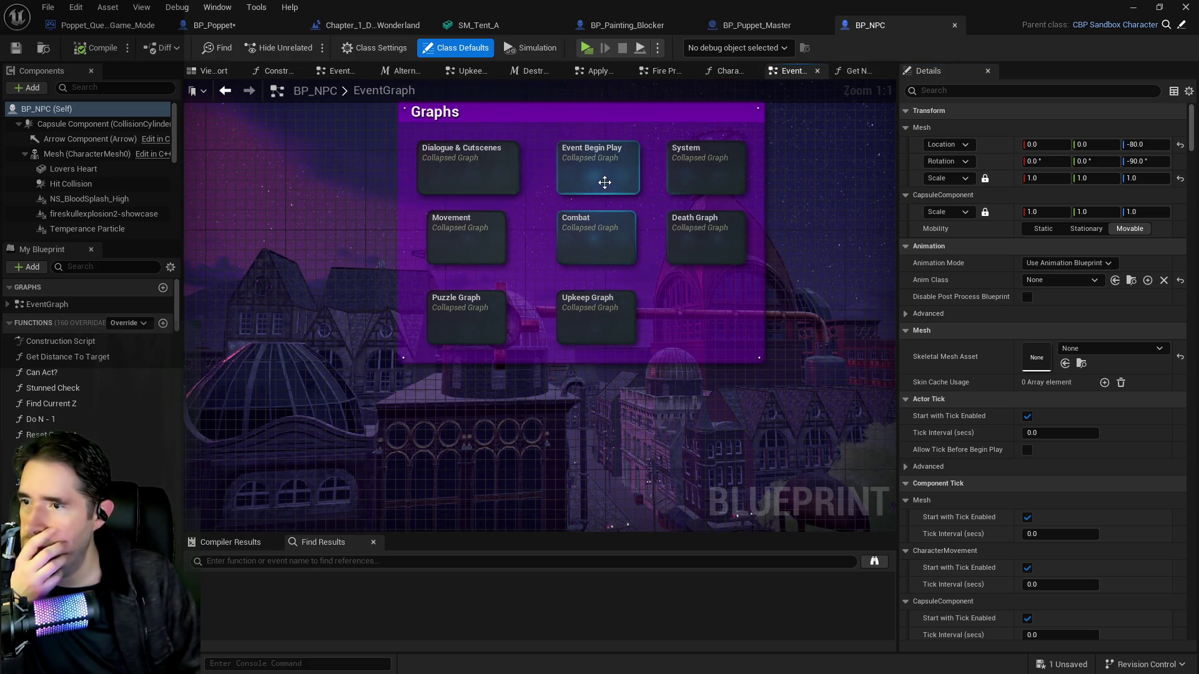
{"action": "double_click", "coordinate": [706, 244]}
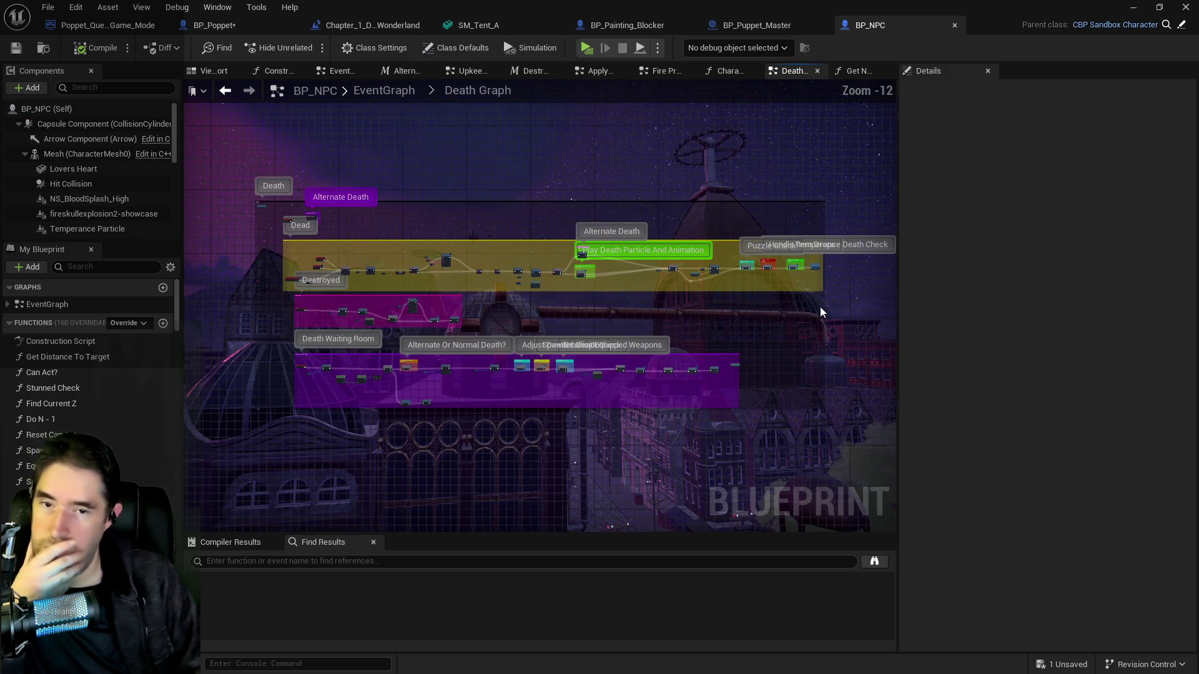
{"action": "scroll", "coordinate": [683, 323], "scroll_direction": "up", "scroll_amount": 8}
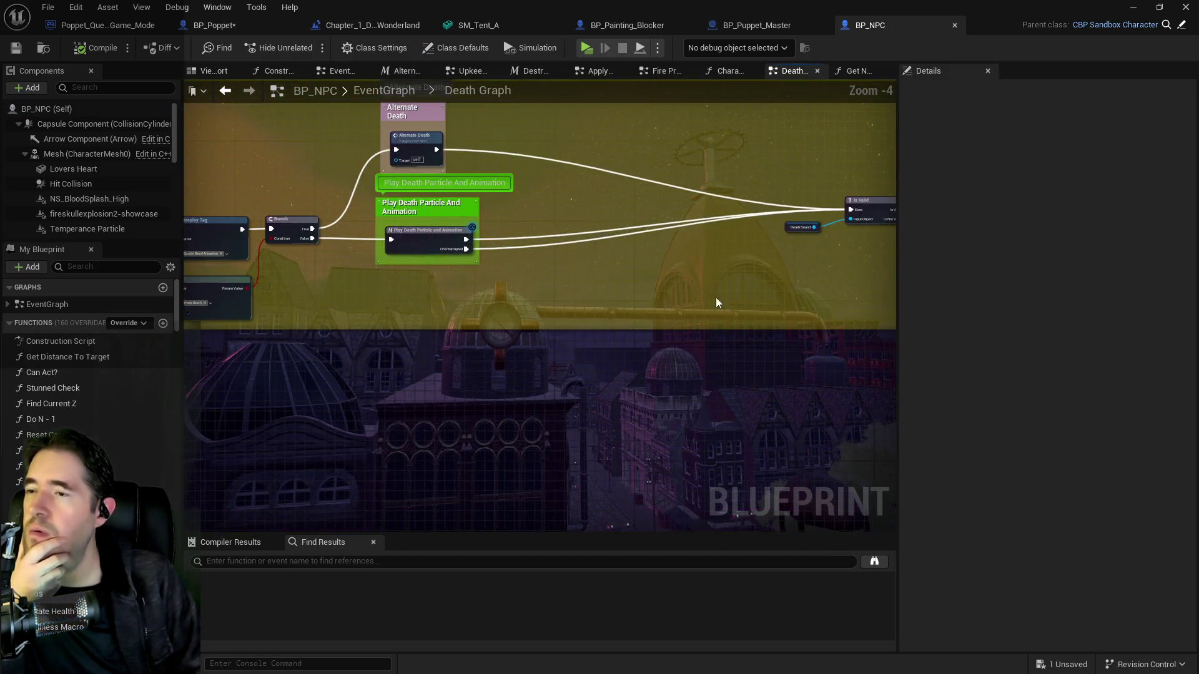
{"action": "mouse_move", "coordinate": [647, 312]}
{"action": "left_mouse_down"}
{"action": "mouse_move", "coordinate": [682, 302]}
{"action": "mouse_move", "coordinate": [803, 356]}
{"action": "mouse_move", "coordinate": [744, 351]}
{"action": "left_mouse_up"}
{"action": "scroll", "coordinate": [527, 305], "scroll_direction": "up", "scroll_amount": 3}
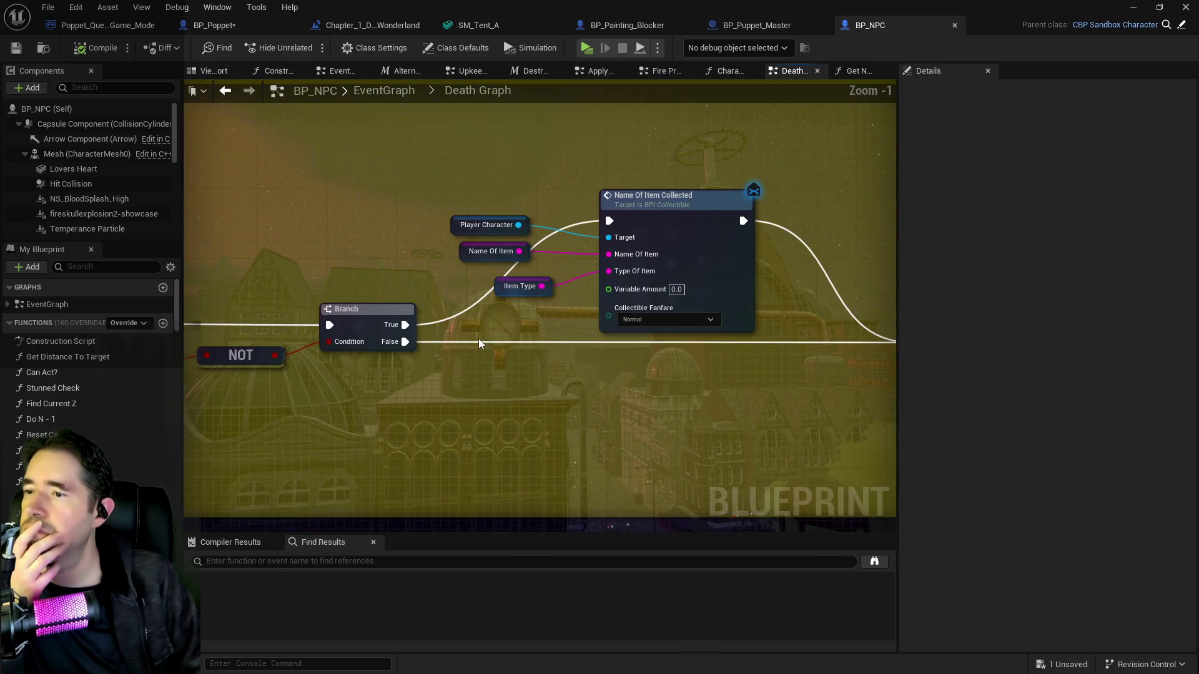
{"action": "left_click_drag", "start_coordinate": [479, 339], "coordinate": [581, 342]}
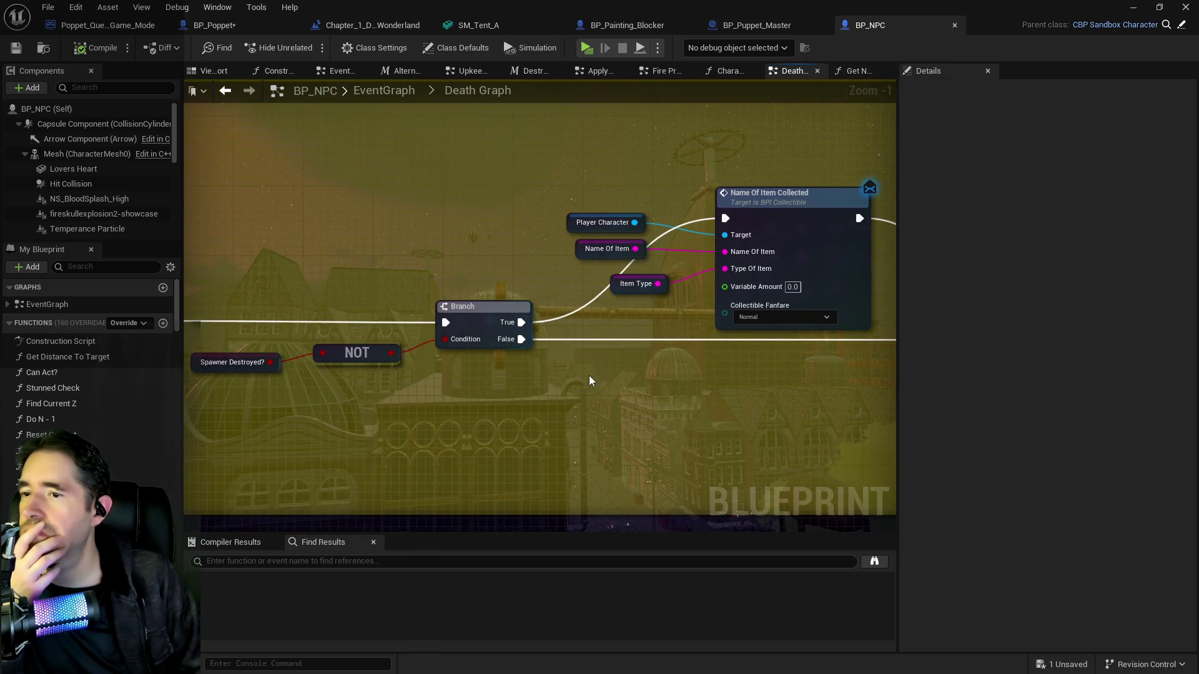
{"action": "scroll", "coordinate": [589, 376], "scroll_direction": "down", "scroll_amount": 2}
{"action": "left_click_drag", "start_coordinate": [449, 365], "coordinate": [553, 341]}
{"action": "left_click_drag", "start_coordinate": [708, 369], "coordinate": [513, 319]}
Check the Do Once, Add Gameplay Tag and SET nodes, then select the Name Of Item variable
{"action": "scroll", "coordinate": [623, 304], "scroll_direction": "up", "scroll_amount": 3}
{"action": "left_click_drag", "start_coordinate": [277, 292], "coordinate": [594, 289]}
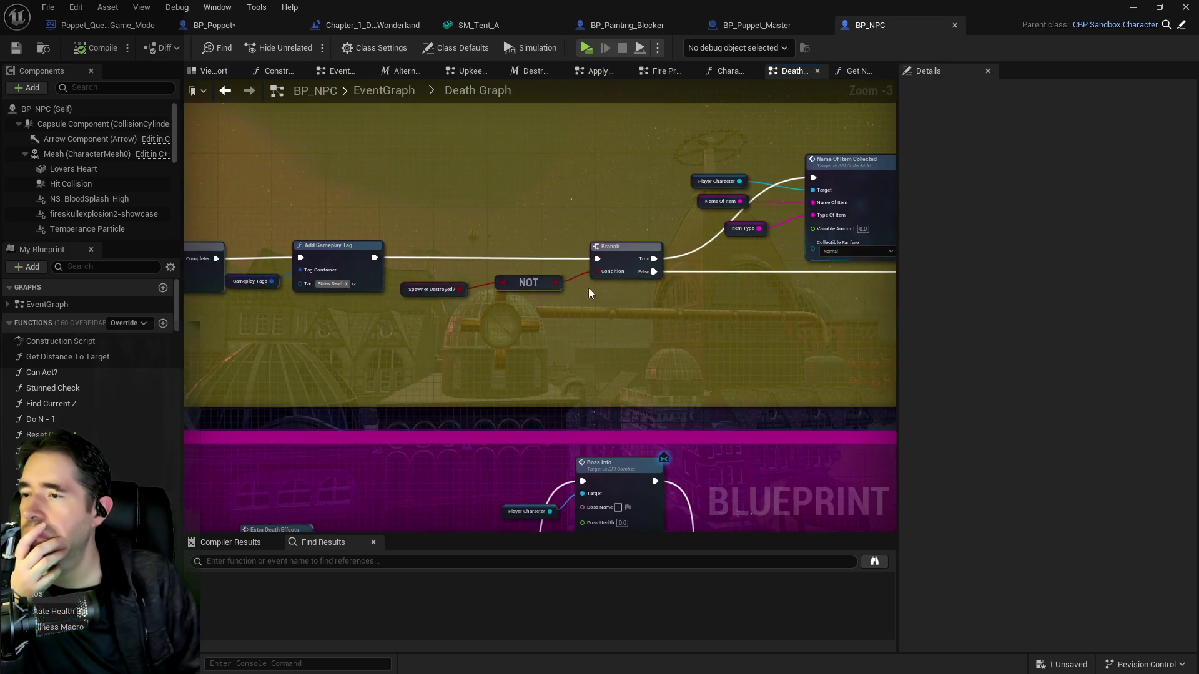
{"action": "left_click_drag", "start_coordinate": [473, 329], "coordinate": [792, 337]}
{"action": "scroll", "coordinate": [647, 353], "scroll_direction": "down", "scroll_amount": 3}
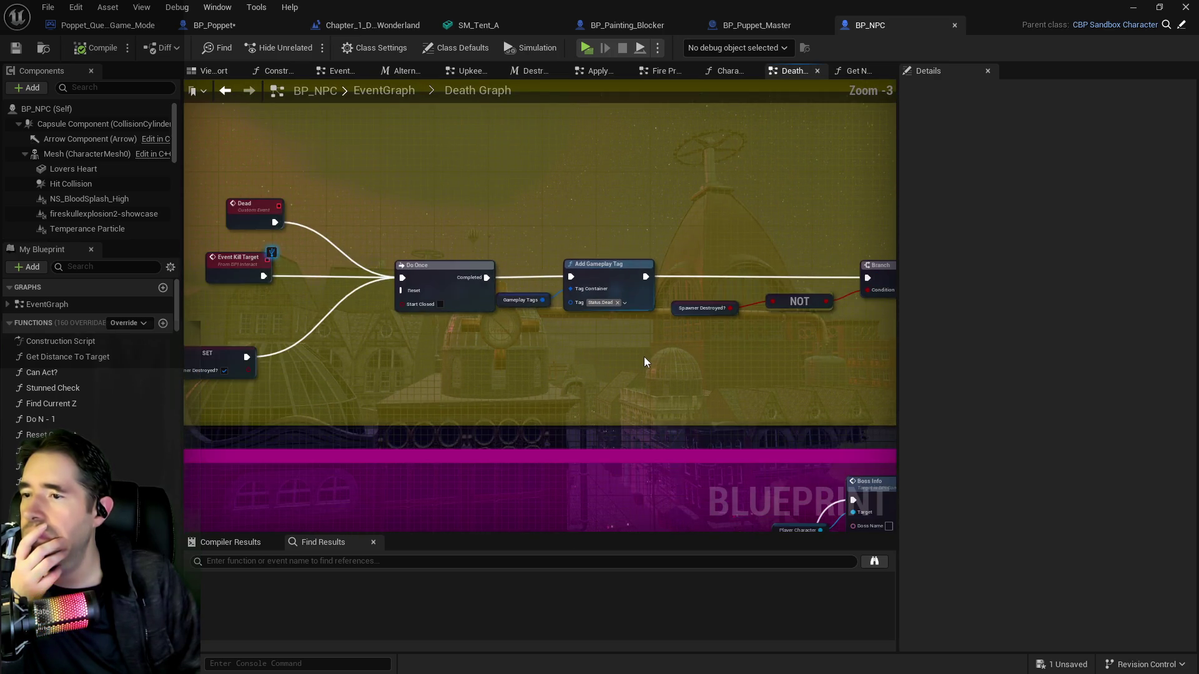
{"action": "left_click_drag", "start_coordinate": [693, 347], "coordinate": [475, 283]}
{"action": "left_click_drag", "start_coordinate": [601, 290], "coordinate": [422, 288]}
{"action": "scroll", "coordinate": [516, 193], "scroll_direction": "up", "scroll_amount": 1}
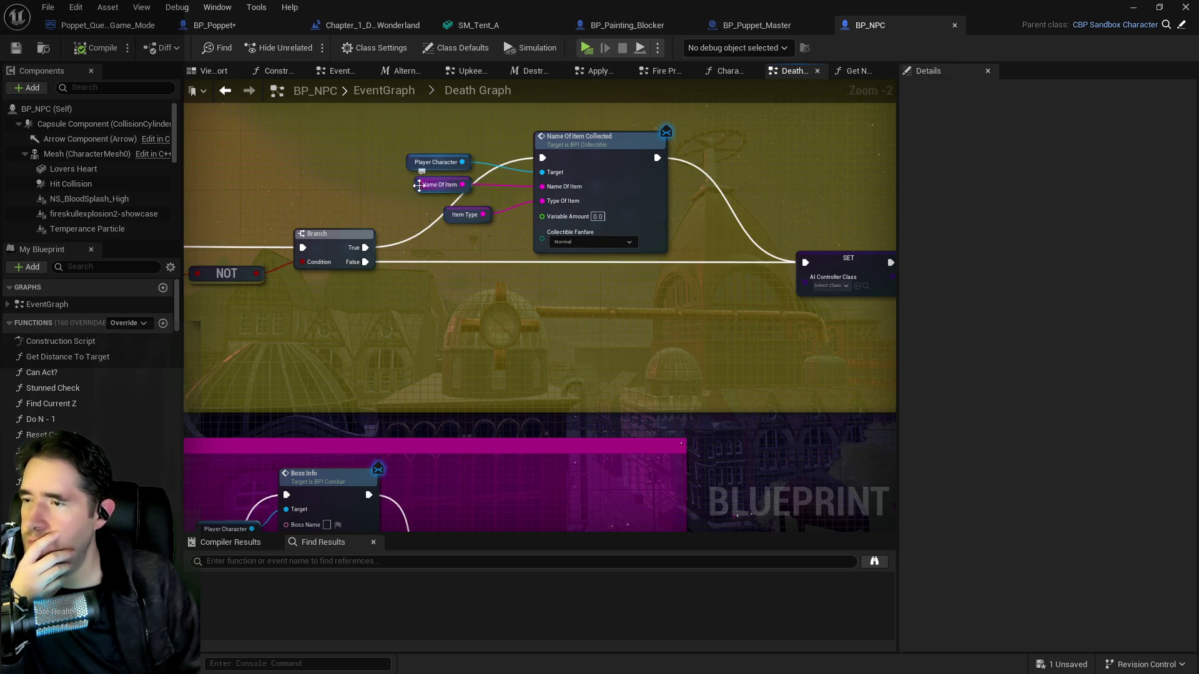
{"action": "left_click", "coordinate": [468, 188]}
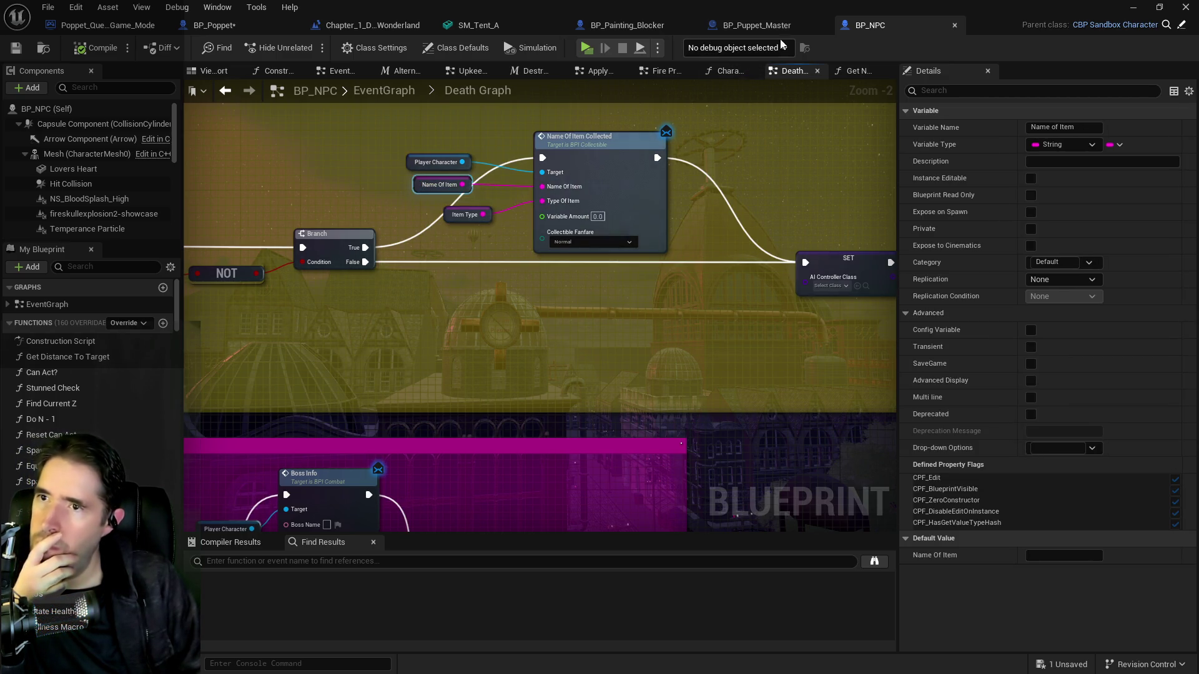
Review BP_Painting_Blocker's item drop settings in the Details panel
{"action": "left_click", "coordinate": [654, 25]}
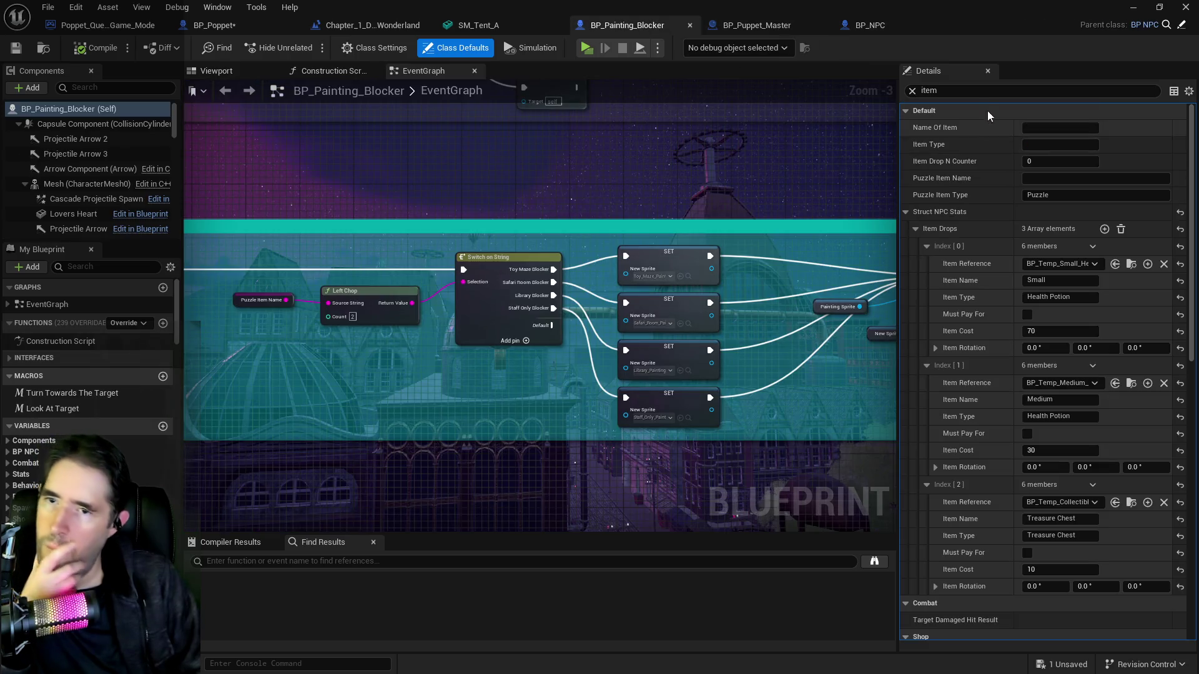
{"action": "scroll", "coordinate": [1029, 331], "scroll_direction": "down", "scroll_amount": 2}
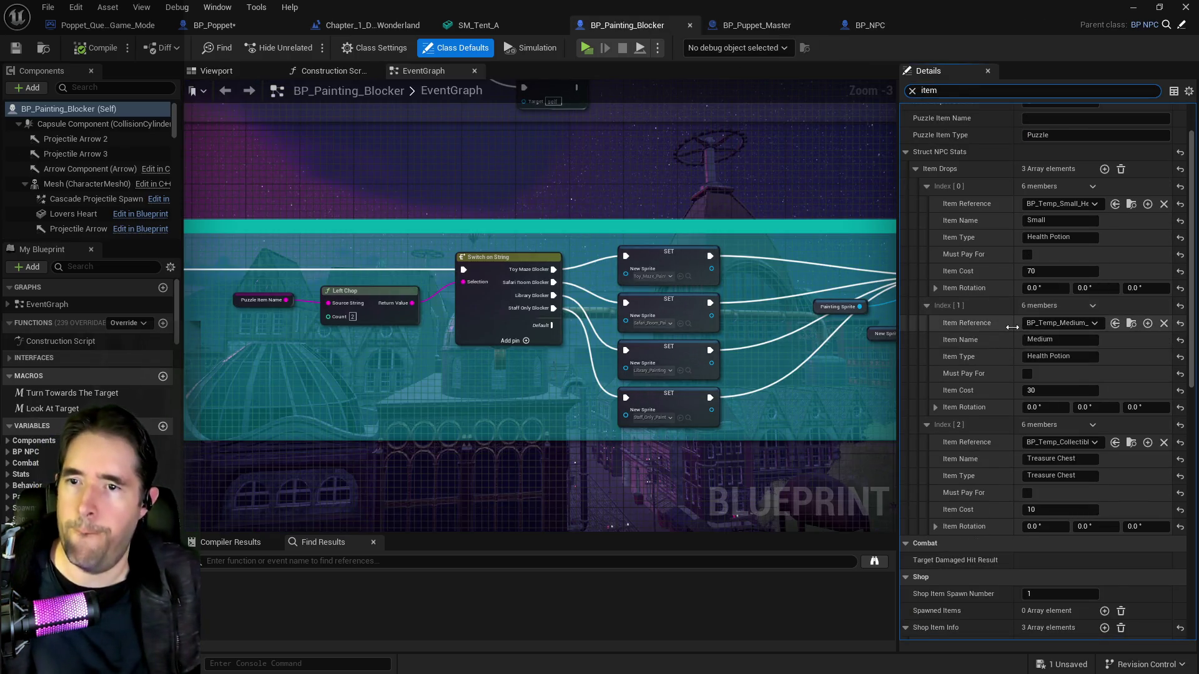
{"action": "scroll", "coordinate": [1029, 331], "scroll_direction": "up", "scroll_amount": 2}
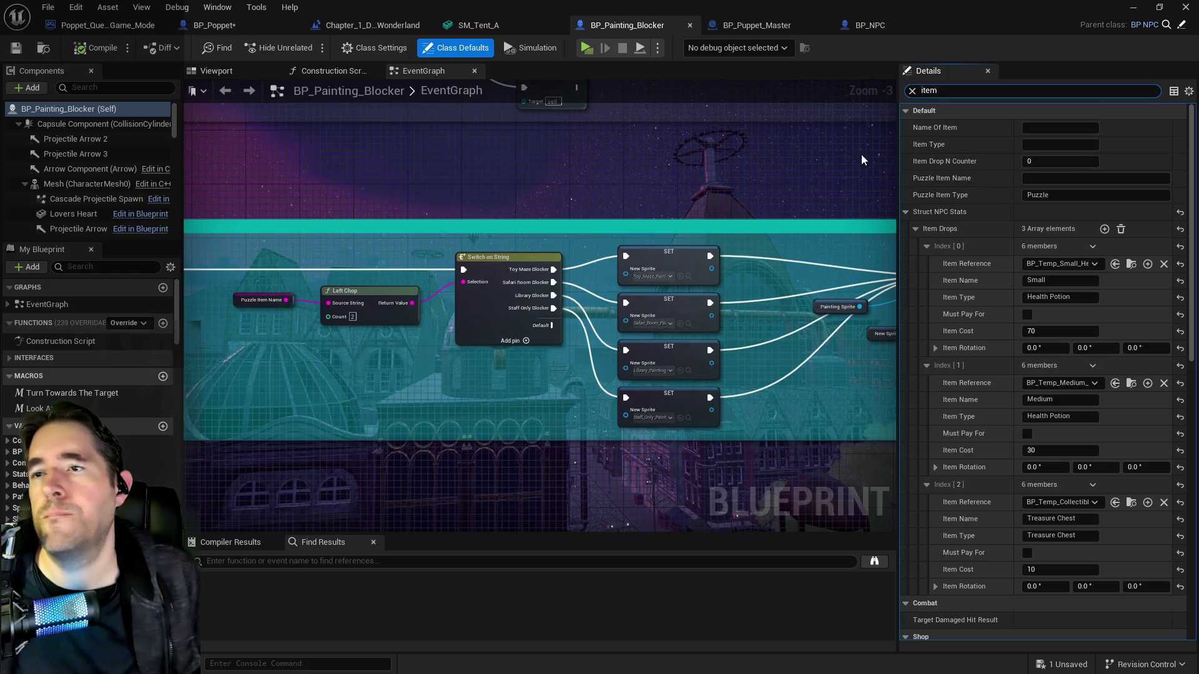
In BP_Puppet_Master, trace the Spawn Enemy Graph's Branch-to-SET chain, then go up to the Encounter System Graph
{"action": "left_click", "coordinate": [750, 27]}
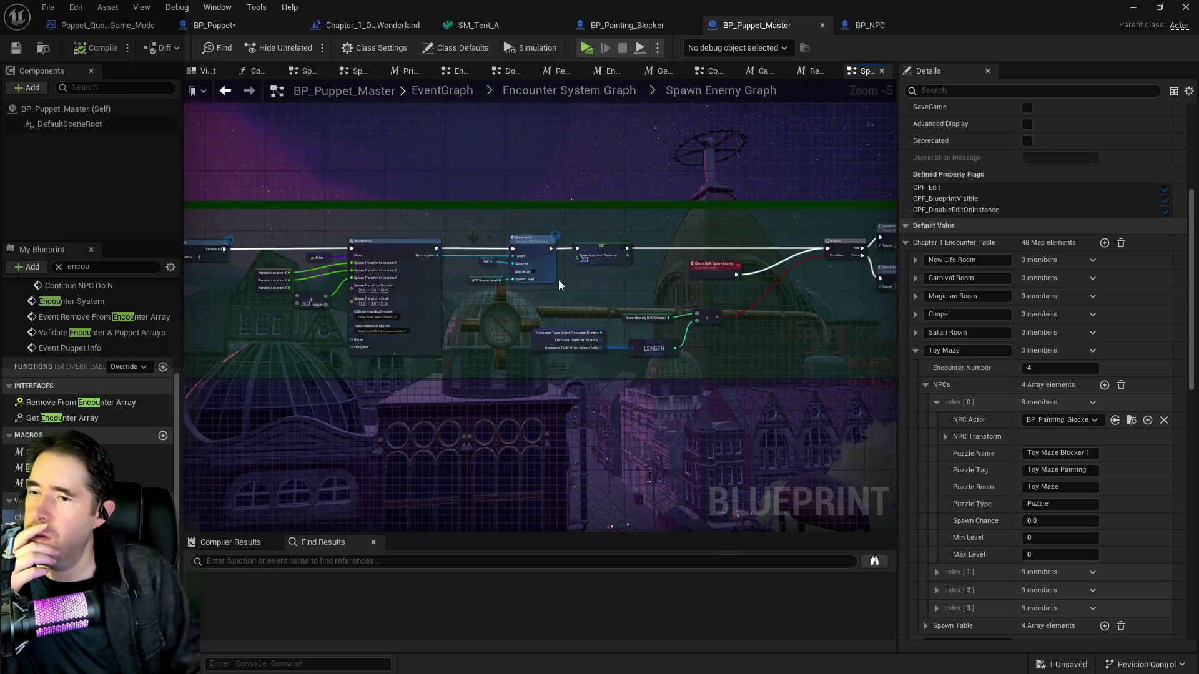
{"action": "scroll", "coordinate": [558, 280], "scroll_direction": "up", "scroll_amount": 3}
{"action": "mouse_move", "coordinate": [638, 297]}
{"action": "left_mouse_down"}
{"action": "mouse_move", "coordinate": [816, 315]}
{"action": "mouse_move", "coordinate": [478, 296]}
{"action": "mouse_move", "coordinate": [84, 309]}
{"action": "mouse_move", "coordinate": [678, 321]}
{"action": "mouse_move", "coordinate": [595, 313]}
{"action": "mouse_move", "coordinate": [685, 307]}
{"action": "mouse_move", "coordinate": [672, 301]}
{"action": "left_mouse_up"}
{"action": "left_click_drag", "start_coordinate": [496, 307], "coordinate": [1171, 305]}
{"action": "scroll", "coordinate": [489, 305], "scroll_direction": "down", "scroll_amount": 3}
{"action": "left_click_drag", "start_coordinate": [478, 321], "coordinate": [467, 334]}
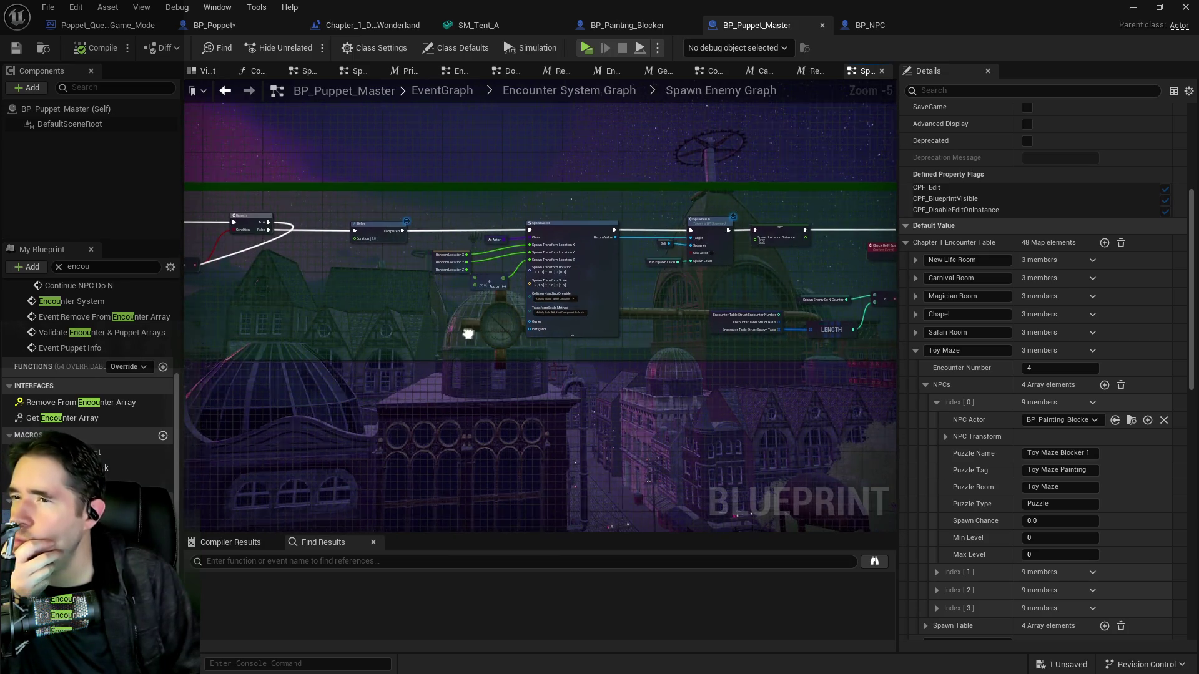
{"action": "left_click", "coordinate": [582, 94]}
View the whole Encounter System Graph and open the collapsed Spawn NPC Graph
{"action": "scroll", "coordinate": [800, 262], "scroll_direction": "down", "scroll_amount": 4}
{"action": "mouse_move", "coordinate": [294, 357]}
{"action": "left_mouse_down"}
{"action": "mouse_move", "coordinate": [356, 331]}
{"action": "mouse_move", "coordinate": [549, 416]}
{"action": "left_mouse_up"}
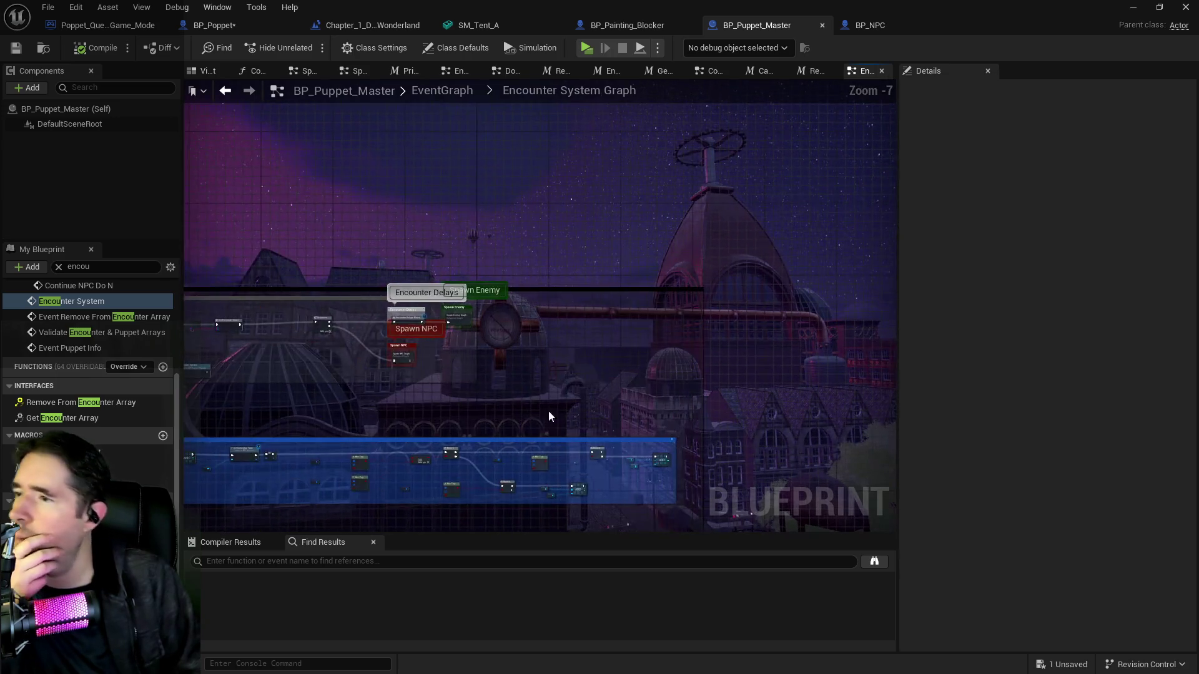
{"action": "scroll", "coordinate": [394, 356], "scroll_direction": "up", "scroll_amount": 5}
{"action": "double_click", "coordinate": [447, 381]}
{"action": "scroll", "coordinate": [582, 287], "scroll_direction": "up", "scroll_amount": 10}
Trace from the Get All Actors Of Class loop and Get Puzzle Info to the Setup Puzzle node
{"action": "mouse_move", "coordinate": [717, 238]}
{"action": "left_mouse_down"}
{"action": "mouse_move", "coordinate": [687, 287]}
{"action": "mouse_move", "coordinate": [717, 440]}
{"action": "mouse_move", "coordinate": [528, 415]}
{"action": "mouse_move", "coordinate": [481, 395]}
{"action": "left_mouse_up"}
{"action": "mouse_move", "coordinate": [590, 325]}
{"action": "left_mouse_down"}
{"action": "mouse_move", "coordinate": [591, 309]}
{"action": "mouse_move", "coordinate": [434, 306]}
{"action": "left_mouse_up"}
{"action": "left_click_drag", "start_coordinate": [687, 325], "coordinate": [421, 337]}
{"action": "left_click_drag", "start_coordinate": [628, 349], "coordinate": [368, 354]}
{"action": "left_click_drag", "start_coordinate": [750, 379], "coordinate": [378, 316]}
{"action": "left_click_drag", "start_coordinate": [658, 310], "coordinate": [365, 307]}
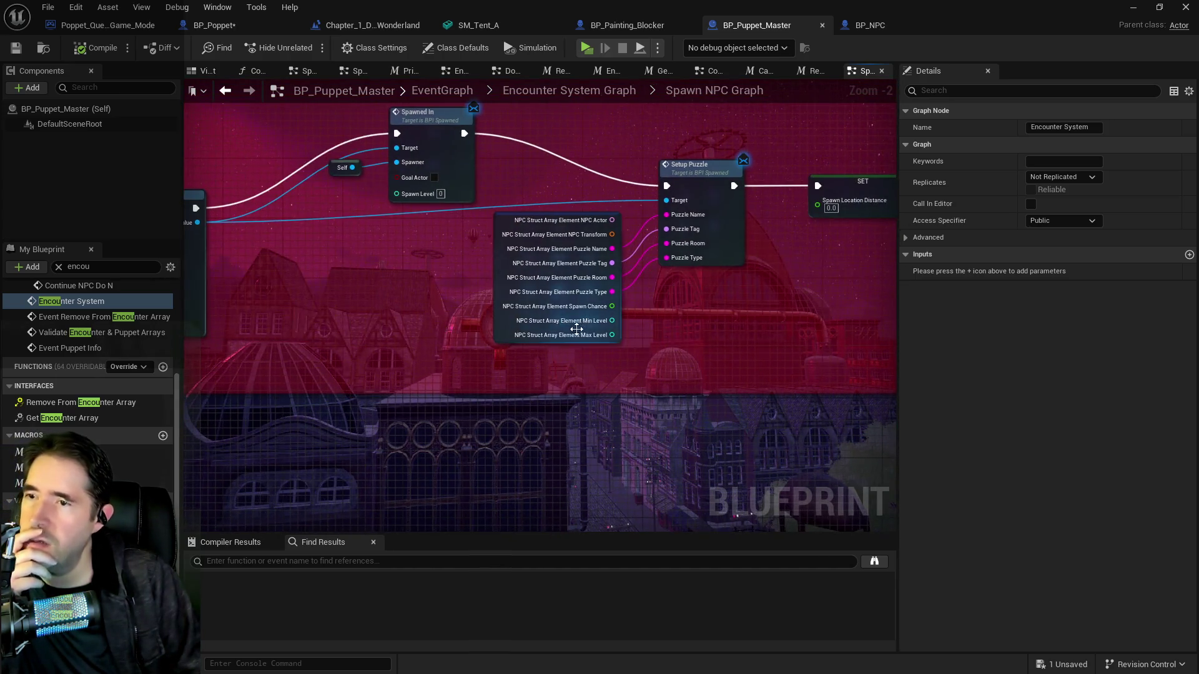
{"action": "scroll", "coordinate": [712, 266], "scroll_direction": "up", "scroll_amount": 1}
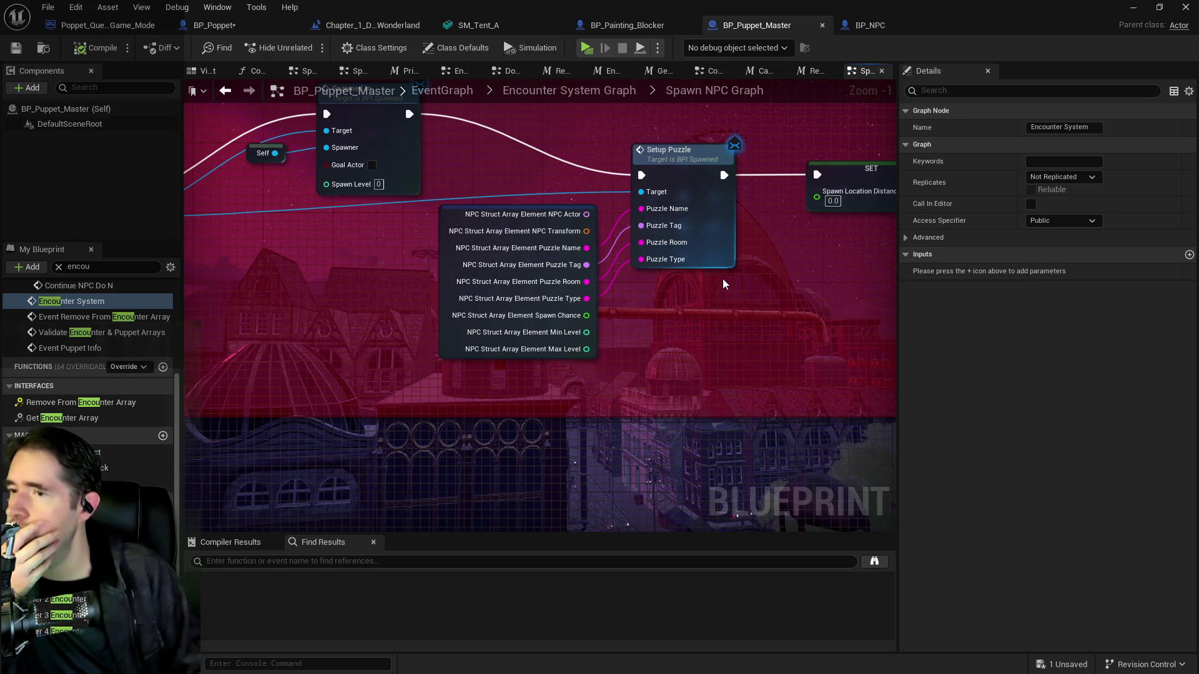
In BP_NPC, filter members by 'setup puzzle' and open the Puzzle Graph
{"action": "left_click", "coordinate": [872, 31]}
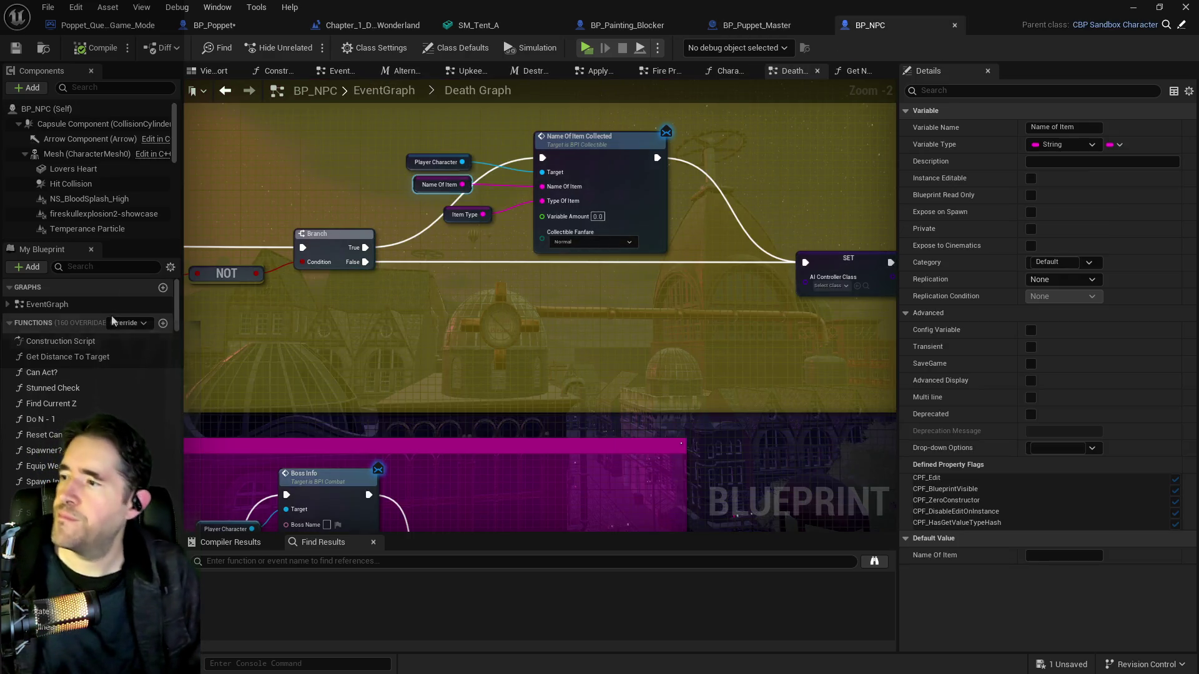
{"action": "left_click", "coordinate": [121, 266]}
{"action": "type", "text": "setup puzzle"}
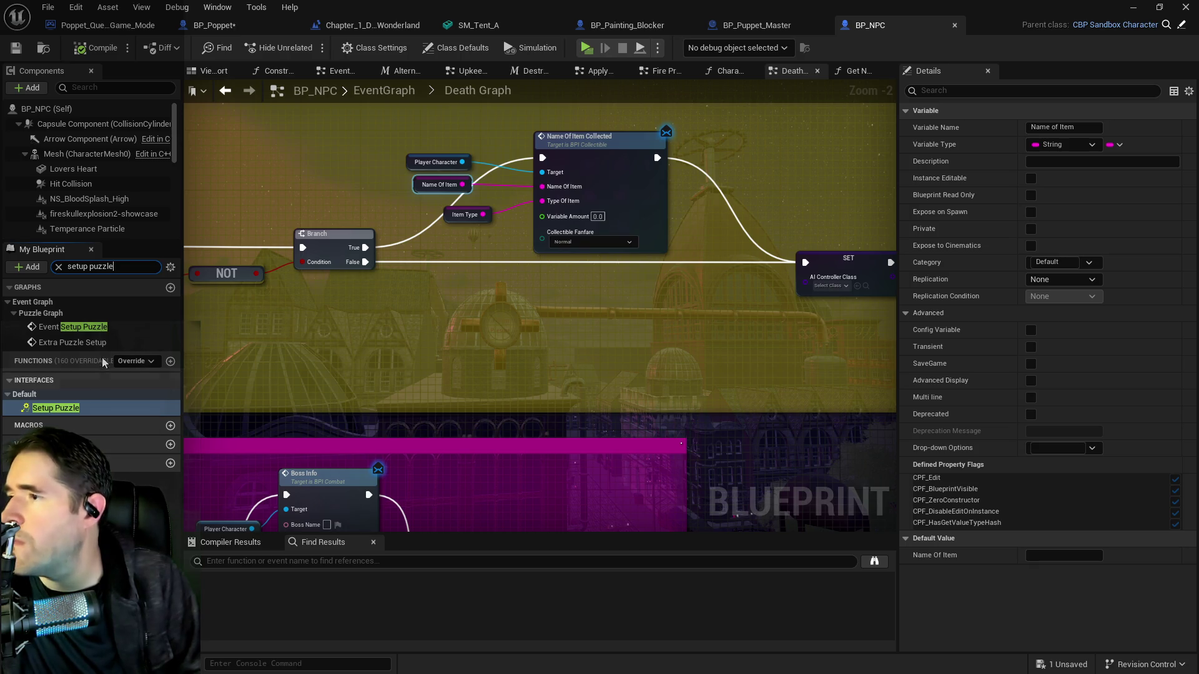
{"action": "double_click", "coordinate": [88, 410]}
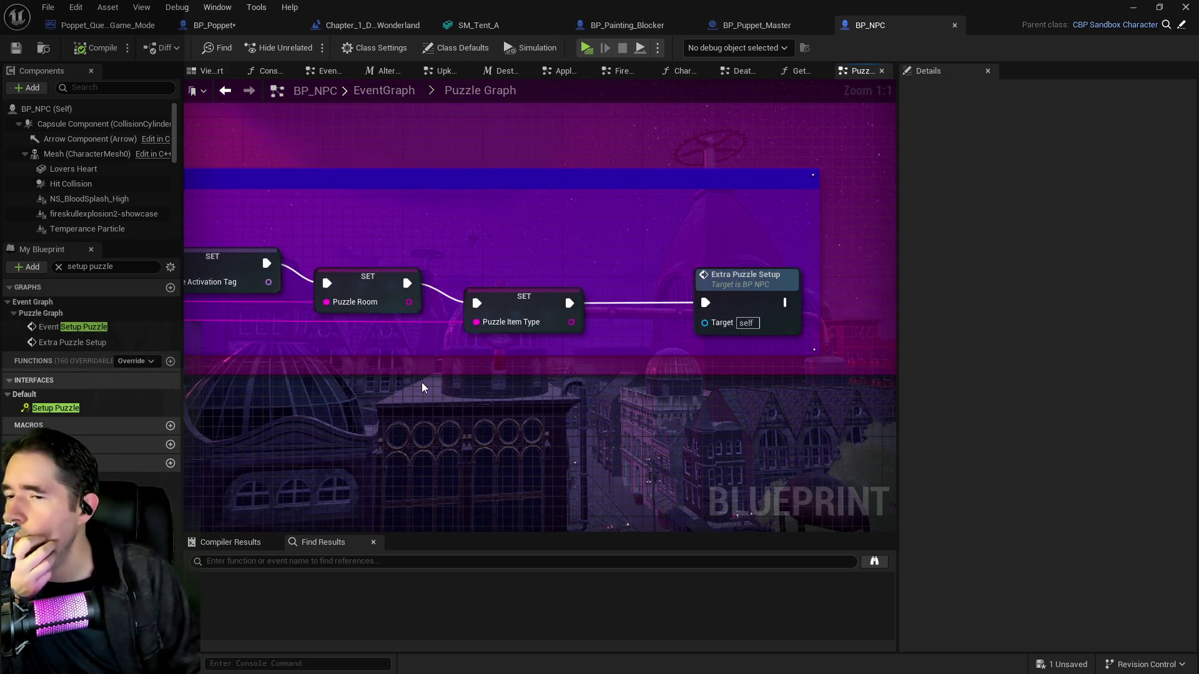
Find references to the Puzzle Item Name SET node in the Setup Puzzle chain
{"action": "left_click_drag", "start_coordinate": [422, 382], "coordinate": [664, 398]}
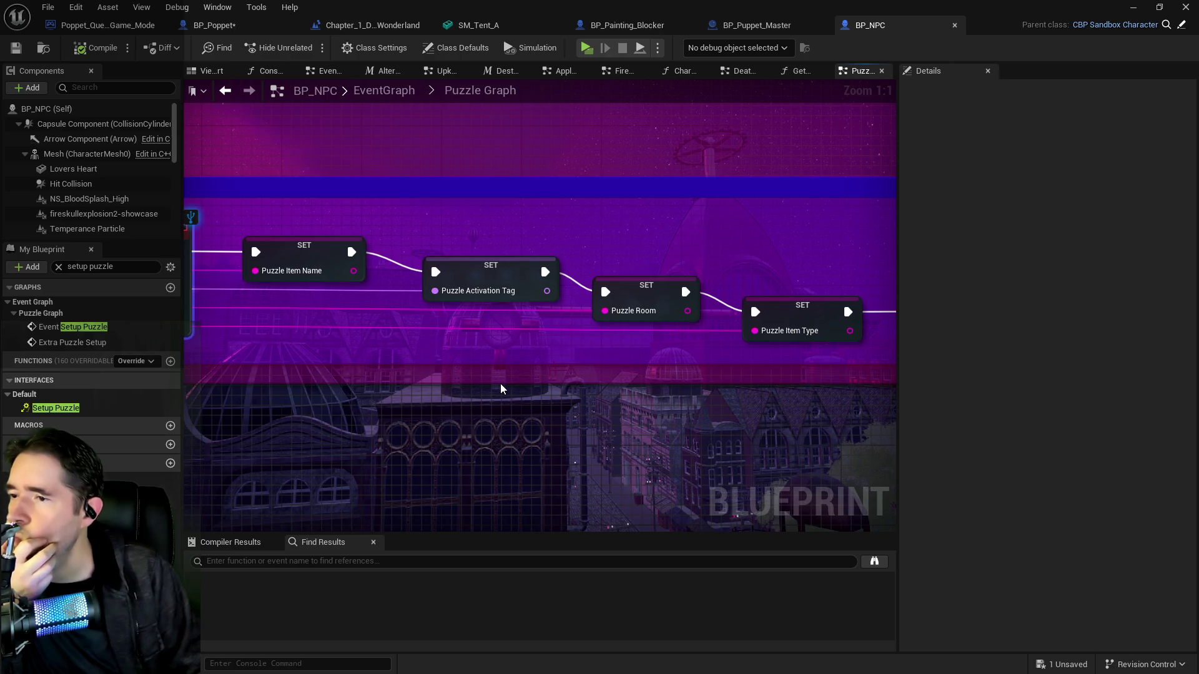
{"action": "scroll", "coordinate": [501, 383], "scroll_direction": "down", "scroll_amount": 1}
{"action": "mouse_move", "coordinate": [598, 381]}
{"action": "left_mouse_down"}
{"action": "mouse_move", "coordinate": [432, 347]}
{"action": "mouse_move", "coordinate": [492, 350]}
{"action": "mouse_move", "coordinate": [434, 316]}
{"action": "left_mouse_up"}
{"action": "right_click", "coordinate": [339, 274]}
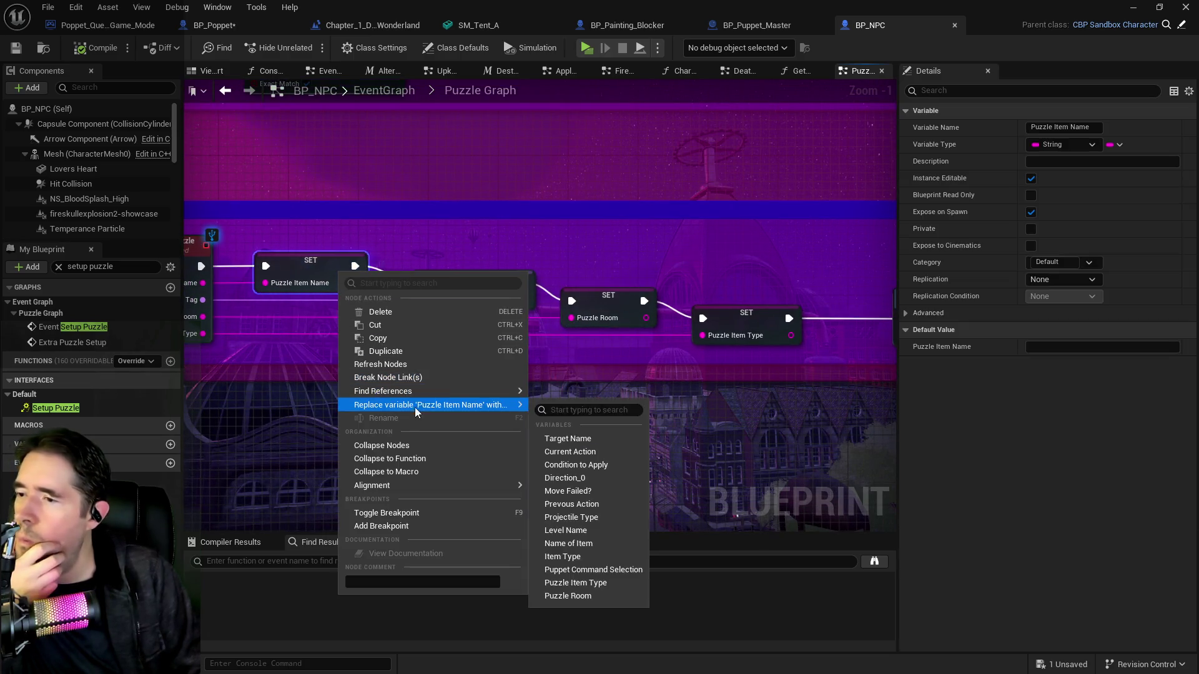
{"action": "mouse_move", "coordinate": [429, 391]}
{"action": "left_click", "coordinate": [564, 395]}
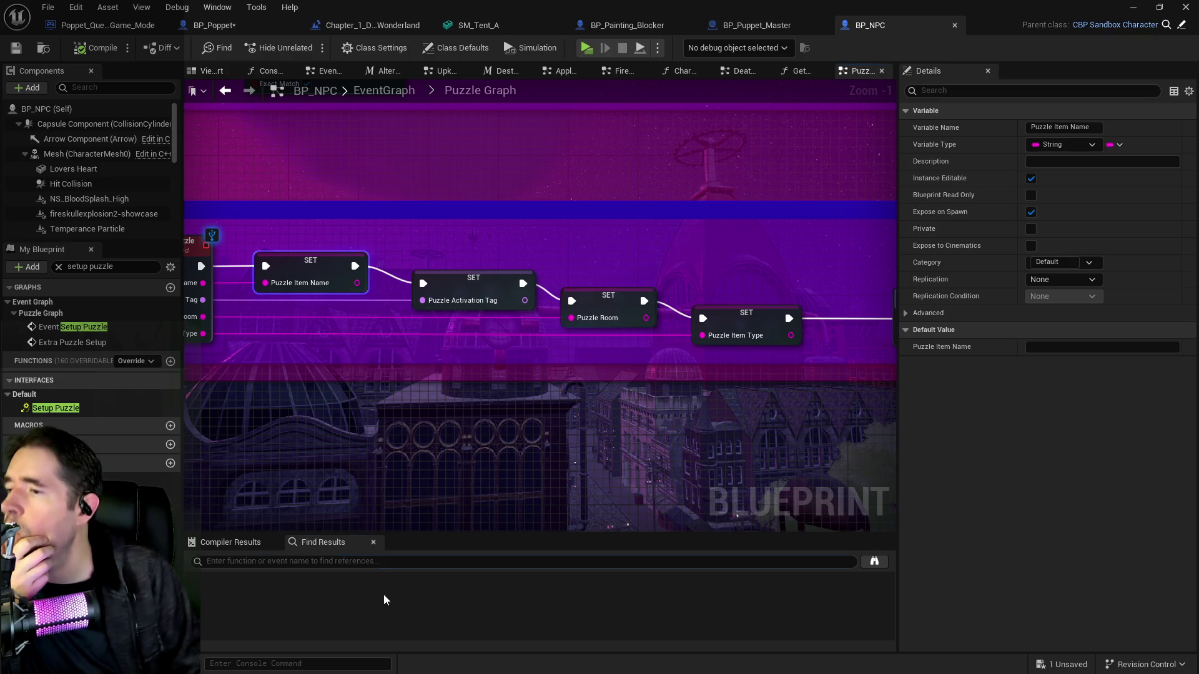
Jump to the Puzzle Item Name references in Get Puzzle Info and the Puzzle Graph
{"action": "double_click", "coordinate": [270, 617]}
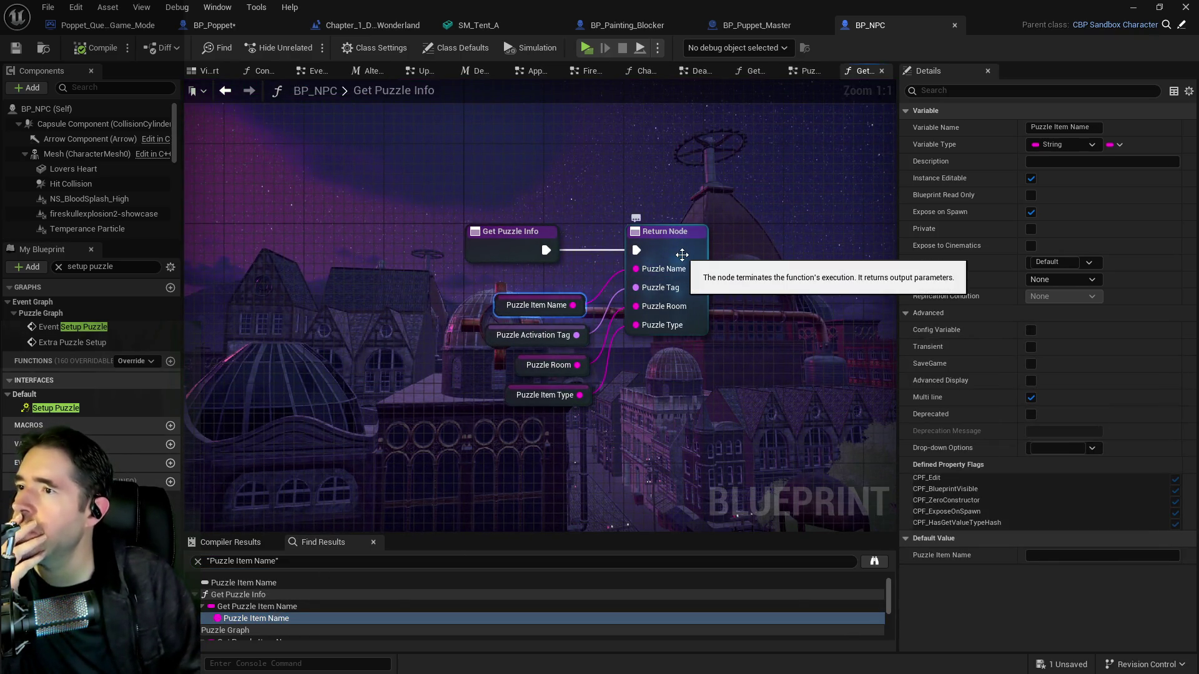
{"action": "scroll", "coordinate": [266, 624], "scroll_direction": "down", "scroll_amount": 3}
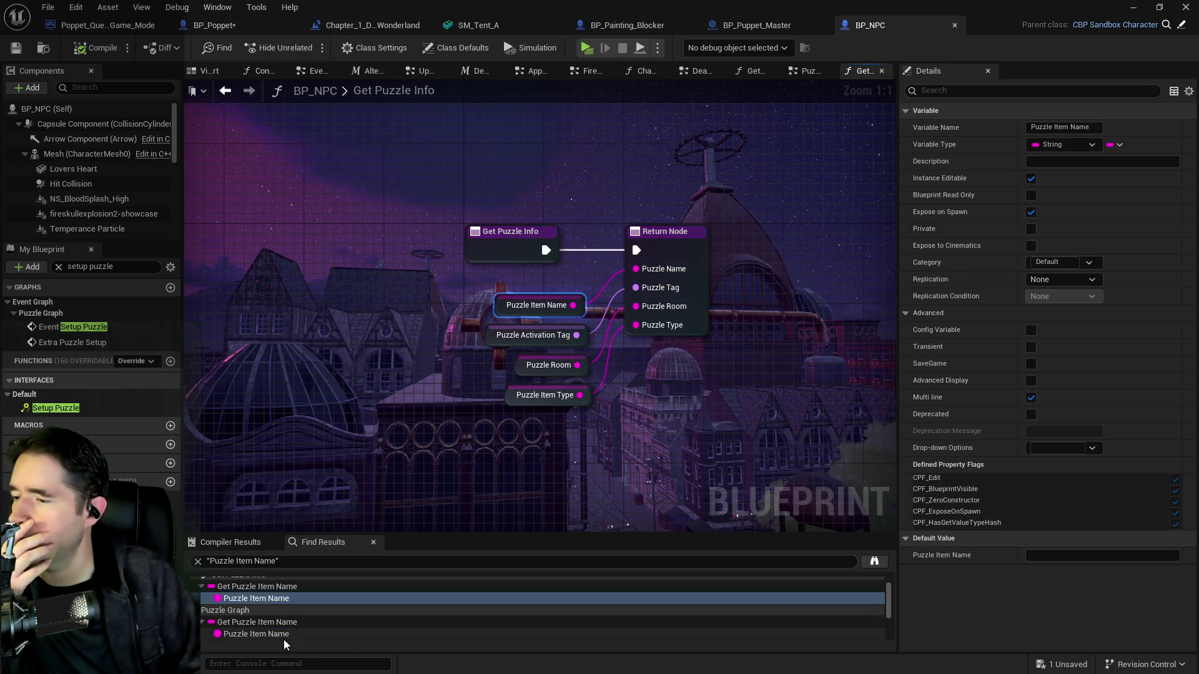
{"action": "double_click", "coordinate": [260, 615]}
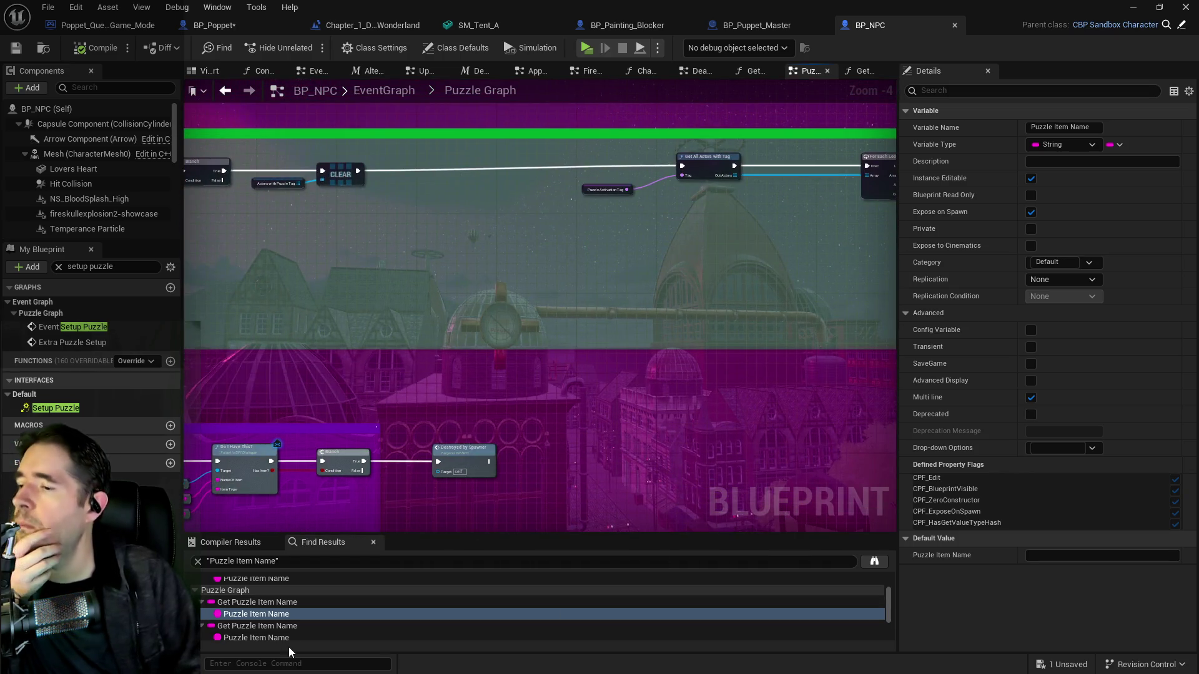
{"action": "left_click", "coordinate": [286, 635]}
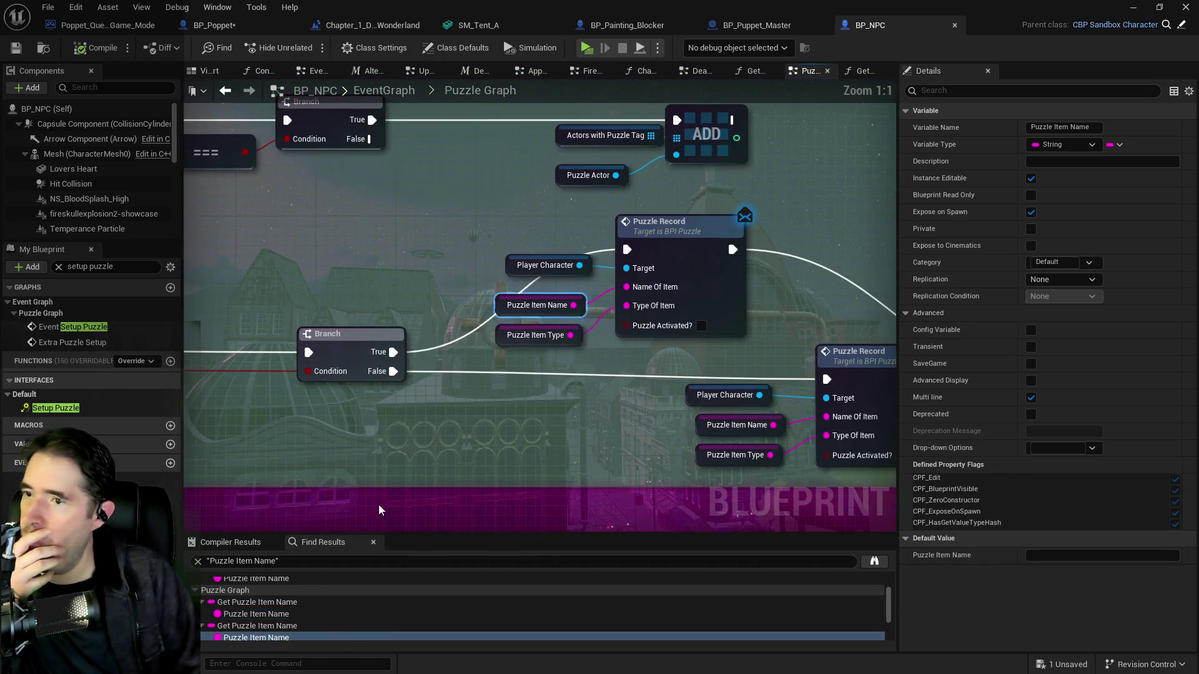
{"action": "scroll", "coordinate": [503, 477], "scroll_direction": "down", "scroll_amount": 3}
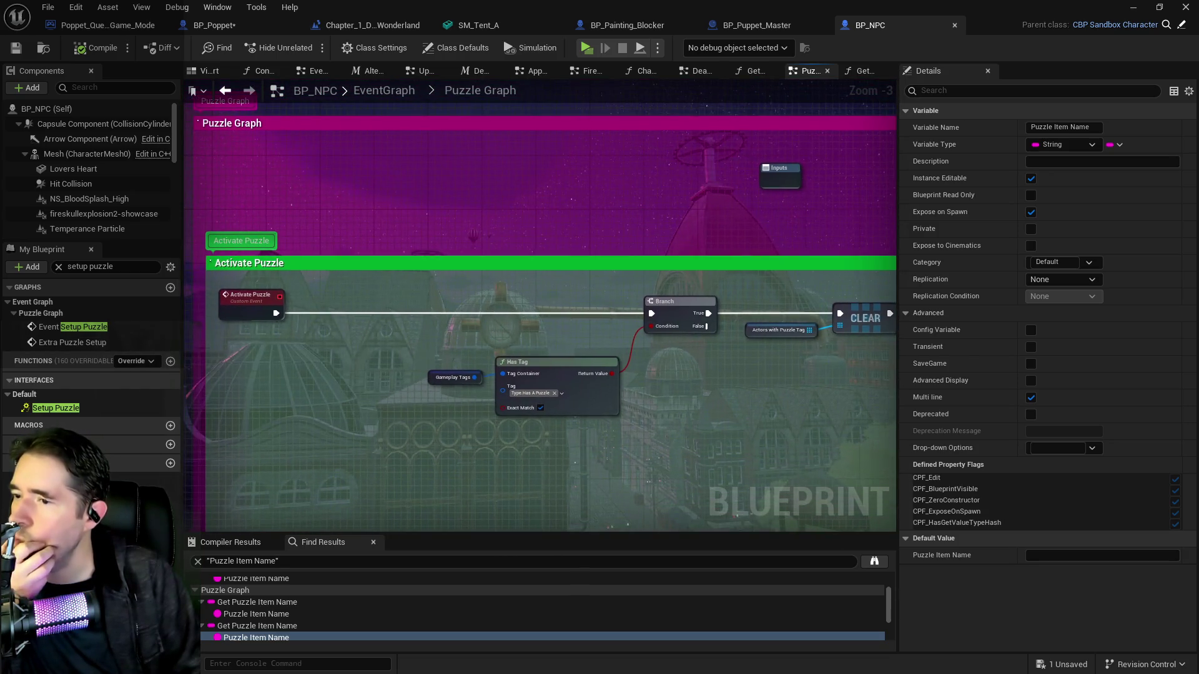
Inspect the Puzzle Item Name uses by Get Room Information, the Puzzle Record and Do I Have This?
{"action": "mouse_move", "coordinate": [624, 524]}
{"action": "left_mouse_down"}
{"action": "mouse_move", "coordinate": [397, 490]}
{"action": "mouse_move", "coordinate": [200, 481]}
{"action": "mouse_move", "coordinate": [674, 442]}
{"action": "mouse_move", "coordinate": [347, 406]}
{"action": "mouse_move", "coordinate": [248, 599]}
{"action": "left_mouse_up"}
{"action": "scroll", "coordinate": [249, 598], "scroll_direction": "down", "scroll_amount": 1}
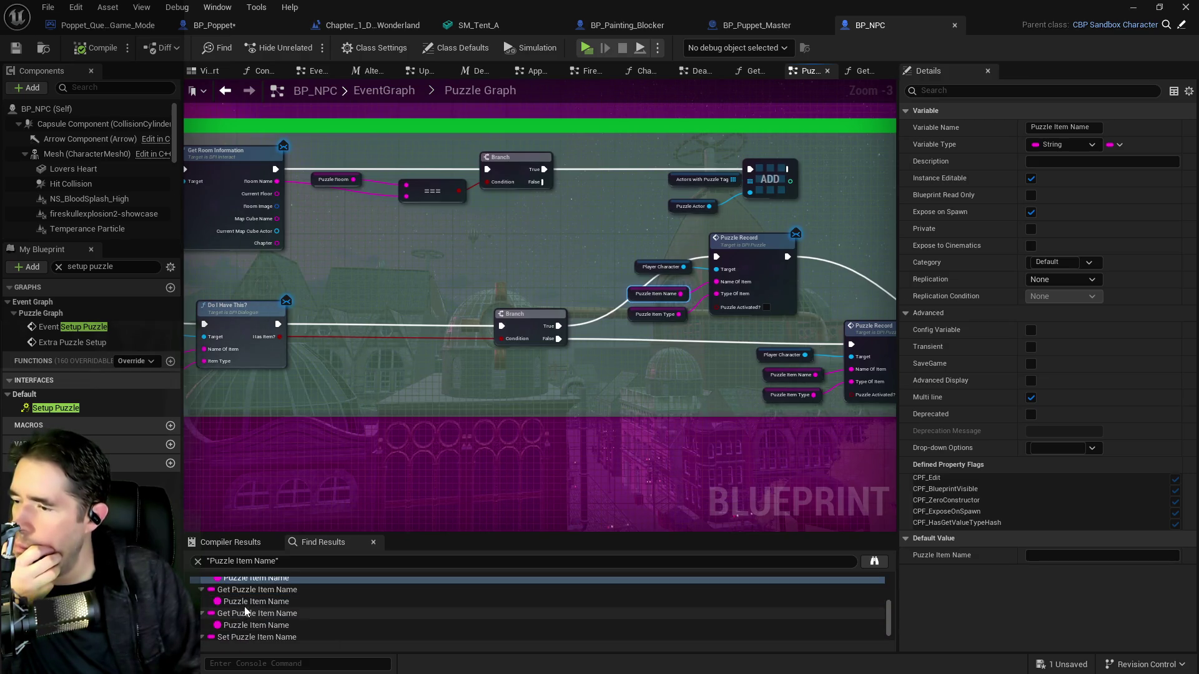
{"action": "left_click", "coordinate": [248, 602]}
{"action": "scroll", "coordinate": [257, 618], "scroll_direction": "down", "scroll_amount": 1}
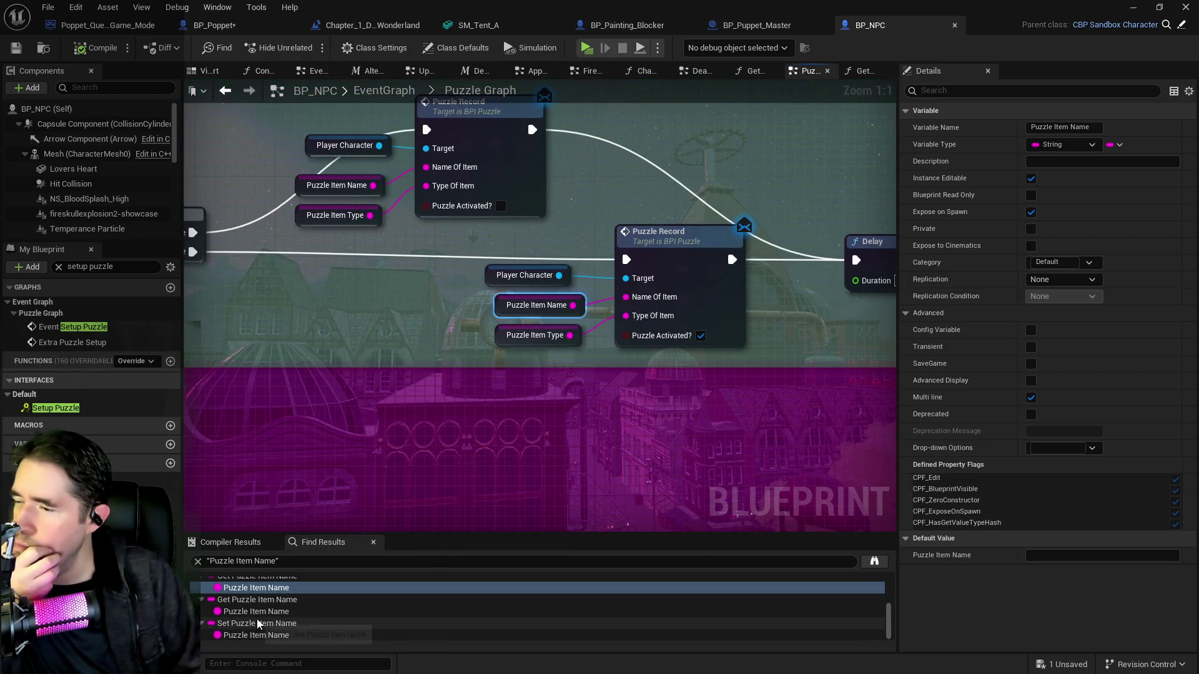
{"action": "left_click", "coordinate": [253, 613]}
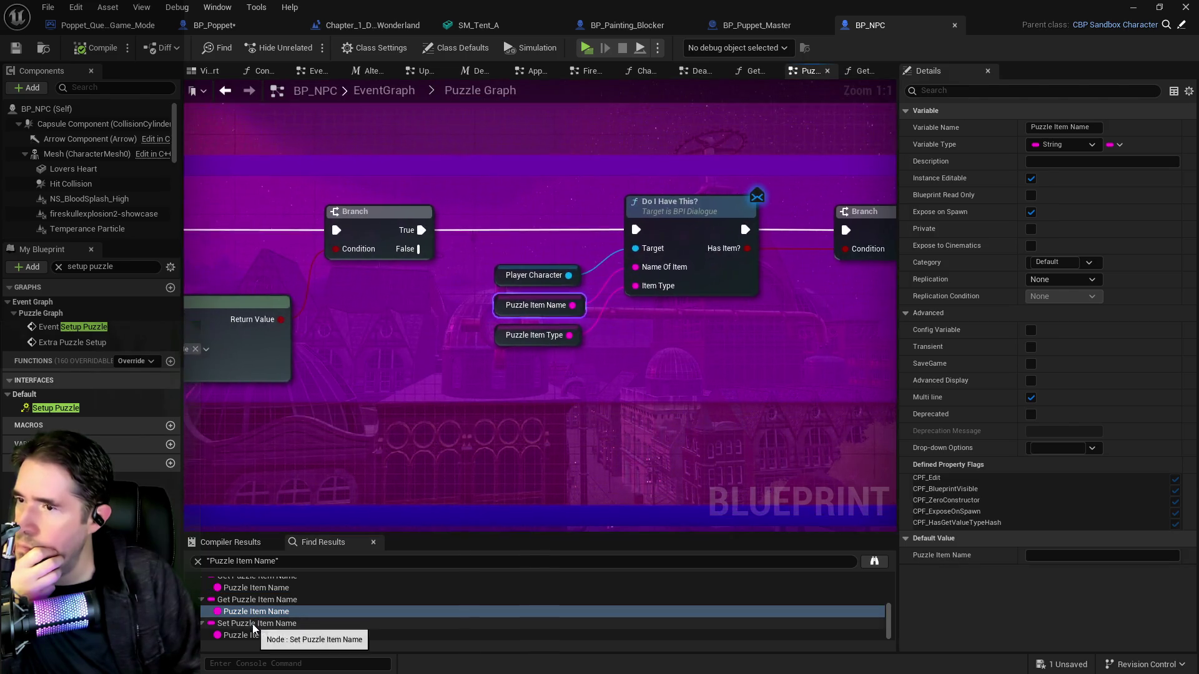
{"action": "scroll", "coordinate": [397, 474], "scroll_direction": "down", "scroll_amount": 2}
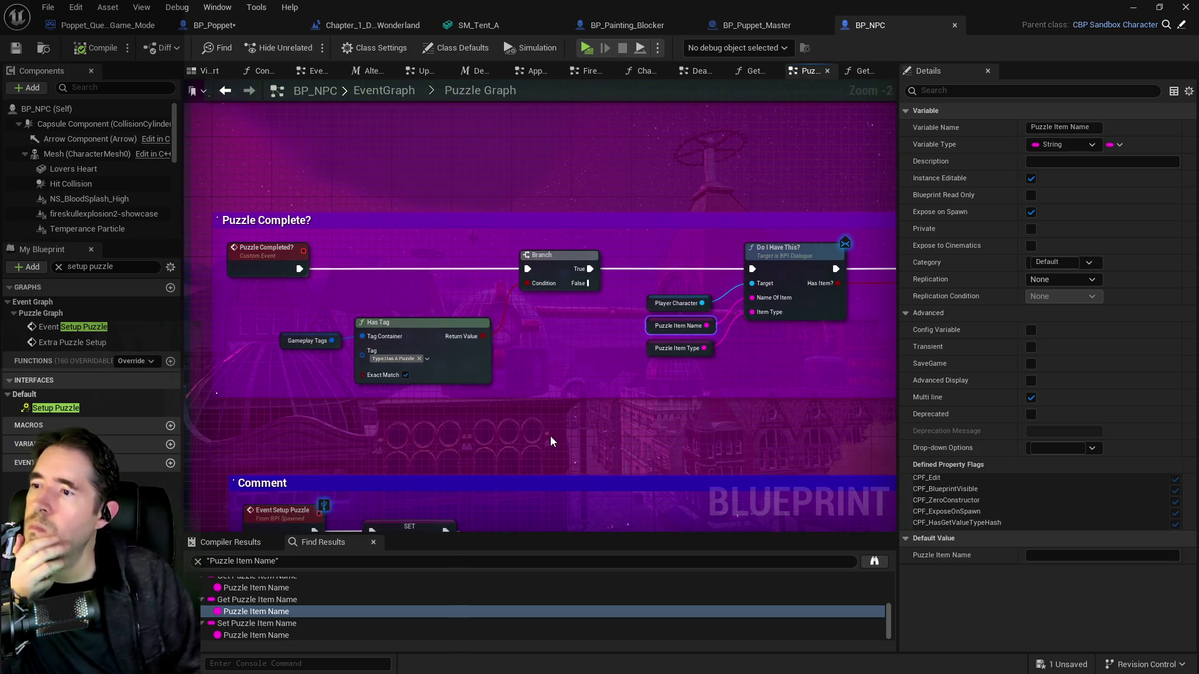
{"action": "left_click", "coordinate": [235, 634]}
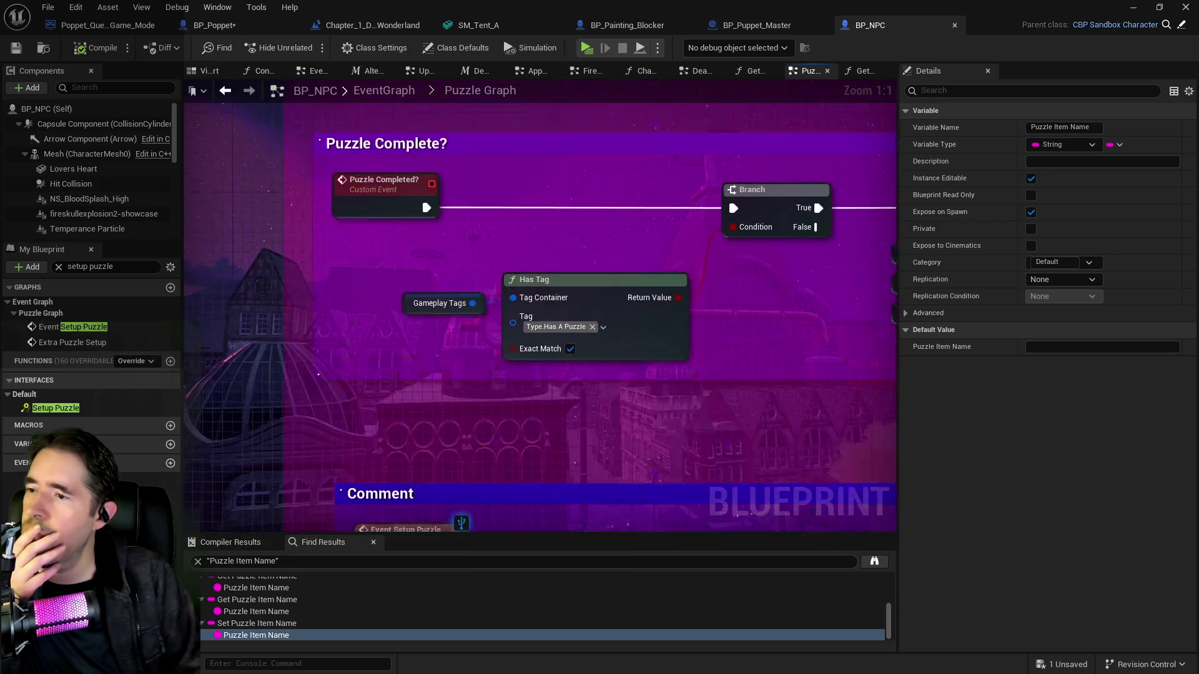
{"action": "right_click", "coordinate": [394, 212]}
Find the single Puzzle Completed? reference by name and view its Branch and Do I Have This? logic
{"action": "mouse_move", "coordinate": [475, 342]}
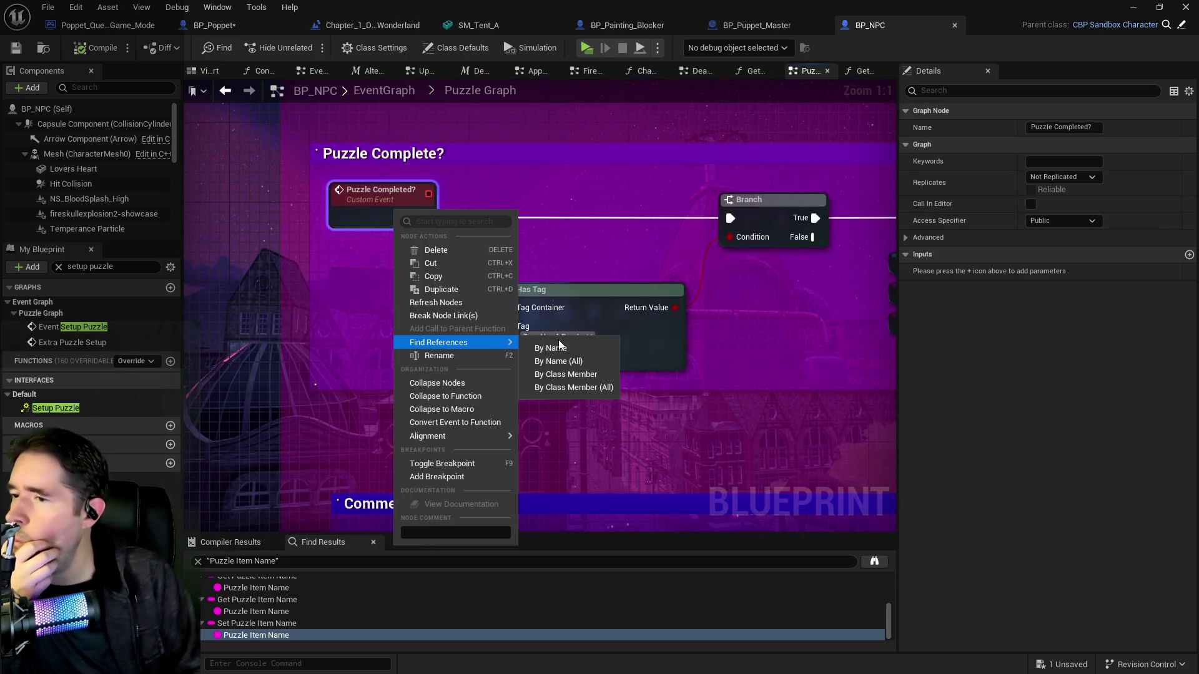
{"action": "left_click", "coordinate": [560, 347]}
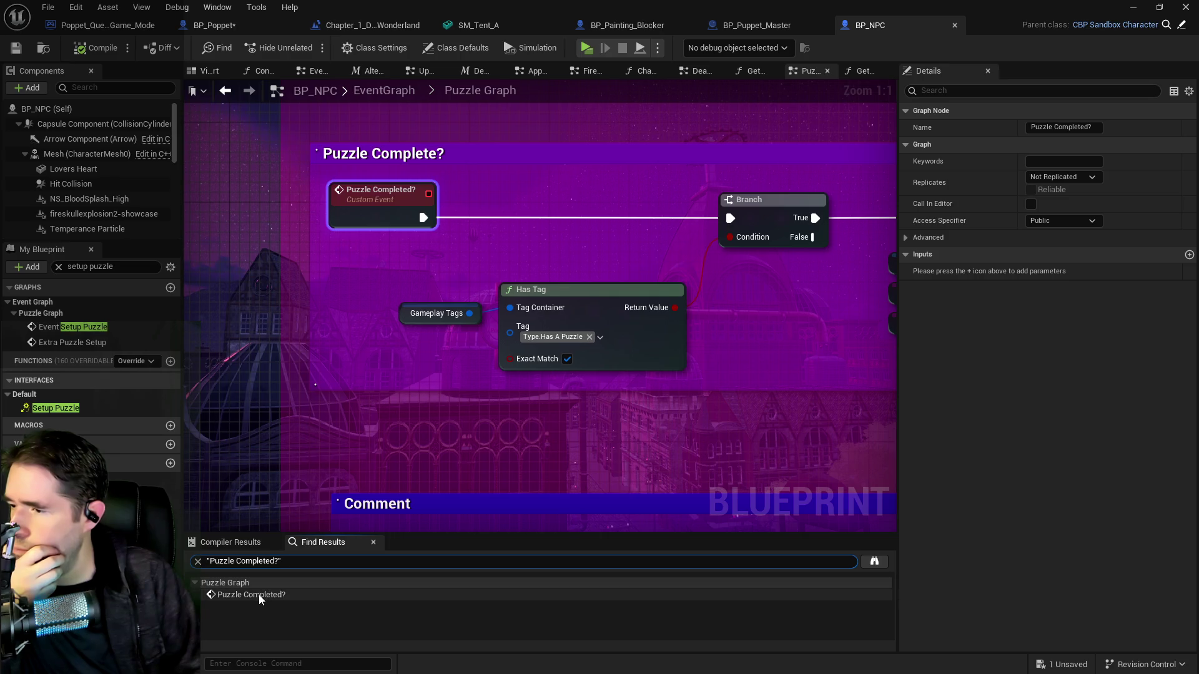
{"action": "left_click", "coordinate": [258, 594]}
{"action": "scroll", "coordinate": [579, 398], "scroll_direction": "down", "scroll_amount": 2}
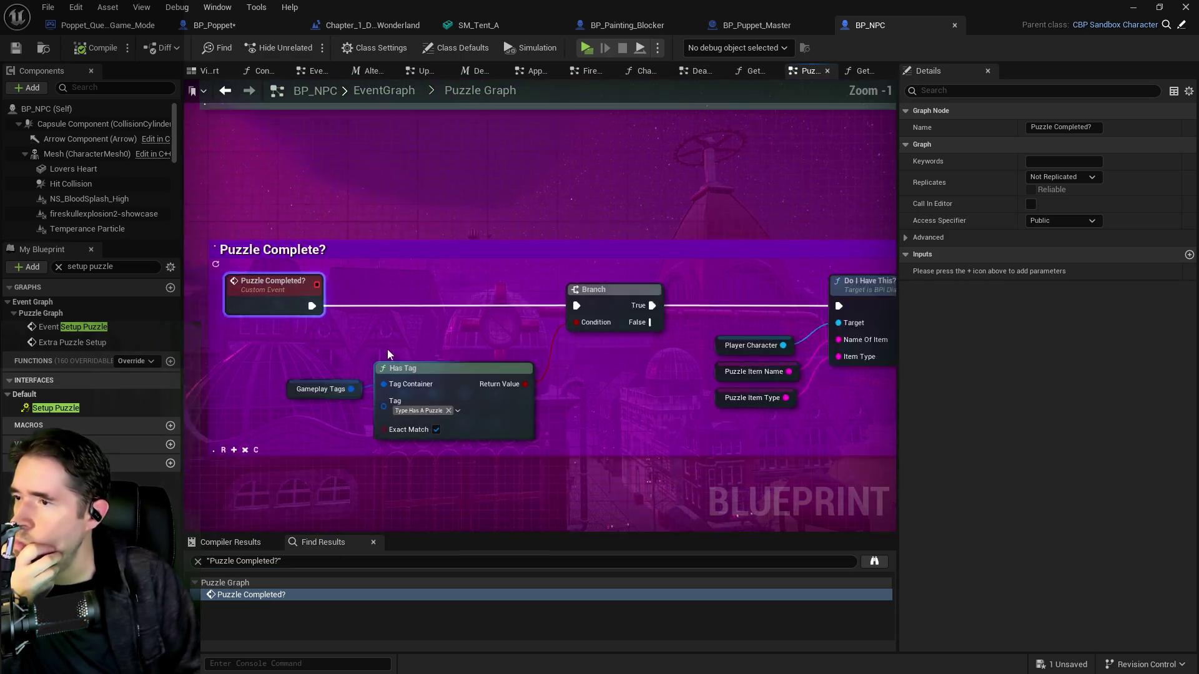
{"action": "mouse_move", "coordinate": [548, 373]}
{"action": "left_mouse_down"}
{"action": "mouse_move", "coordinate": [461, 331]}
{"action": "mouse_move", "coordinate": [399, 347]}
{"action": "left_mouse_up"}
{"action": "left_click_drag", "start_coordinate": [293, 488], "coordinate": [395, 419]}
Search Puzzle Item Name references by name and revisit its Get Puzzle Info and Puzzle Graph uses
{"action": "right_click", "coordinate": [435, 390]}
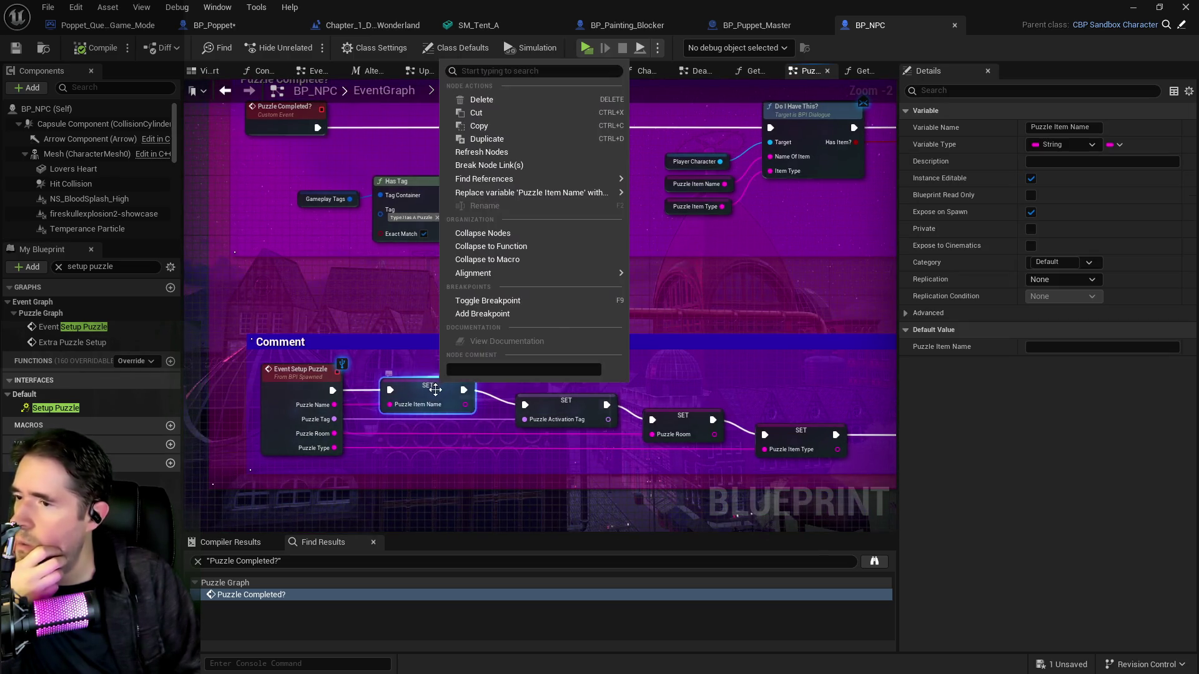
{"action": "mouse_move", "coordinate": [592, 182]}
{"action": "left_click", "coordinate": [681, 182]}
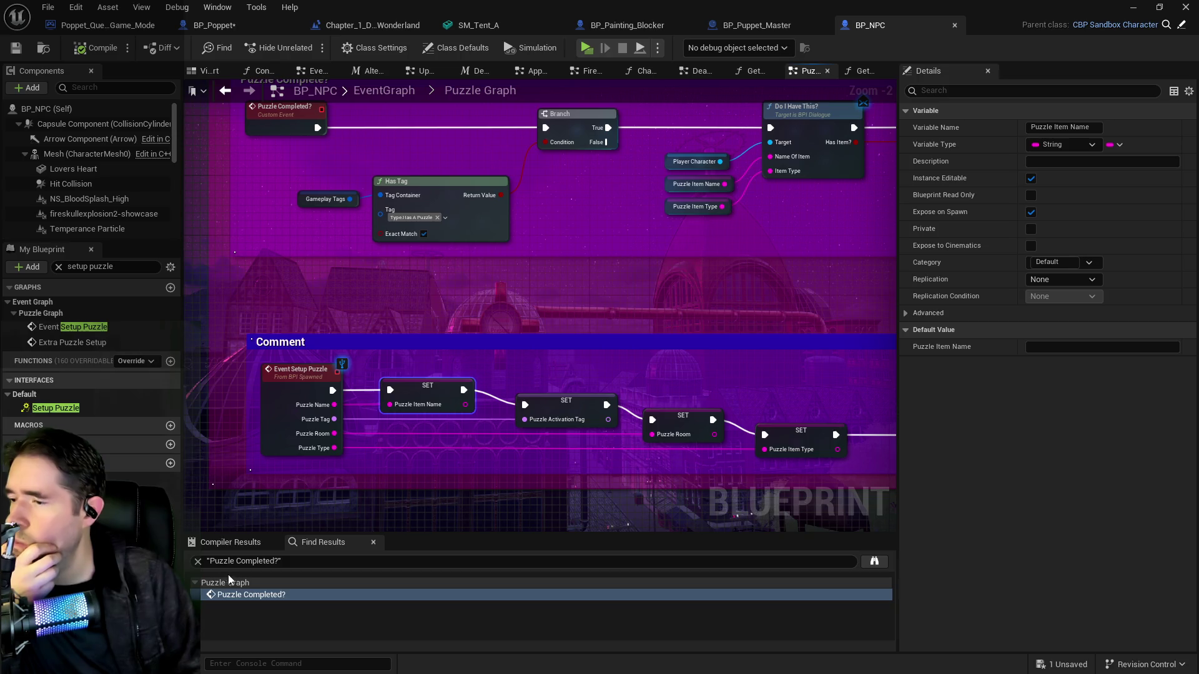
{"action": "left_click", "coordinate": [238, 620]}
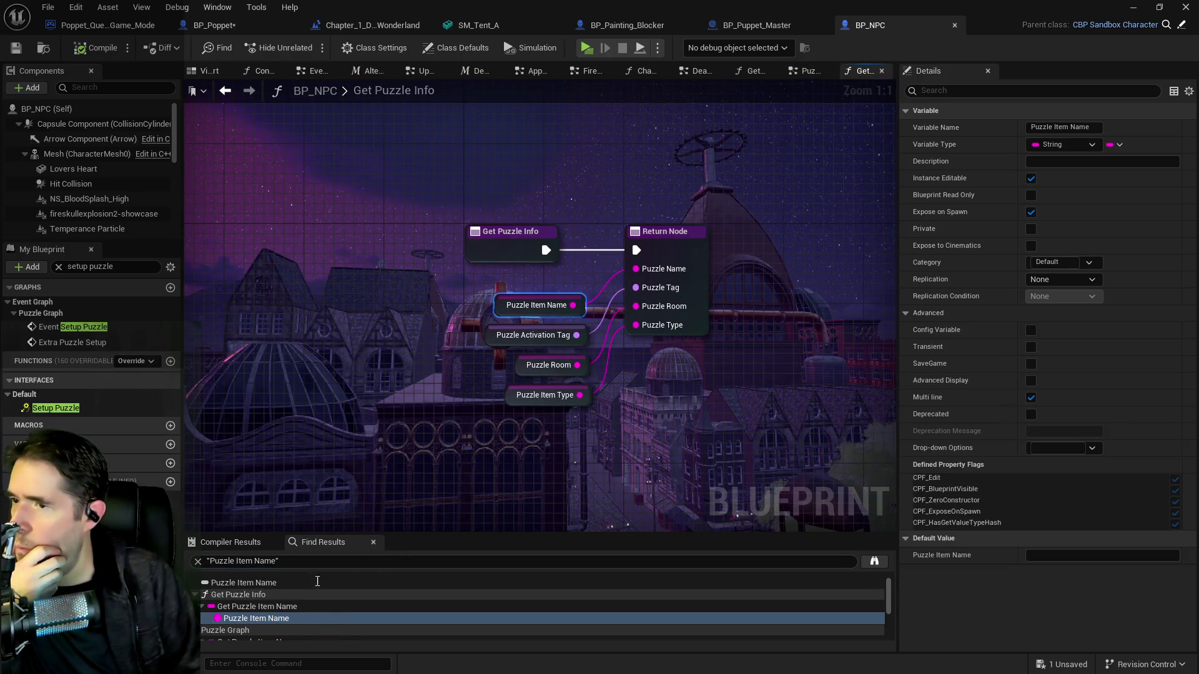
{"action": "scroll", "coordinate": [220, 629], "scroll_direction": "down", "scroll_amount": 1}
{"action": "left_click", "coordinate": [223, 632]}
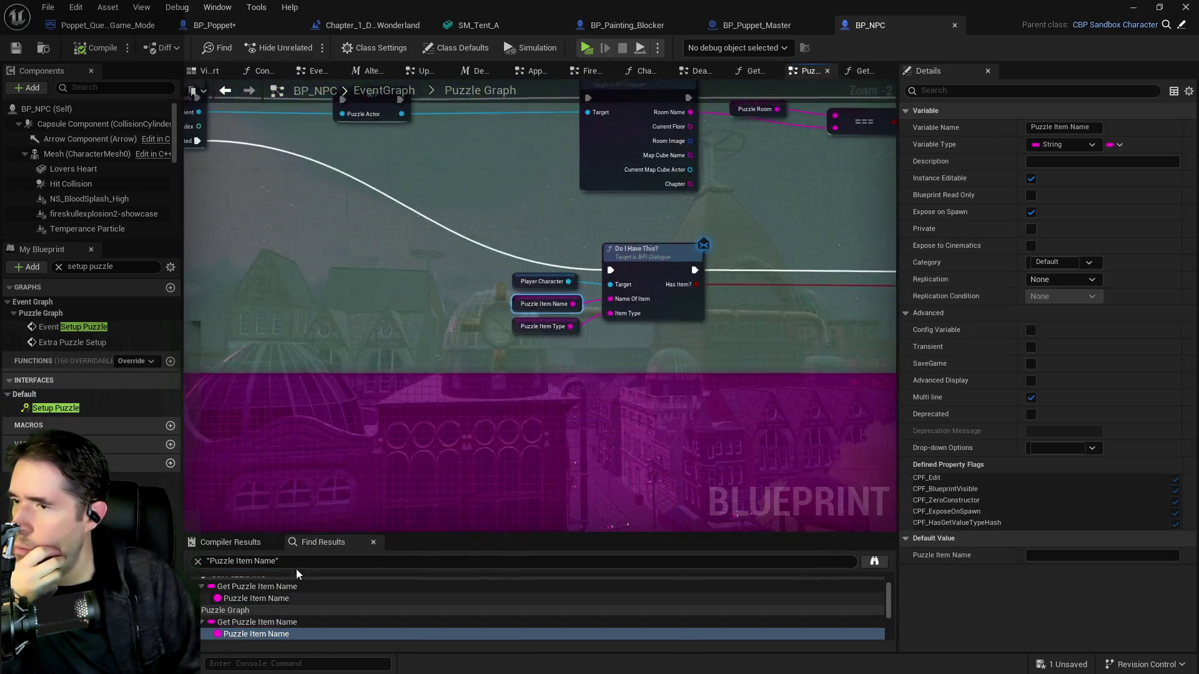
{"action": "scroll", "coordinate": [405, 323], "scroll_direction": "up", "scroll_amount": 3}
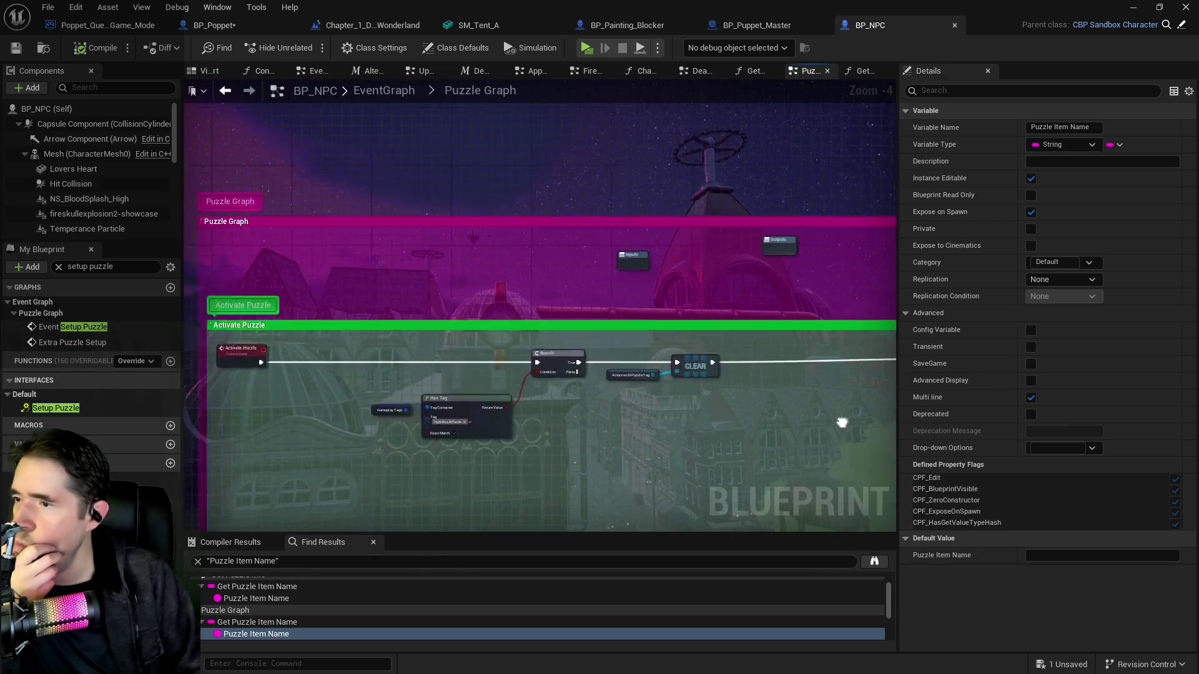
Find references to Activate Puzzle and inspect its call beside the Branch and Has Tag logic in Death Puzzle Check
{"action": "right_click", "coordinate": [406, 322]}
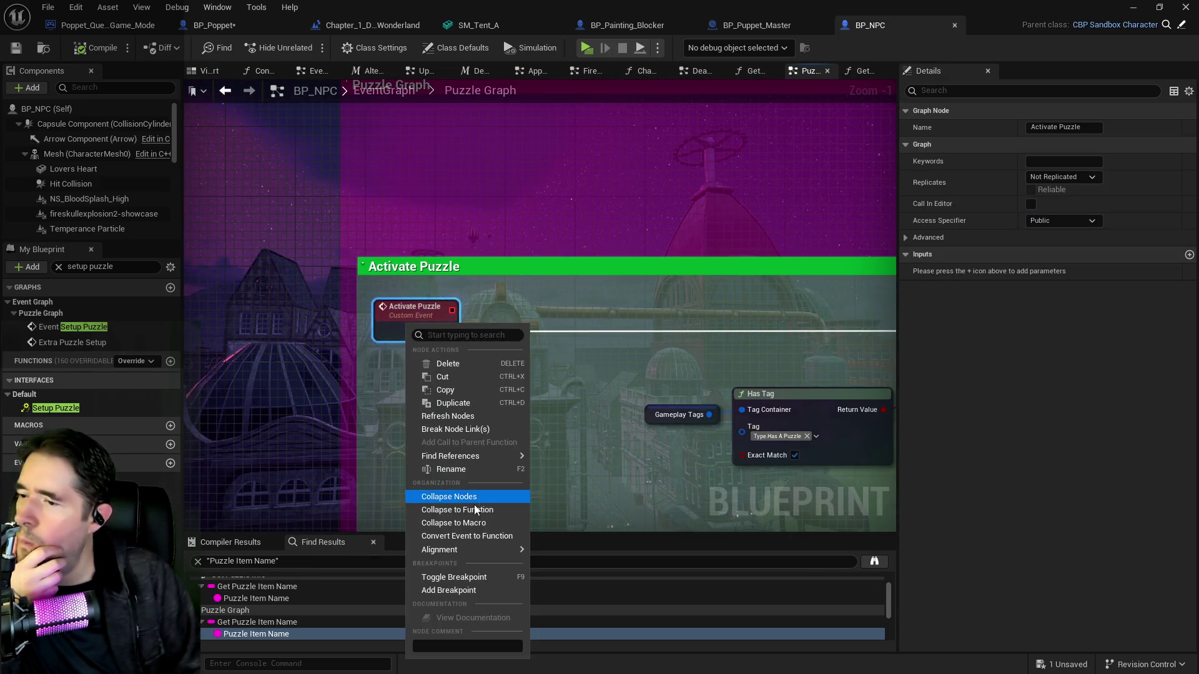
{"action": "mouse_move", "coordinate": [474, 458]}
{"action": "left_click", "coordinate": [561, 461]}
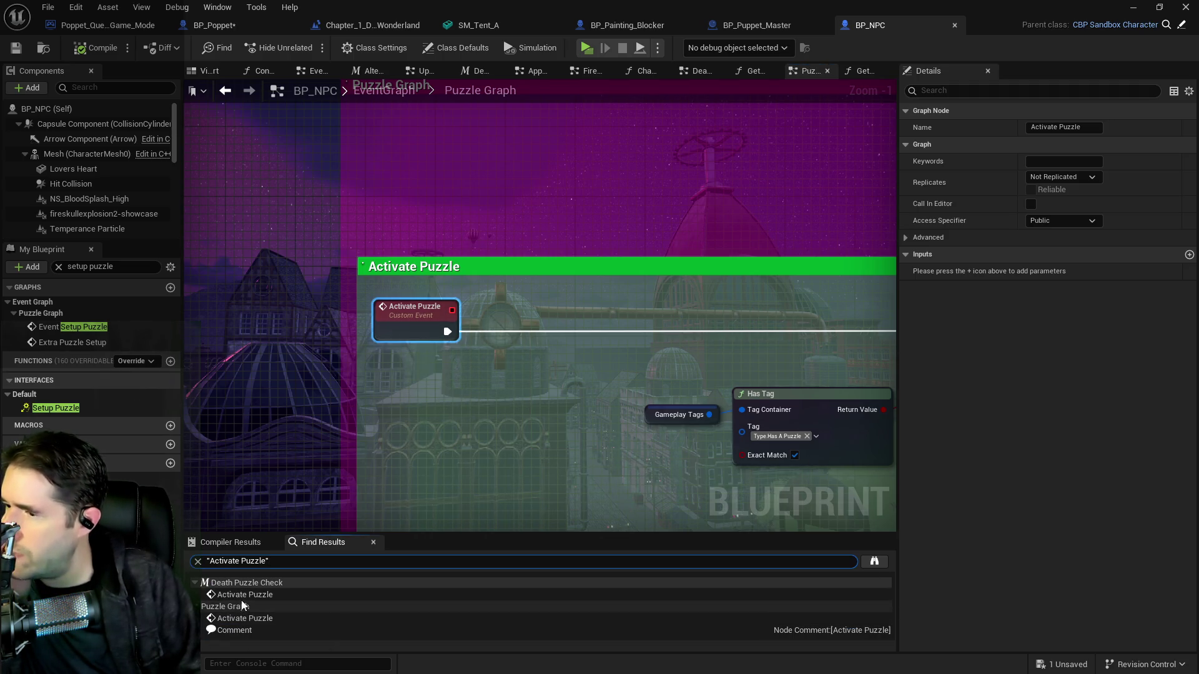
{"action": "double_click", "coordinate": [242, 595]}
{"action": "scroll", "coordinate": [302, 515], "scroll_direction": "down", "scroll_amount": 1}
{"action": "mouse_move", "coordinate": [275, 462]}
{"action": "left_mouse_down"}
{"action": "mouse_move", "coordinate": [540, 393]}
{"action": "mouse_move", "coordinate": [548, 414]}
{"action": "mouse_move", "coordinate": [289, 417]}
{"action": "left_mouse_up"}
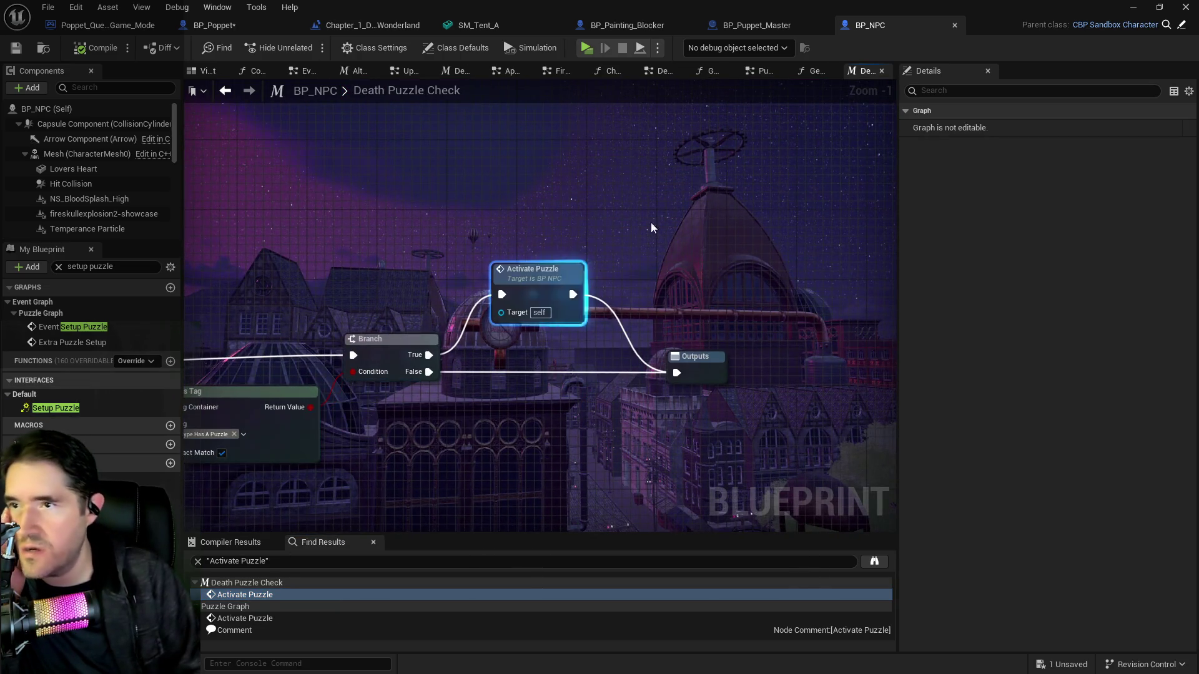
Return to the Puzzle Graph and pan toward Get All Actors with Tag and For Each Loop
{"action": "left_click", "coordinate": [812, 72]}
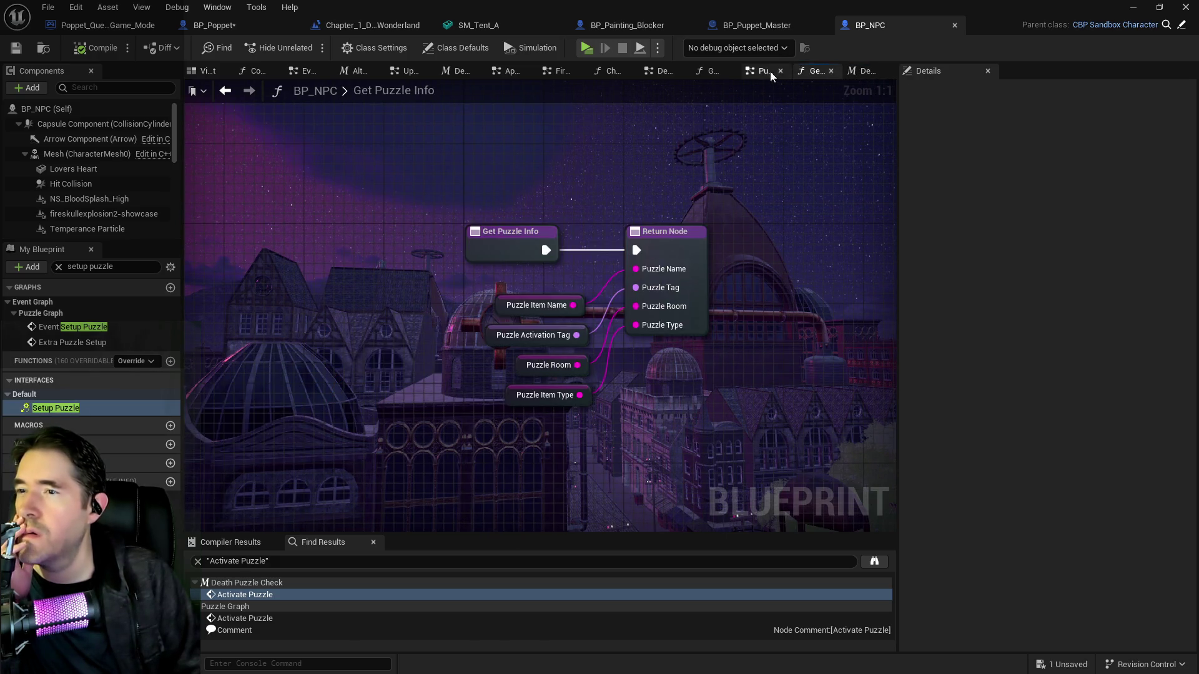
{"action": "left_click", "coordinate": [756, 71]}
{"action": "mouse_move", "coordinate": [583, 399]}
{"action": "left_mouse_down"}
{"action": "mouse_move", "coordinate": [389, 361]}
{"action": "mouse_move", "coordinate": [362, 381]}
{"action": "left_mouse_up"}
{"action": "mouse_move", "coordinate": [493, 396]}
{"action": "left_mouse_down"}
{"action": "mouse_move", "coordinate": [391, 420]}
{"action": "mouse_move", "coordinate": [580, 417]}
{"action": "mouse_move", "coordinate": [466, 387]}
{"action": "mouse_move", "coordinate": [634, 406]}
{"action": "mouse_move", "coordinate": [496, 403]}
{"action": "mouse_move", "coordinate": [402, 362]}
{"action": "left_mouse_up"}
{"action": "scroll", "coordinate": [528, 410], "scroll_direction": "down", "scroll_amount": 1}
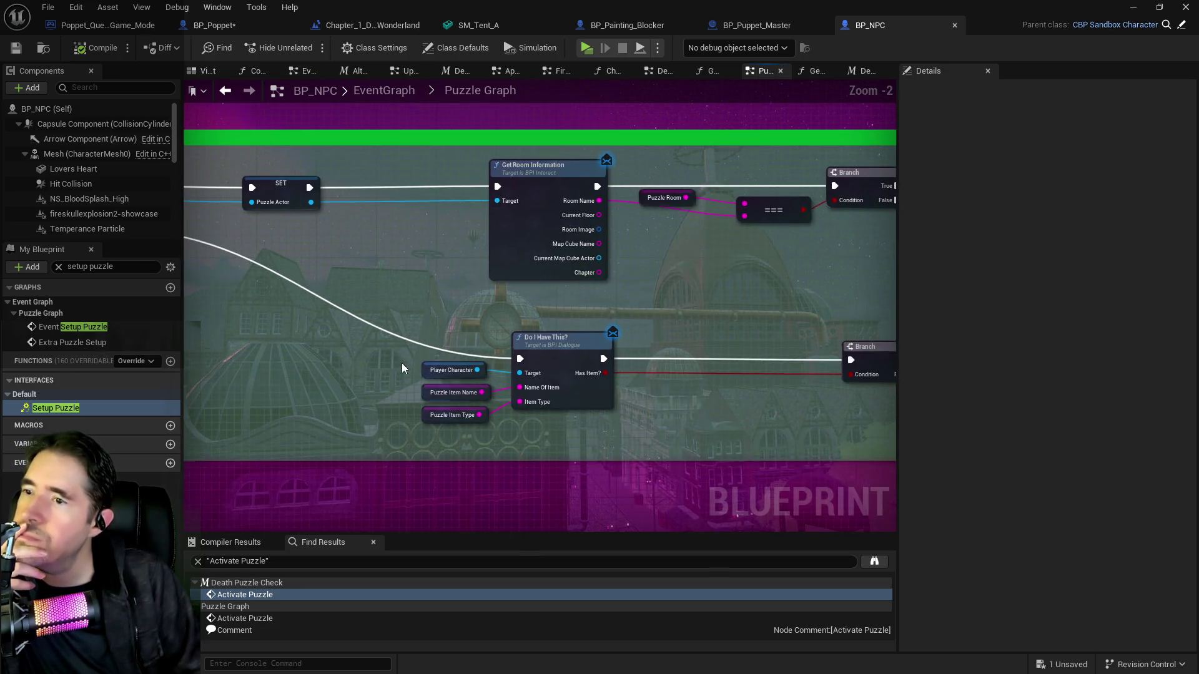
Pan BP_NPC's Puzzle Graph past Get Room Information, Do I Have This?, Puzzle Record, ADD and Delay
{"action": "left_click_drag", "start_coordinate": [754, 346], "coordinate": [610, 338]}
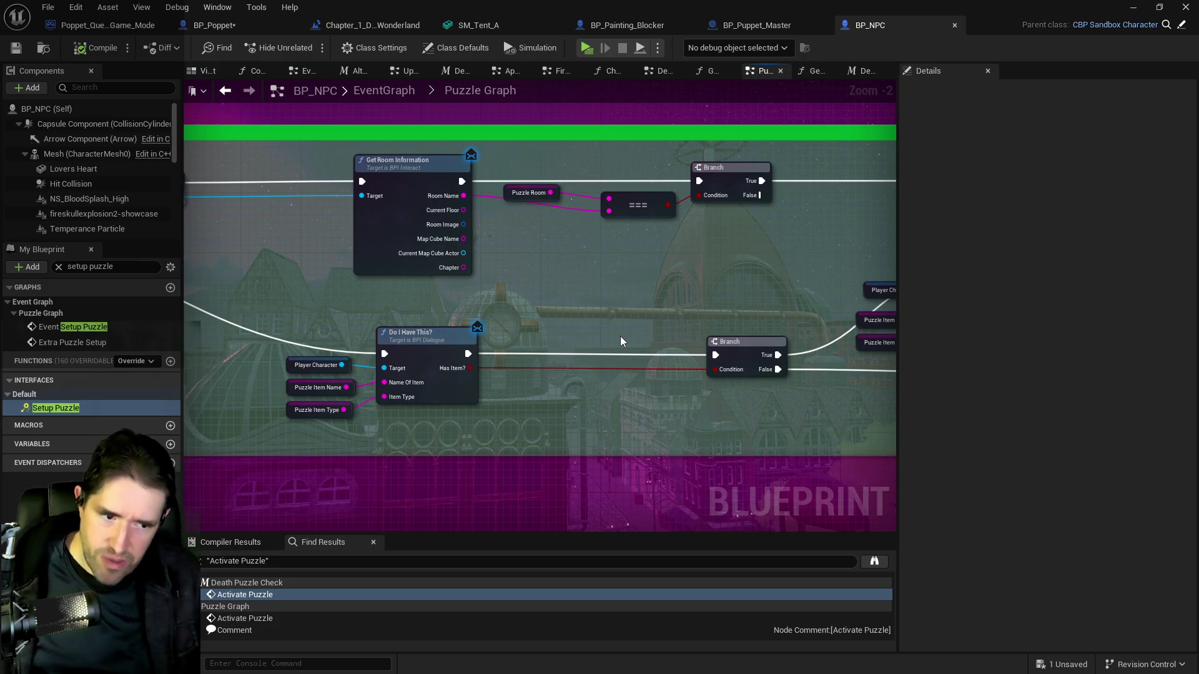
{"action": "mouse_move", "coordinate": [560, 436]}
{"action": "left_mouse_down"}
{"action": "mouse_move", "coordinate": [548, 410]}
{"action": "mouse_move", "coordinate": [418, 406]}
{"action": "left_mouse_up"}
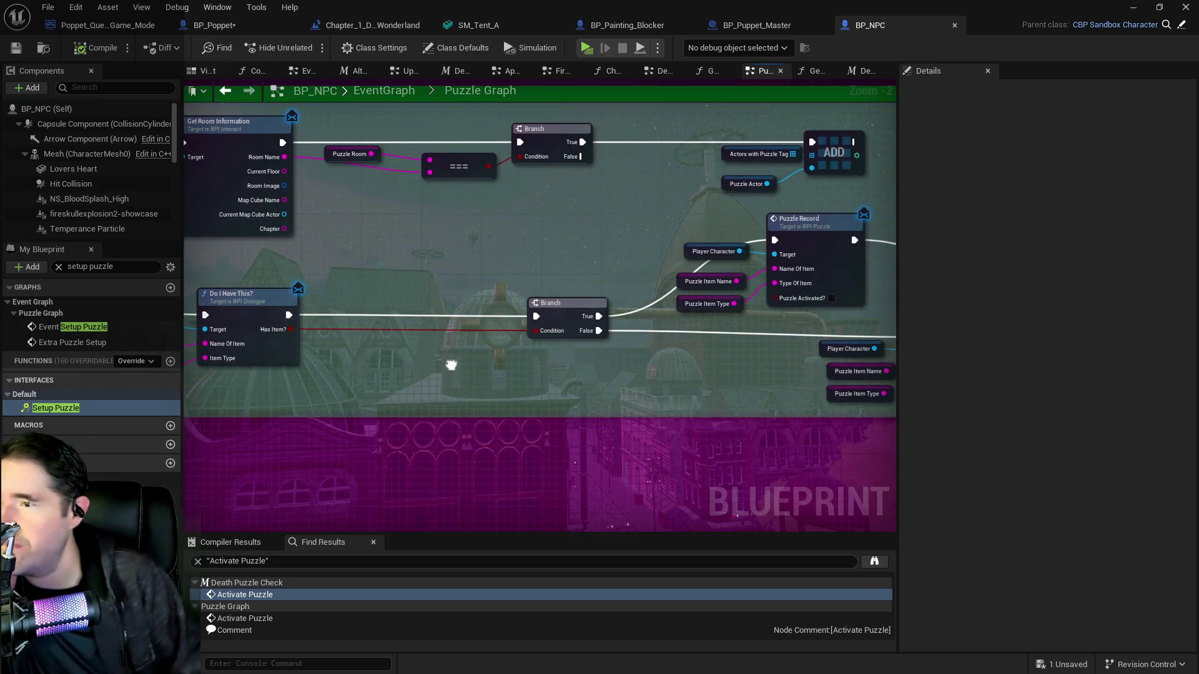
{"action": "left_click_drag", "start_coordinate": [449, 366], "coordinate": [187, 369]}
{"action": "left_click_drag", "start_coordinate": [387, 384], "coordinate": [260, 363]}
{"action": "left_click_drag", "start_coordinate": [335, 369], "coordinate": [241, 370]}
{"action": "left_click_drag", "start_coordinate": [530, 349], "coordinate": [150, 365]}
Review the Puzzle Actor, Start Puzzle and Puzzle Record nodes, then bring up BP_Puppet_Master's Spawn NPC Graph
{"action": "mouse_move", "coordinate": [599, 356]}
{"action": "left_mouse_down"}
{"action": "mouse_move", "coordinate": [270, 361]}
{"action": "mouse_move", "coordinate": [650, 369]}
{"action": "mouse_move", "coordinate": [198, 222]}
{"action": "mouse_move", "coordinate": [379, 256]}
{"action": "left_mouse_up"}
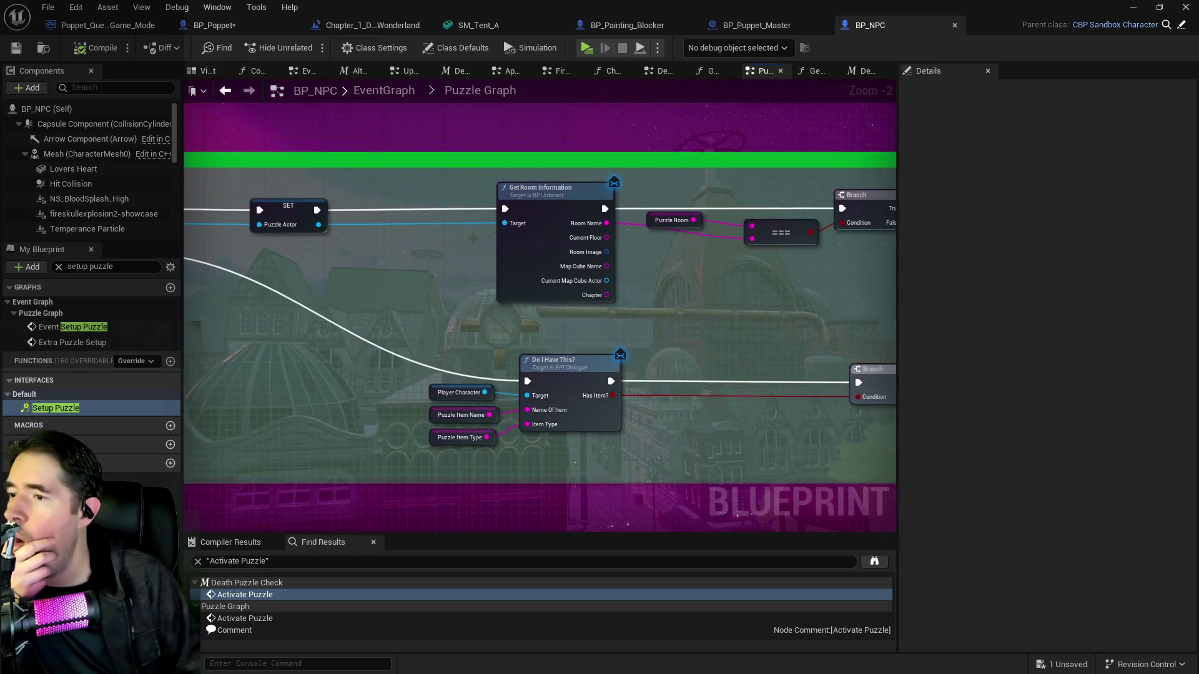
{"action": "mouse_move", "coordinate": [508, 435]}
{"action": "left_mouse_down"}
{"action": "mouse_move", "coordinate": [875, 472]}
{"action": "mouse_move", "coordinate": [249, 385]}
{"action": "left_mouse_up"}
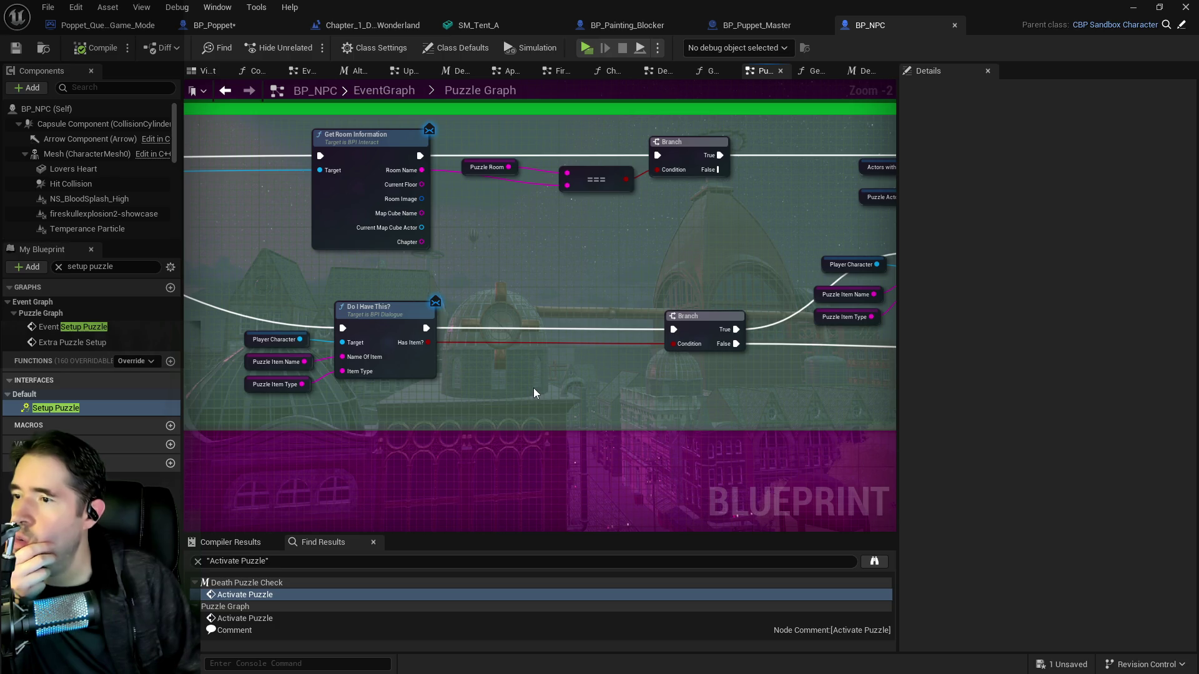
{"action": "left_click_drag", "start_coordinate": [546, 387], "coordinate": [349, 345]}
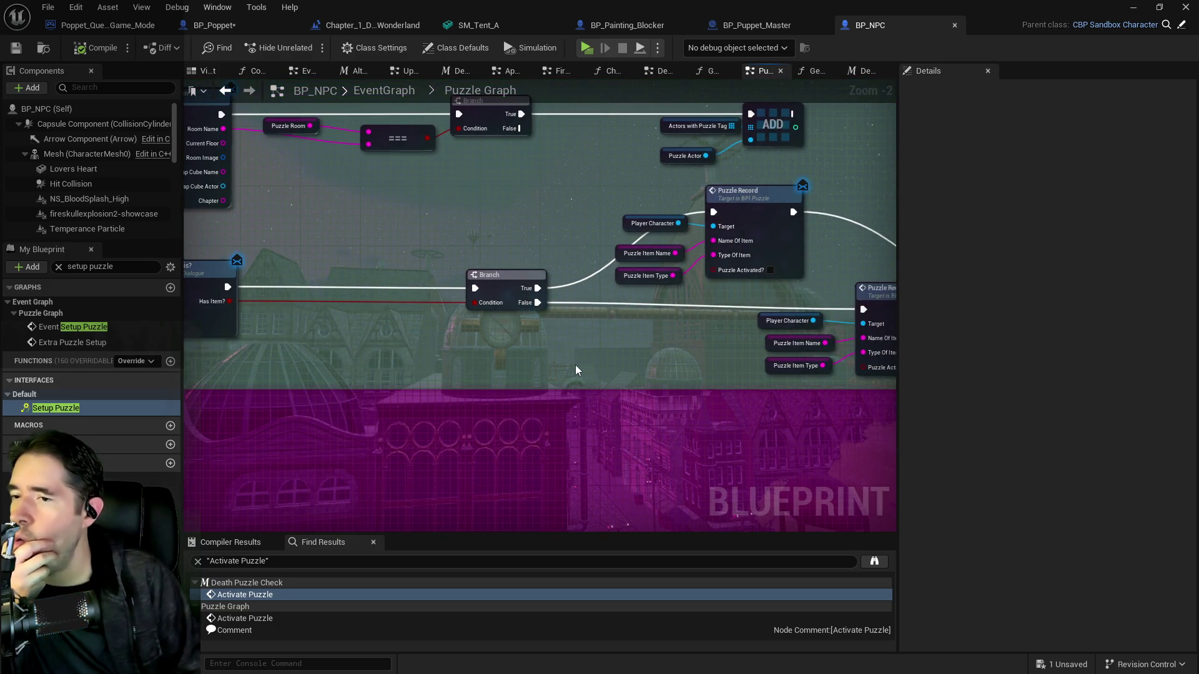
{"action": "left_click_drag", "start_coordinate": [554, 372], "coordinate": [592, 370]}
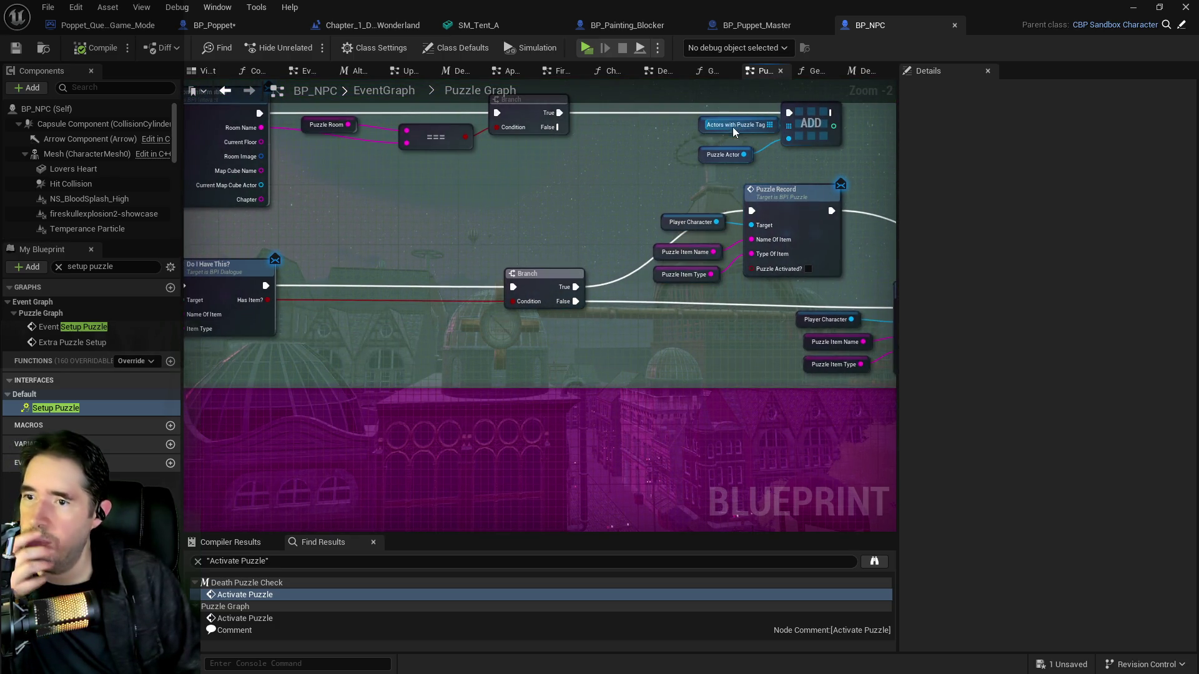
{"action": "left_click_drag", "start_coordinate": [664, 146], "coordinate": [400, 150]}
{"action": "left_click", "coordinate": [749, 28]}
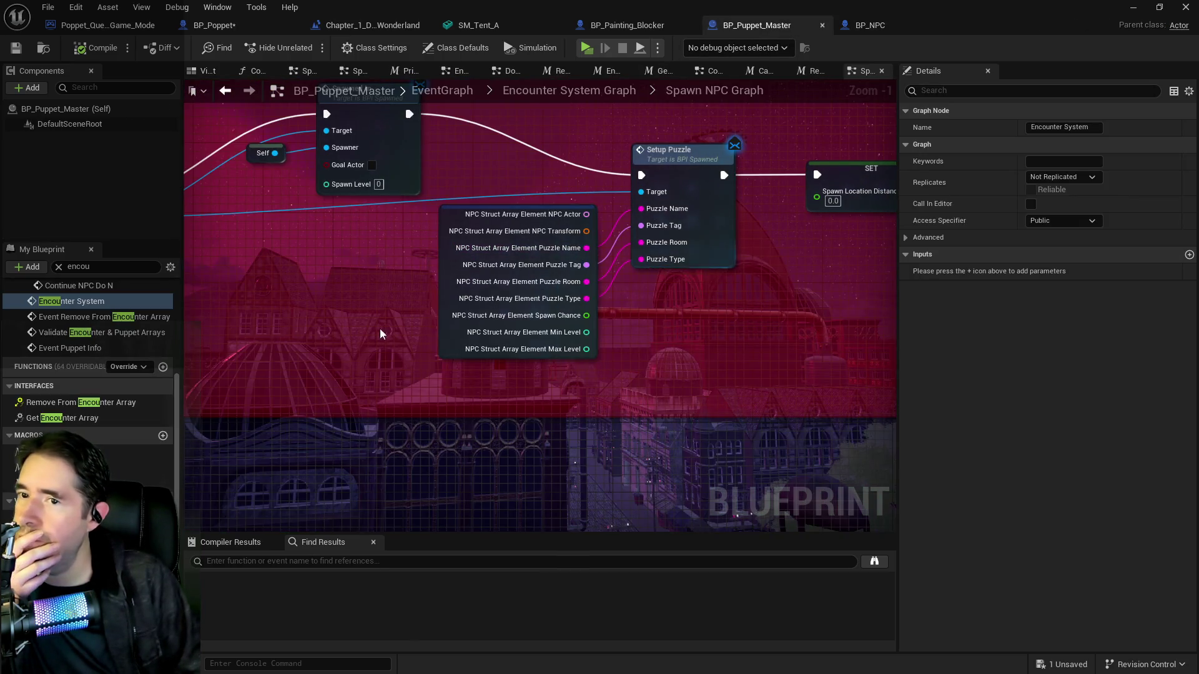
Select the Toy Maze Painting puzzle tag under Chapter 1 Encounter Table's Toy Maze NPC, then return to BP_NPC
{"action": "left_click", "coordinate": [480, 546]}
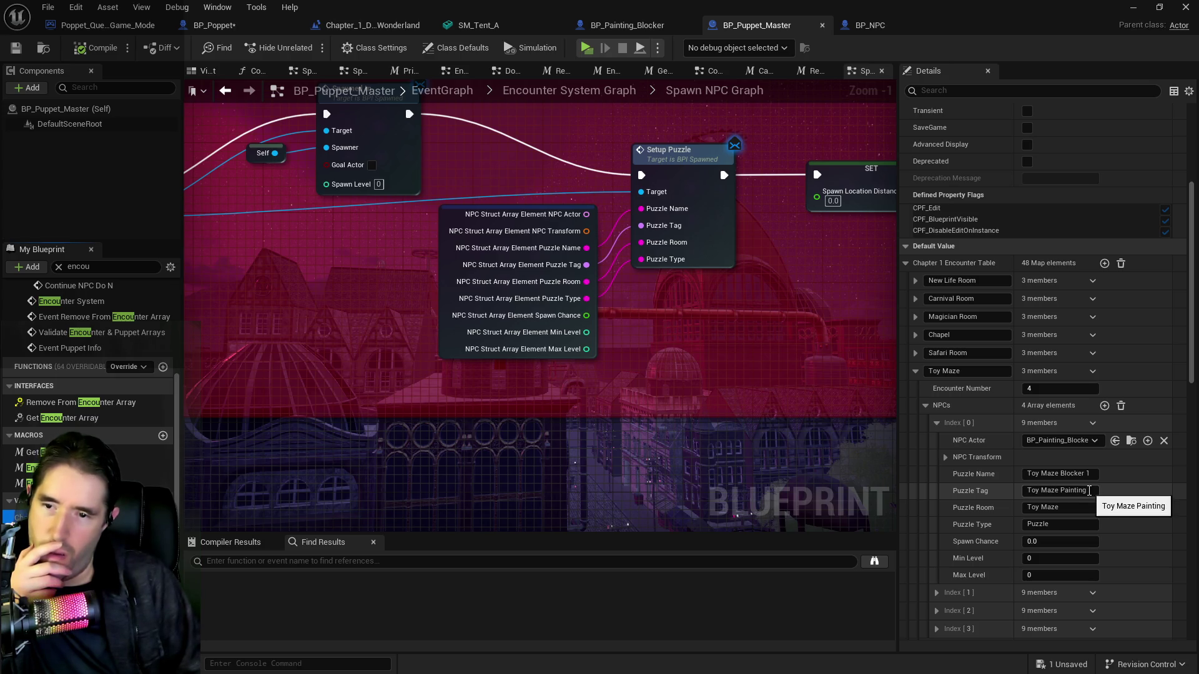
{"action": "left_click_drag", "start_coordinate": [1046, 487], "coordinate": [987, 505]}
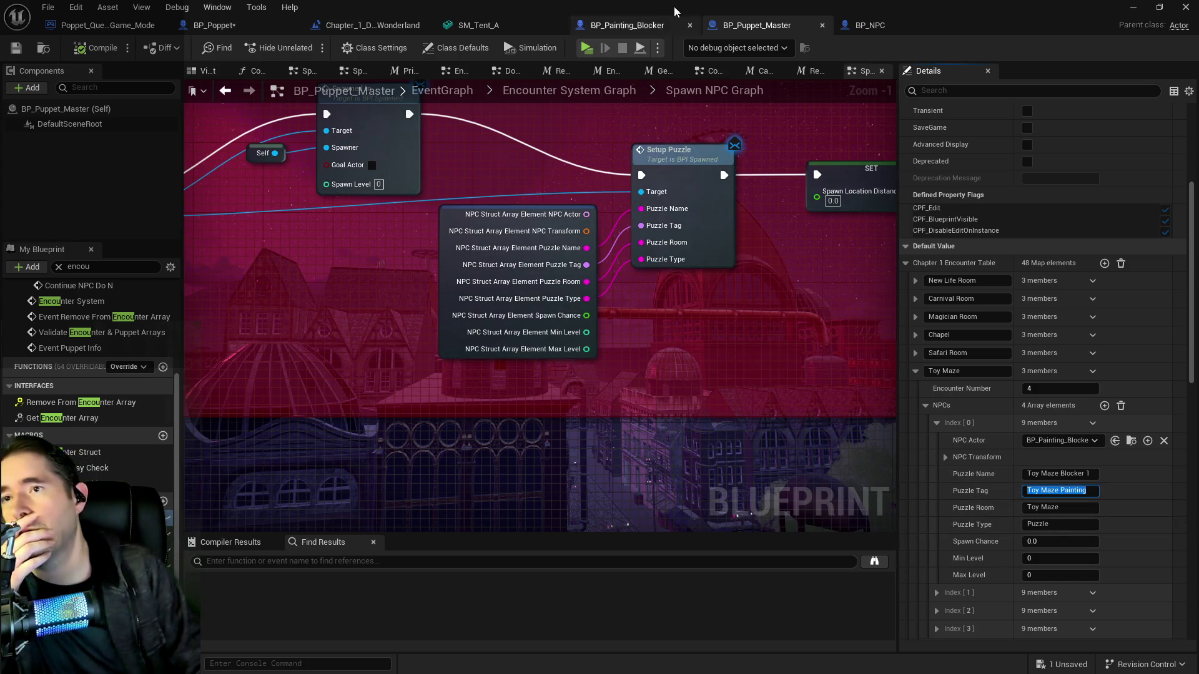
{"action": "left_click", "coordinate": [869, 25]}
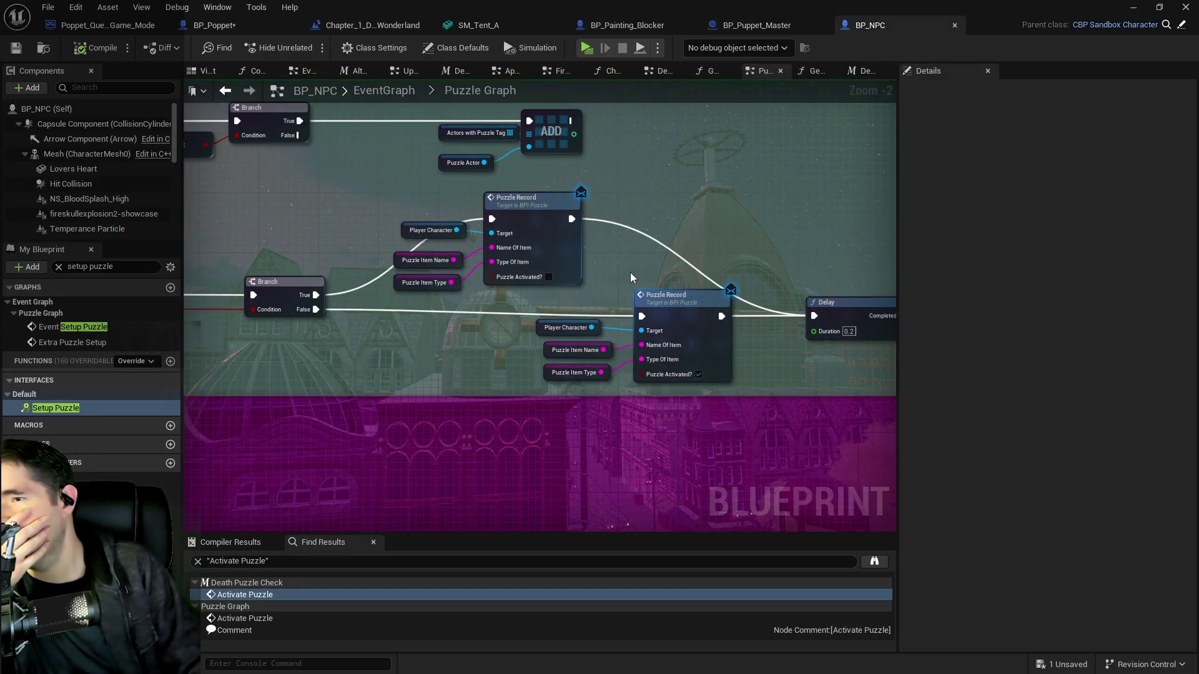
Pan over BP_NPC's Puzzle Record calls, then switch to BP_Poppet and focus its member search
{"action": "left_click_drag", "start_coordinate": [631, 274], "coordinate": [806, 292]}
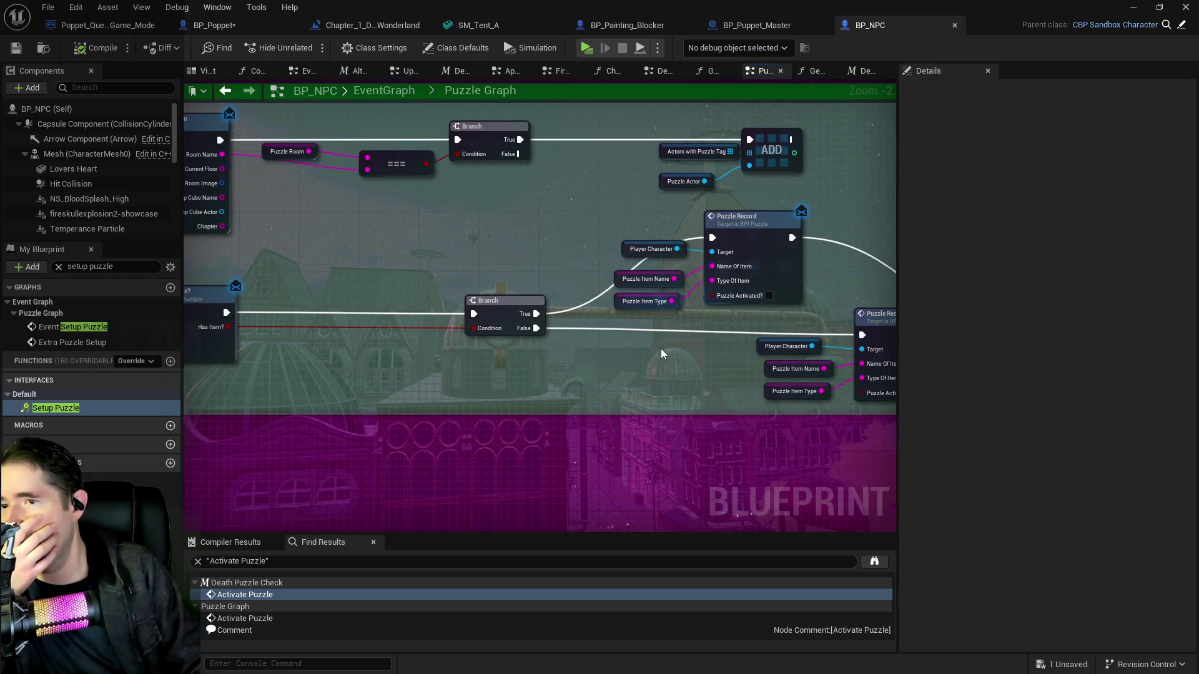
{"action": "mouse_move", "coordinate": [621, 361]}
{"action": "left_mouse_down"}
{"action": "mouse_move", "coordinate": [732, 335]}
{"action": "mouse_move", "coordinate": [542, 313]}
{"action": "left_mouse_up"}
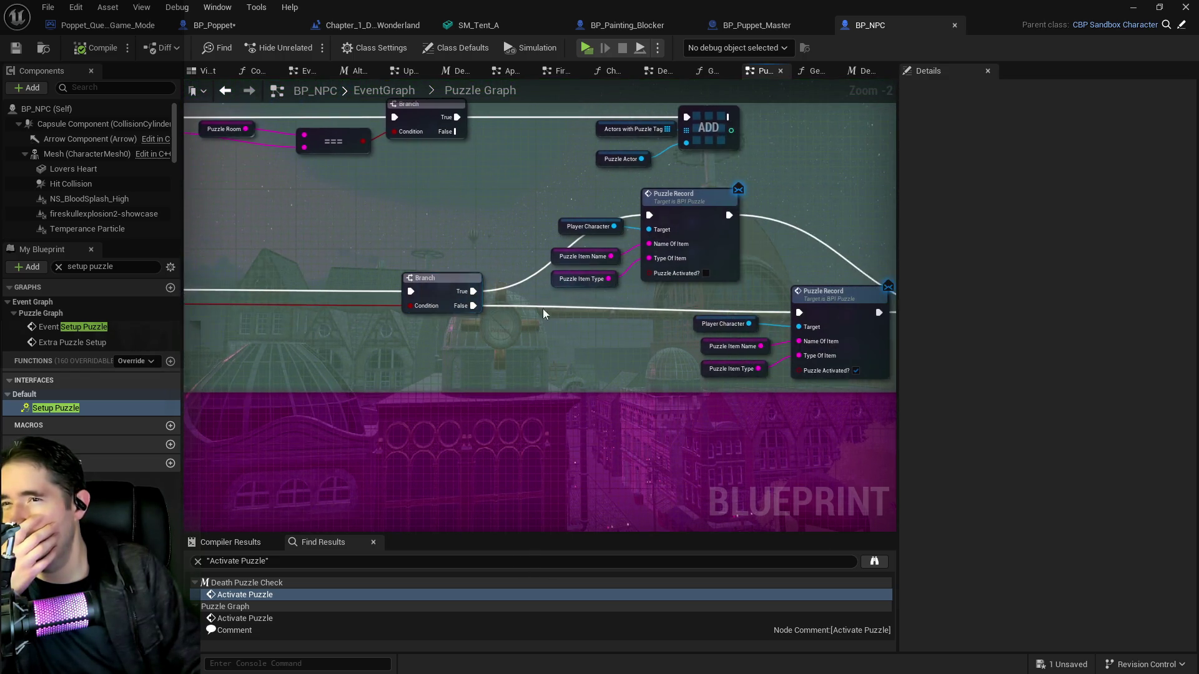
{"action": "left_click", "coordinate": [214, 25]}
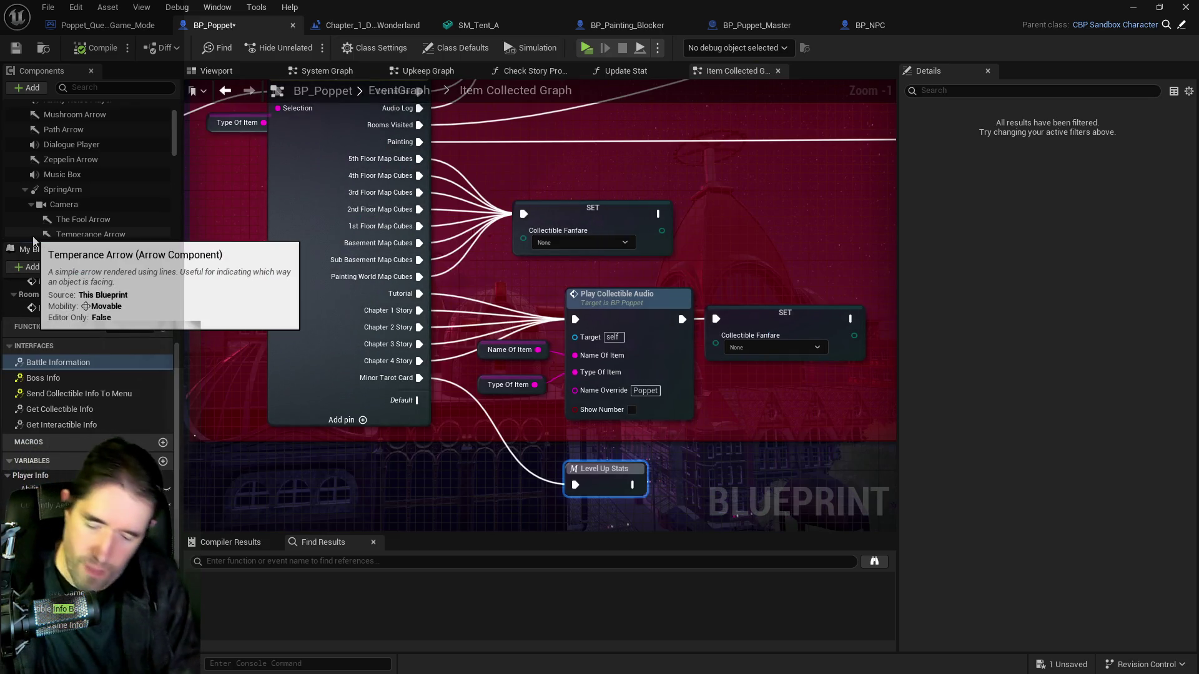
{"action": "left_click", "coordinate": [106, 266]}
Filter BP_Poppet's members for 'puzzle rec' and open the Puzzle Record event graph
{"action": "type", "text": "puzzle rec"}
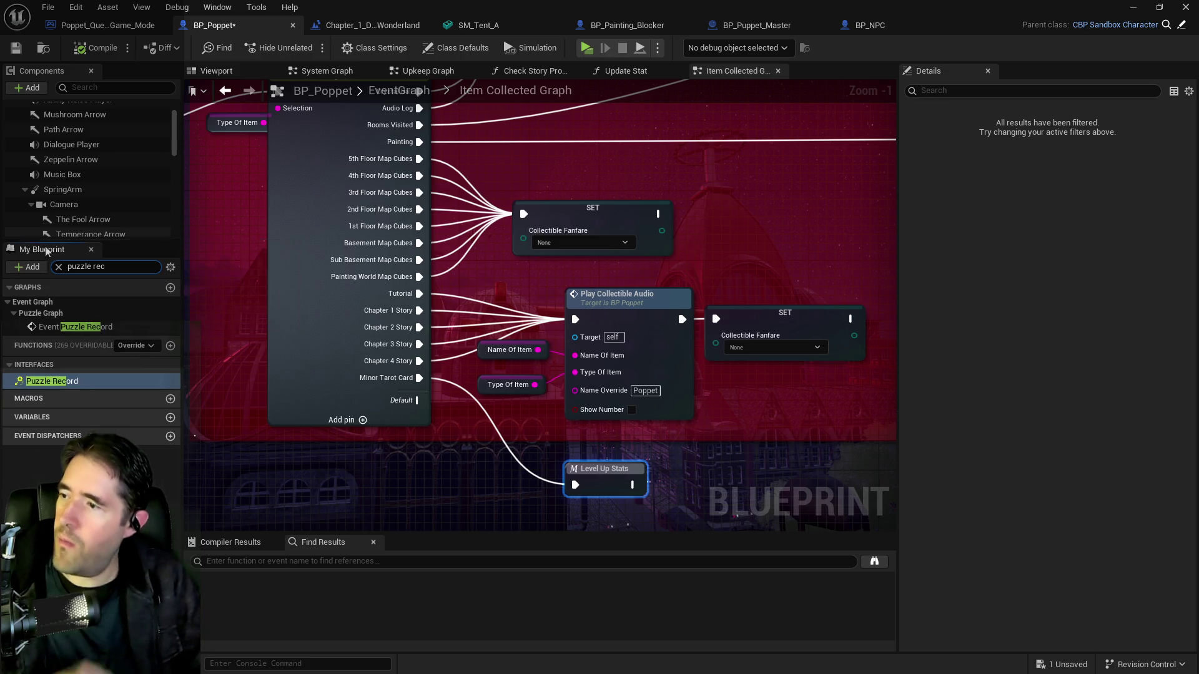
{"action": "double_click", "coordinate": [52, 380]}
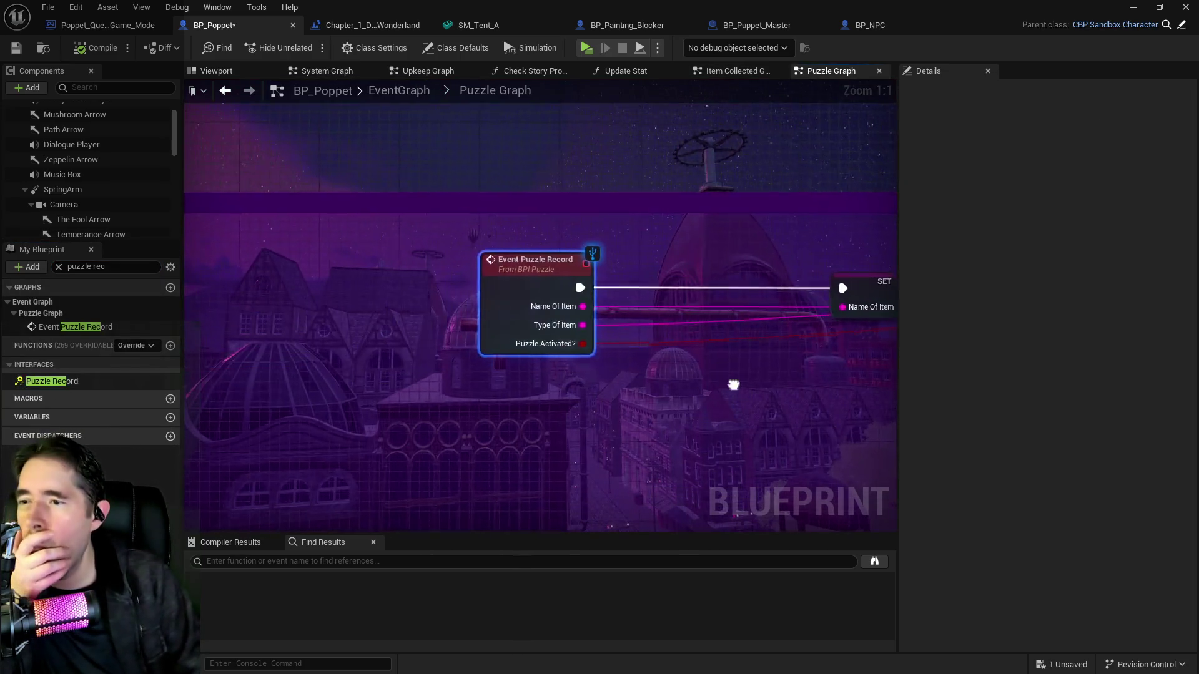
{"action": "scroll", "coordinate": [650, 339], "scroll_direction": "down", "scroll_amount": 2}
{"action": "left_click_drag", "start_coordinate": [653, 331], "coordinate": [500, 331]}
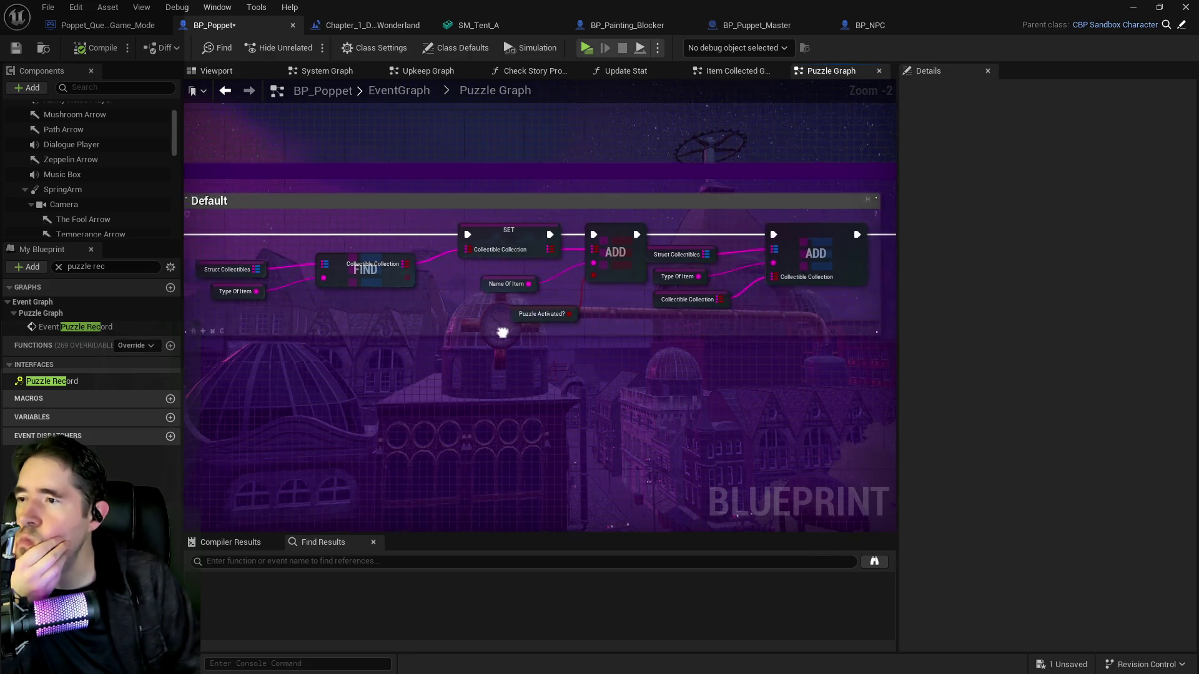
{"action": "left_click_drag", "start_coordinate": [654, 351], "coordinate": [573, 340]}
{"action": "left_click_drag", "start_coordinate": [690, 335], "coordinate": [556, 342]}
{"action": "left_click_drag", "start_coordinate": [749, 343], "coordinate": [575, 343]}
{"action": "left_click_drag", "start_coordinate": [672, 343], "coordinate": [409, 325]}
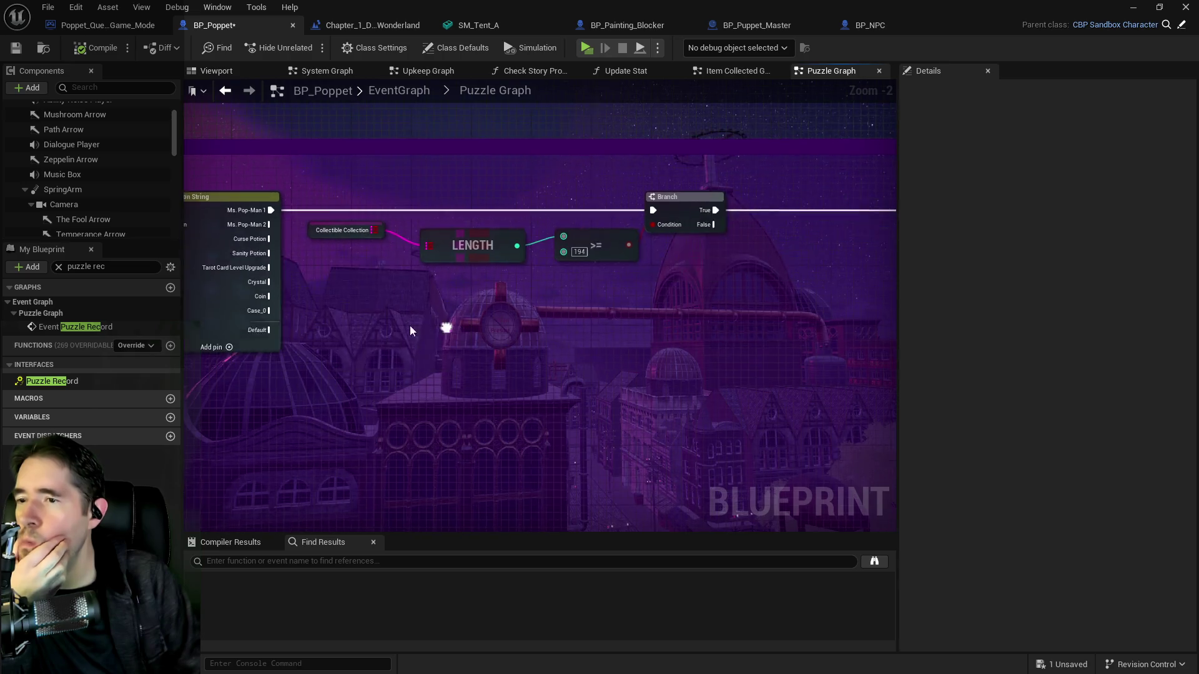
Center the Switch on String node and add a Case_1 output pin to it
{"action": "left_click_drag", "start_coordinate": [575, 325], "coordinate": [766, 336]}
{"action": "scroll", "coordinate": [540, 354], "scroll_direction": "down", "scroll_amount": 2}
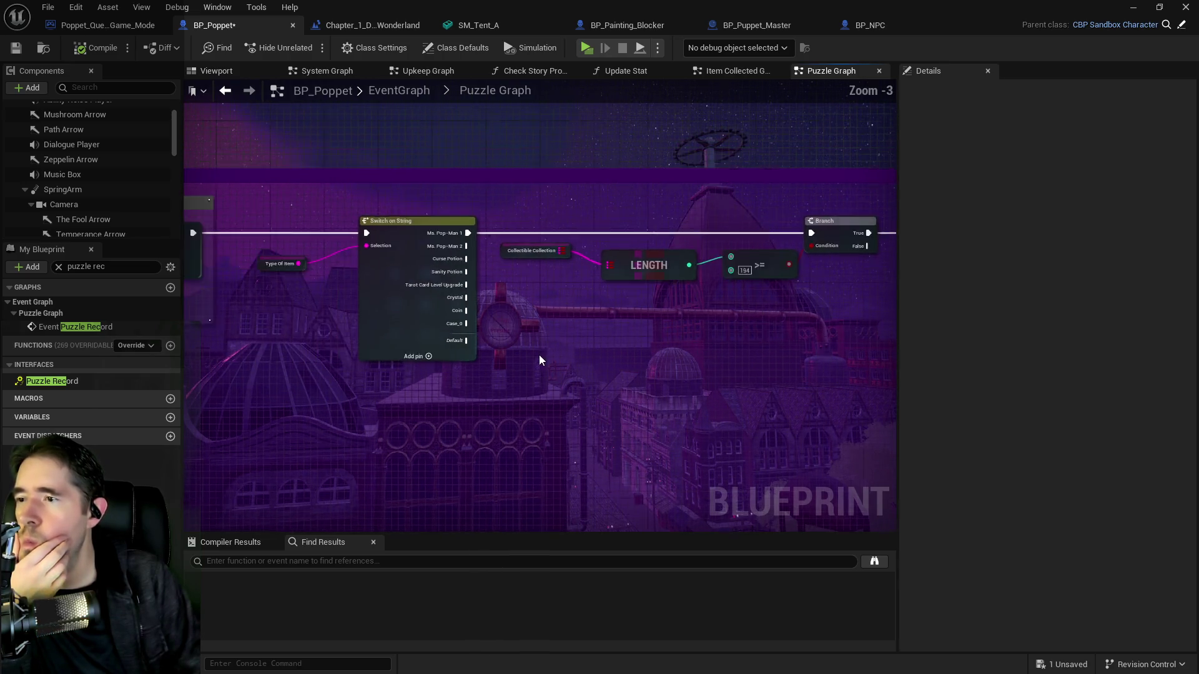
{"action": "mouse_move", "coordinate": [455, 370]}
{"action": "left_mouse_down"}
{"action": "mouse_move", "coordinate": [742, 376]}
{"action": "mouse_move", "coordinate": [591, 344]}
{"action": "left_mouse_up"}
{"action": "mouse_move", "coordinate": [728, 342]}
{"action": "left_mouse_down"}
{"action": "mouse_move", "coordinate": [674, 335]}
{"action": "mouse_move", "coordinate": [210, 392]}
{"action": "left_mouse_up"}
{"action": "mouse_move", "coordinate": [397, 375]}
{"action": "left_mouse_down"}
{"action": "mouse_move", "coordinate": [449, 375]}
{"action": "mouse_move", "coordinate": [537, 310]}
{"action": "left_mouse_up"}
{"action": "scroll", "coordinate": [534, 323], "scroll_direction": "up", "scroll_amount": 3}
{"action": "left_click_drag", "start_coordinate": [447, 361], "coordinate": [864, 294]}
{"action": "left_click_drag", "start_coordinate": [456, 341], "coordinate": [679, 351]}
{"action": "mouse_move", "coordinate": [244, 350]}
{"action": "left_mouse_down"}
{"action": "mouse_move", "coordinate": [559, 347]}
{"action": "mouse_move", "coordinate": [530, 334]}
{"action": "left_mouse_up"}
{"action": "left_click", "coordinate": [583, 333]}
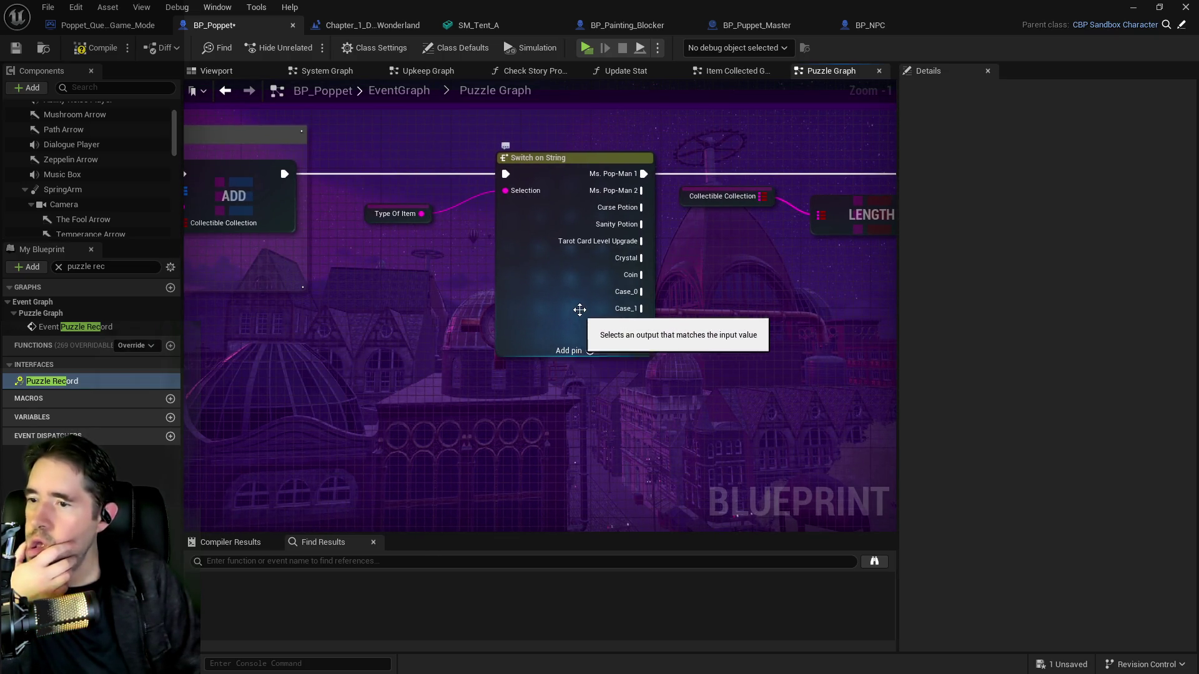
Rename the Switch on String case pin to 'Toy Maze Painting'
{"action": "left_click", "coordinate": [575, 311]}
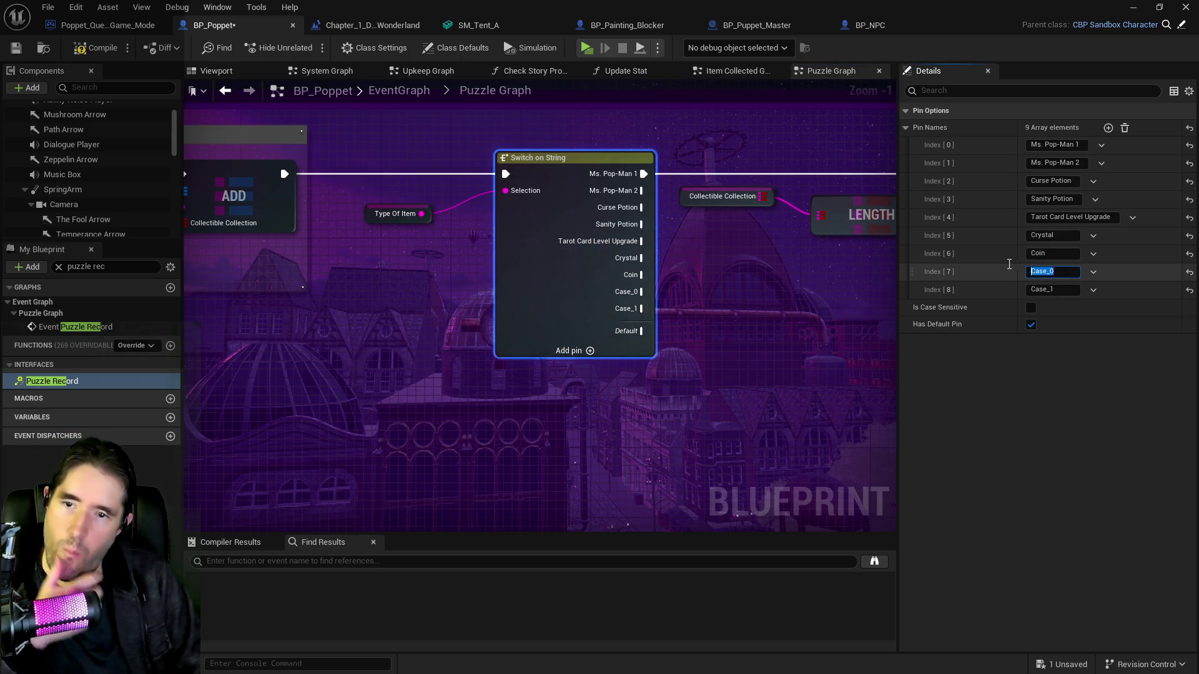
{"action": "type", "text": "Toy Maze Painting"}
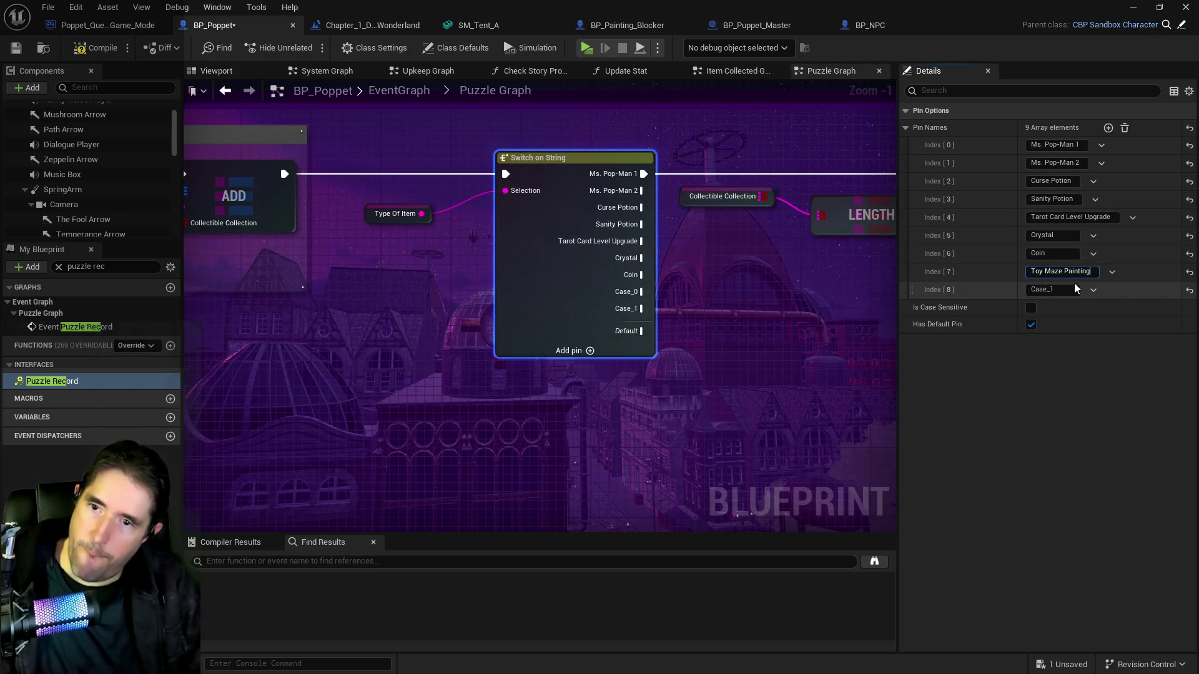
{"action": "left_click_drag", "start_coordinate": [804, 345], "coordinate": [506, 322]}
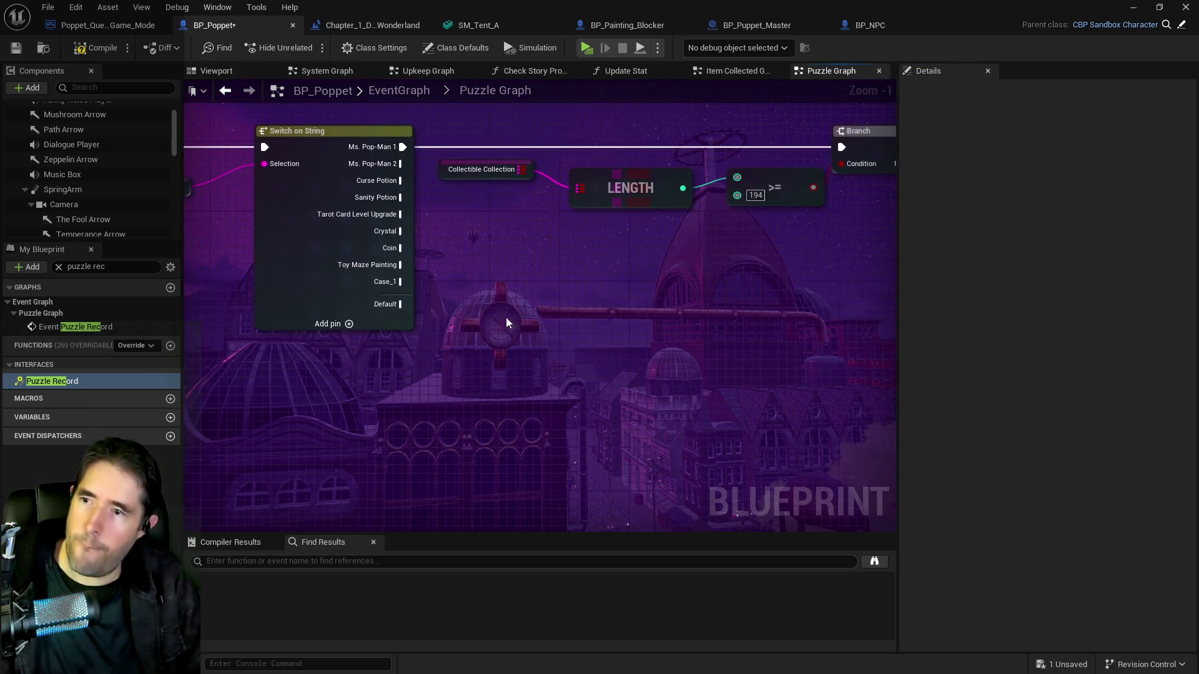
Pan over the ADD, Type Of Item, LENGTH, >=, Branch, SET and FIND nodes
{"action": "mouse_move", "coordinate": [321, 287]}
{"action": "left_mouse_down"}
{"action": "mouse_move", "coordinate": [553, 287]}
{"action": "mouse_move", "coordinate": [621, 316]}
{"action": "mouse_move", "coordinate": [856, 317]}
{"action": "left_mouse_up"}
{"action": "scroll", "coordinate": [622, 302], "scroll_direction": "down", "scroll_amount": 1}
{"action": "mouse_move", "coordinate": [754, 321]}
{"action": "left_mouse_down"}
{"action": "mouse_move", "coordinate": [960, 321]}
{"action": "mouse_move", "coordinate": [300, 329]}
{"action": "left_mouse_up"}
{"action": "left_click_drag", "start_coordinate": [601, 323], "coordinate": [486, 293]}
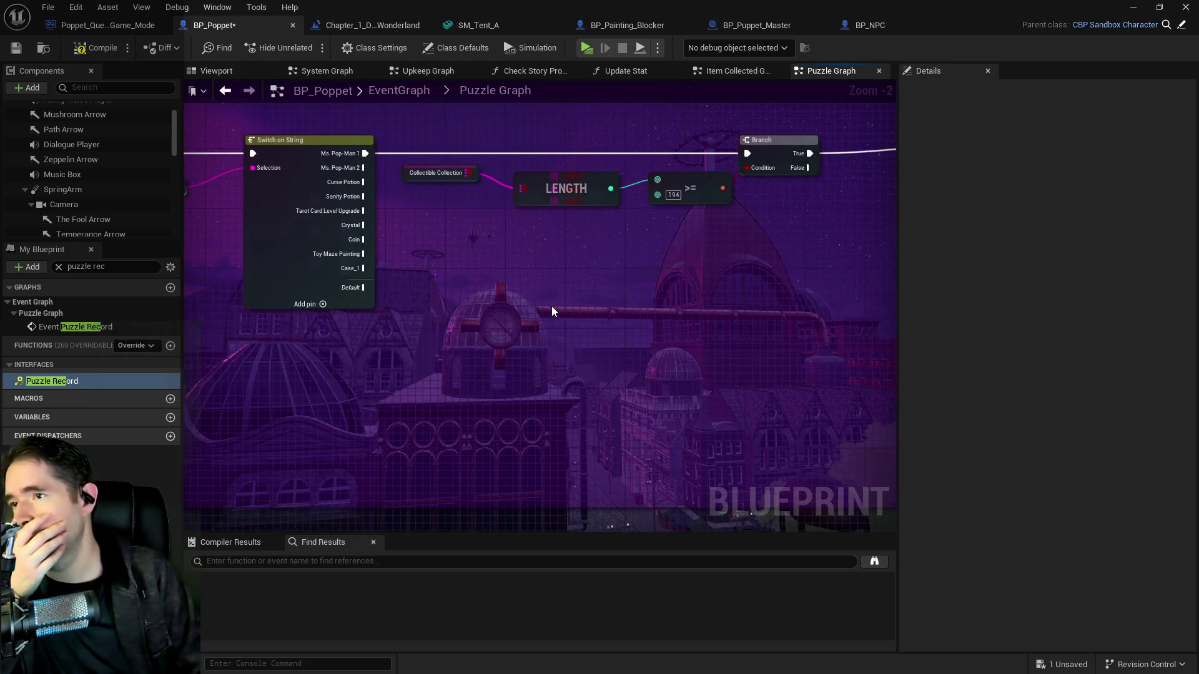
{"action": "scroll", "coordinate": [555, 309], "scroll_direction": "down", "scroll_amount": 2}
{"action": "scroll", "coordinate": [549, 304], "scroll_direction": "up", "scroll_amount": 2}
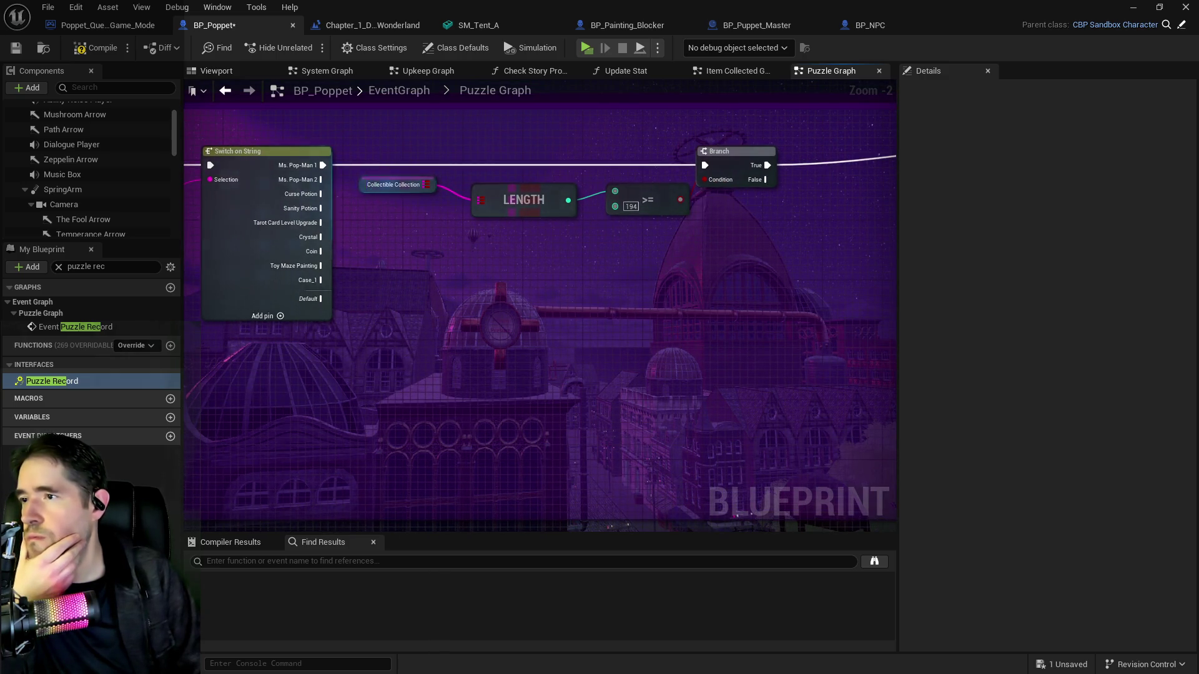
{"action": "left_click_drag", "start_coordinate": [427, 231], "coordinate": [706, 231]}
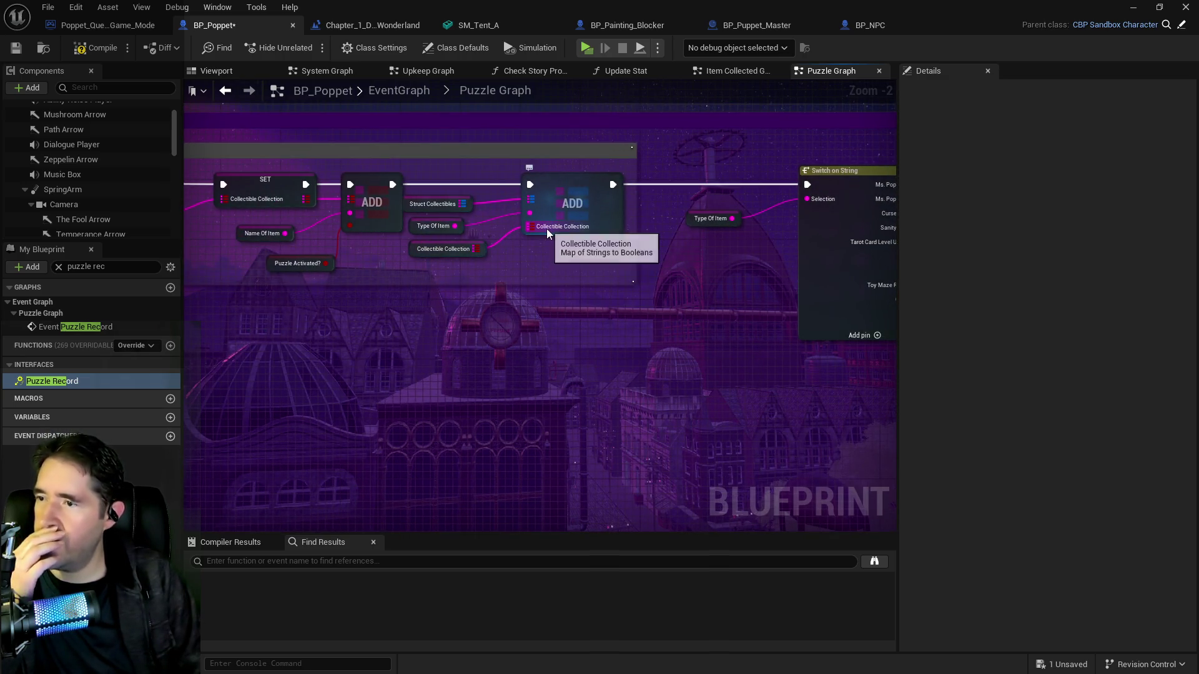
{"action": "left_click_drag", "start_coordinate": [470, 243], "coordinate": [803, 251]}
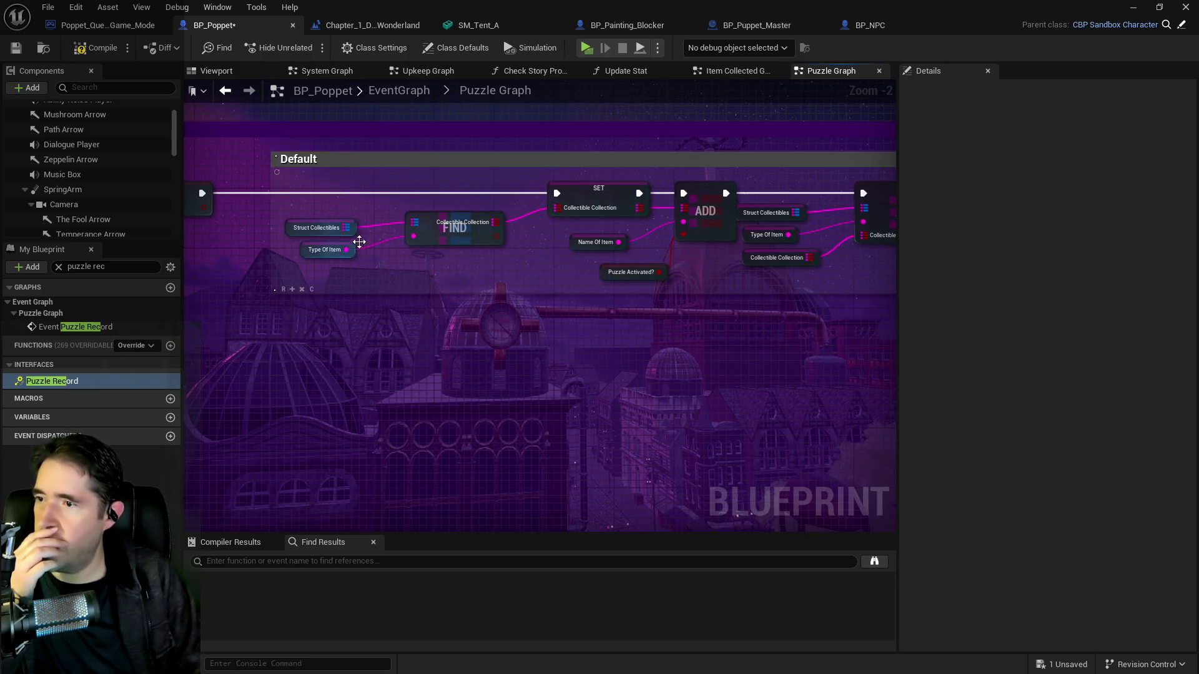
Pan between the Switch on String, Branch and the Default comment's SET, FIND, ADD nodes
{"action": "mouse_move", "coordinate": [579, 196]}
{"action": "left_mouse_down"}
{"action": "mouse_move", "coordinate": [287, 201]}
{"action": "mouse_move", "coordinate": [570, 320]}
{"action": "left_mouse_up"}
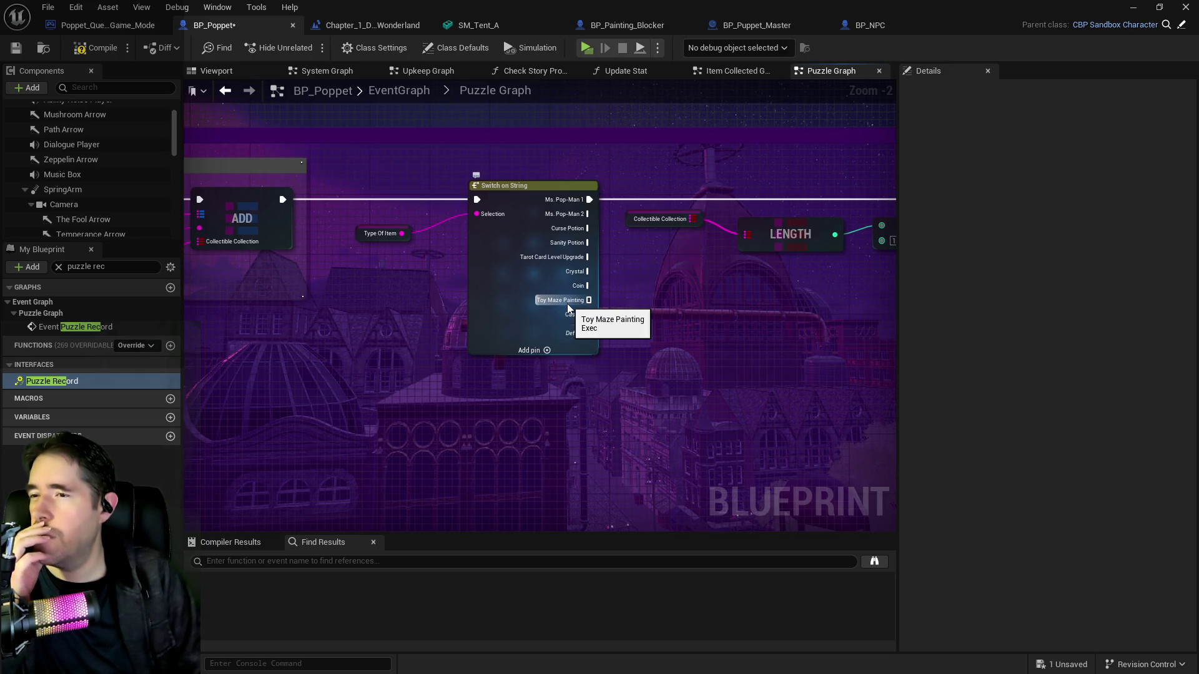
{"action": "mouse_move", "coordinate": [447, 316]}
{"action": "left_mouse_down"}
{"action": "mouse_move", "coordinate": [514, 297]}
{"action": "mouse_move", "coordinate": [854, 307]}
{"action": "mouse_move", "coordinate": [553, 306]}
{"action": "mouse_move", "coordinate": [478, 268]}
{"action": "left_mouse_up"}
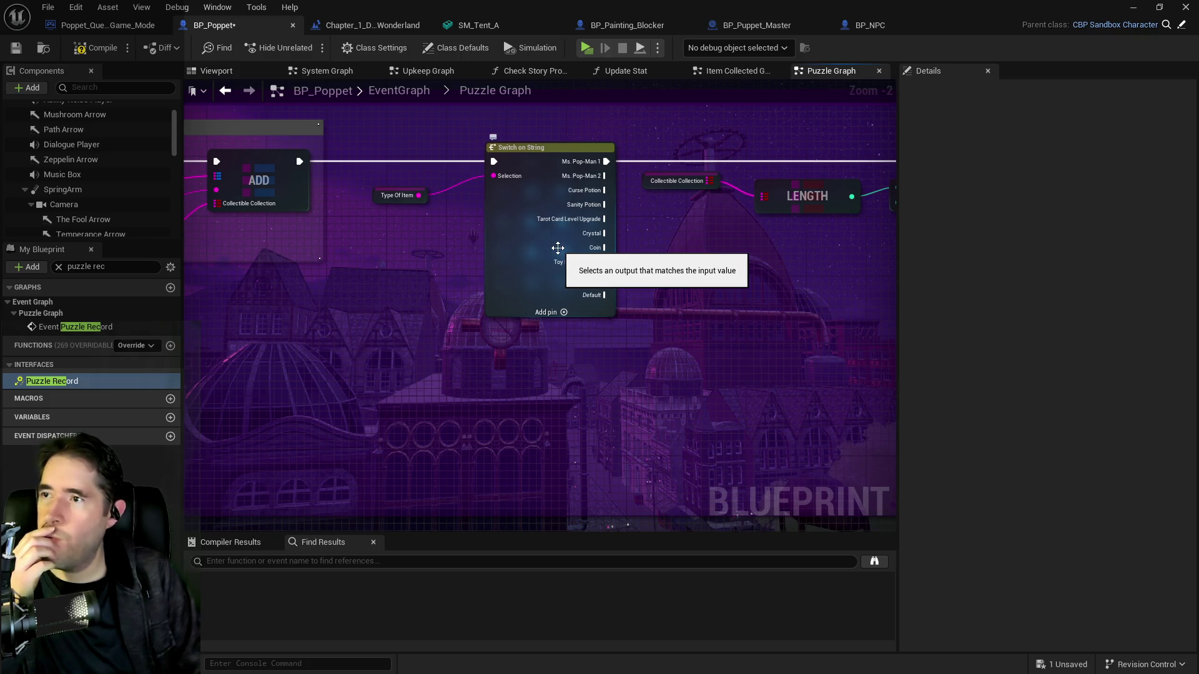
{"action": "left_click_drag", "start_coordinate": [783, 243], "coordinate": [477, 246]}
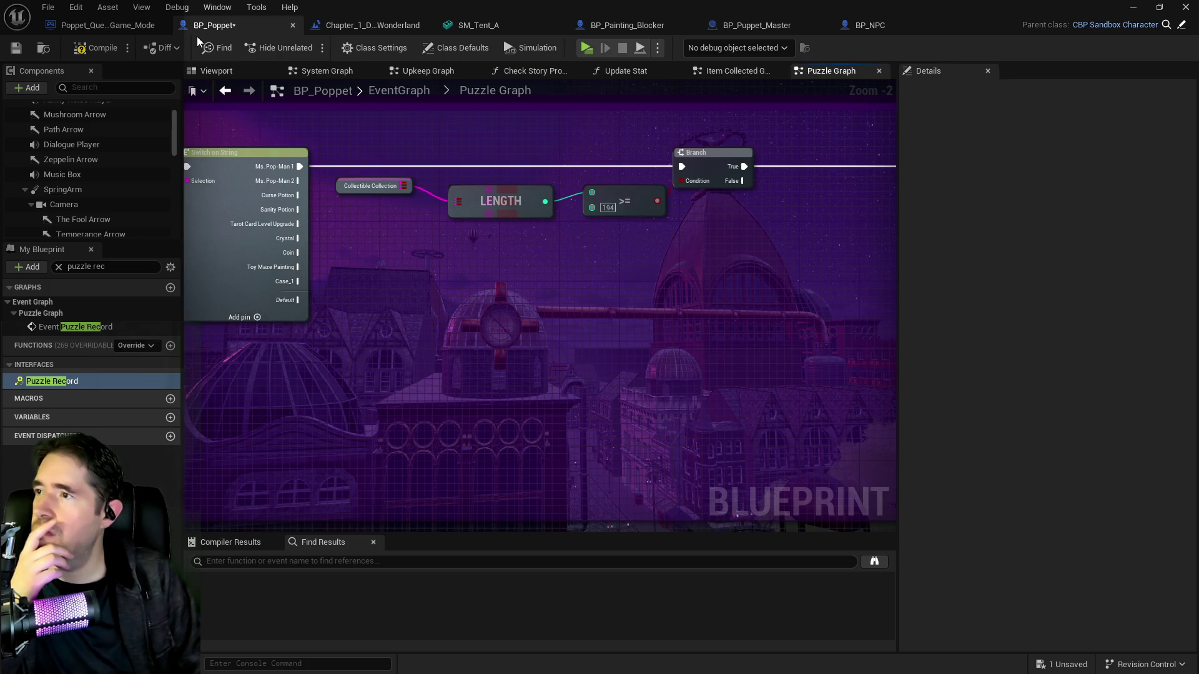
{"action": "left_click_drag", "start_coordinate": [268, 288], "coordinate": [462, 287]}
{"action": "left_click_drag", "start_coordinate": [188, 287], "coordinate": [462, 287]}
{"action": "left_click_drag", "start_coordinate": [281, 281], "coordinate": [466, 280]}
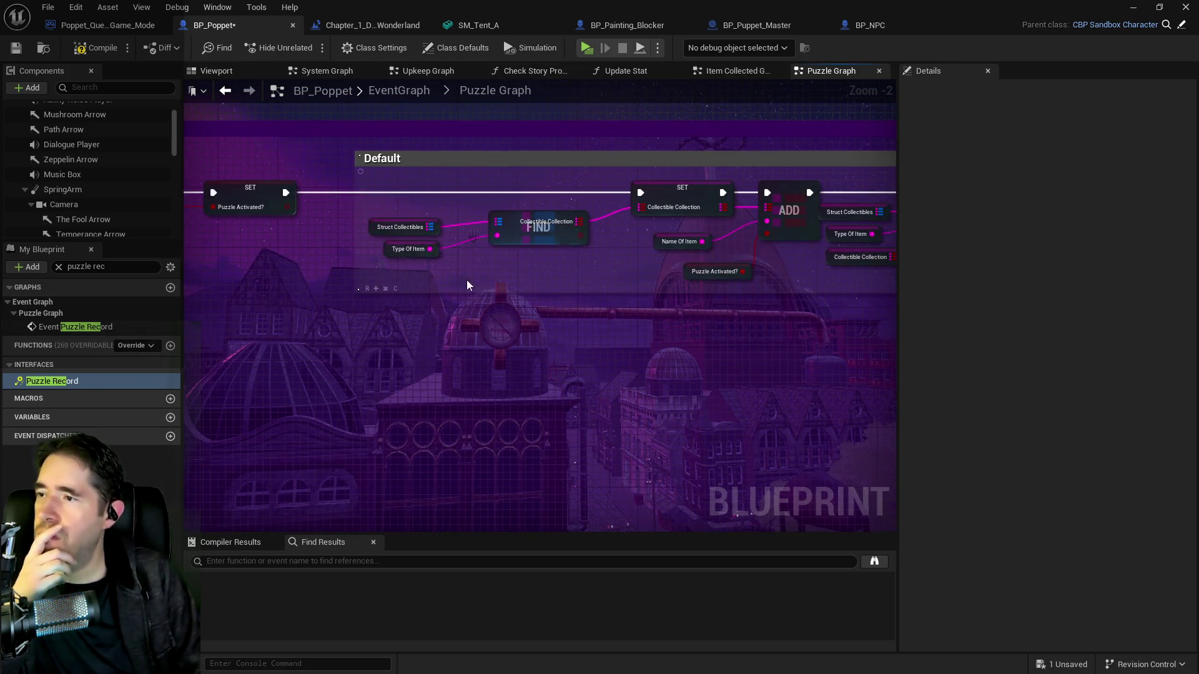
Inspect the Struct Collectibles map's 28 default entries in the Details panel
{"action": "left_click", "coordinate": [373, 230]}
{"action": "scroll", "coordinate": [975, 528], "scroll_direction": "down", "scroll_amount": 5}
{"action": "scroll", "coordinate": [975, 528], "scroll_direction": "down", "scroll_amount": 4}
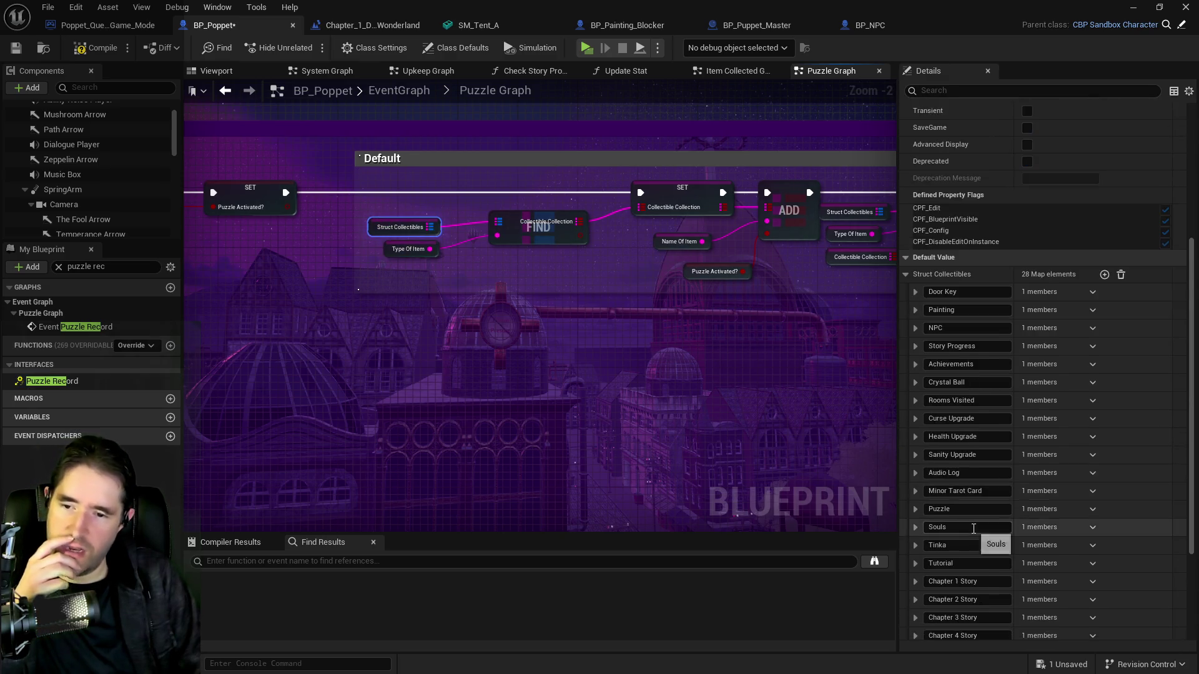
{"action": "scroll", "coordinate": [964, 524], "scroll_direction": "up", "scroll_amount": 2}
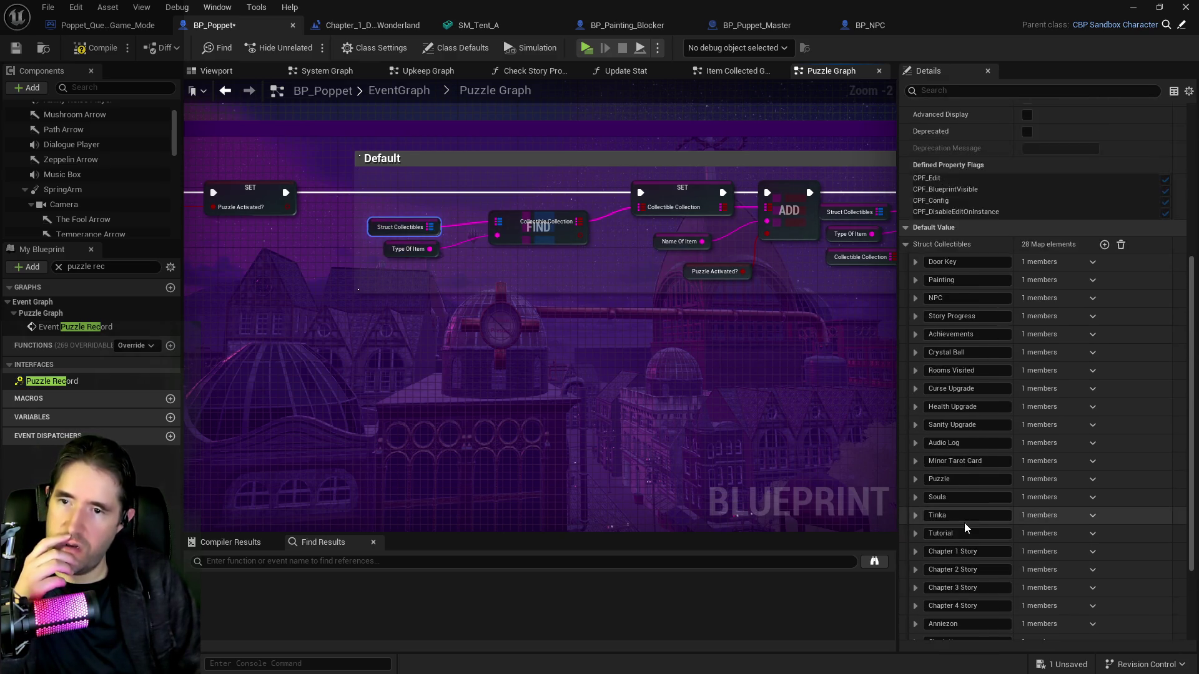
{"action": "scroll", "coordinate": [964, 520], "scroll_direction": "down", "scroll_amount": 2}
{"action": "left_click_drag", "start_coordinate": [830, 447], "coordinate": [556, 419]}
Return to Switch on String and box-select the LENGTH and >= nodes
{"action": "left_click_drag", "start_coordinate": [668, 364], "coordinate": [402, 378]}
{"action": "left_click_drag", "start_coordinate": [767, 369], "coordinate": [384, 366]}
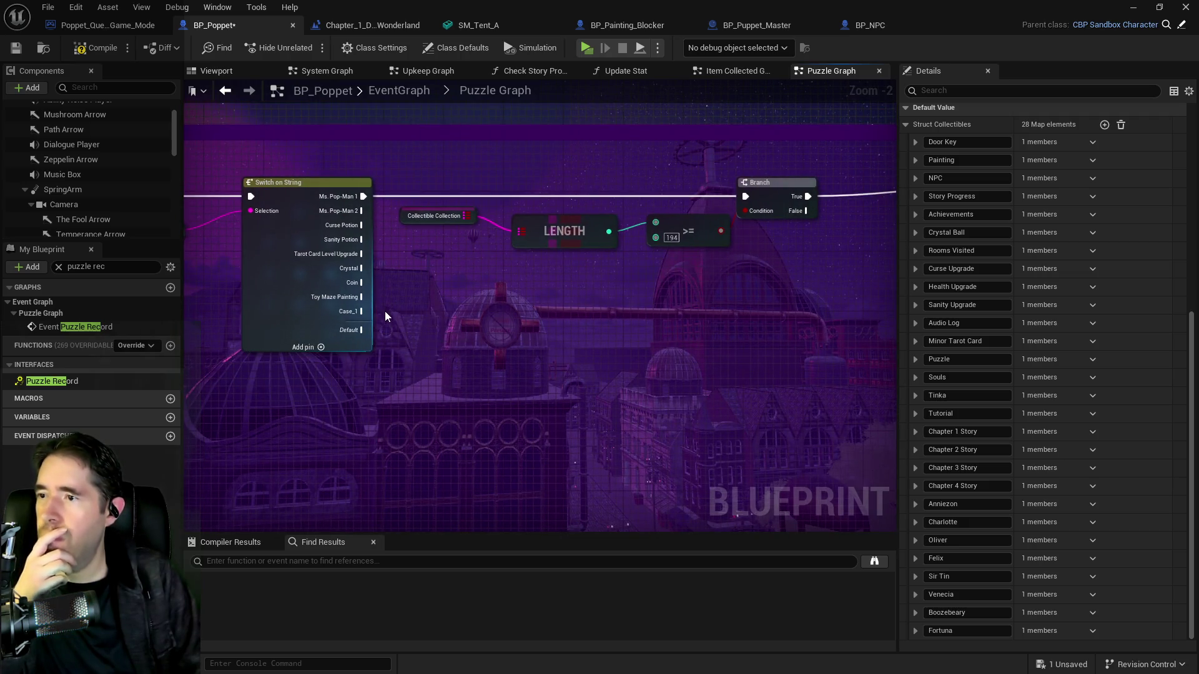
{"action": "mouse_move", "coordinate": [522, 337]}
{"action": "left_mouse_down"}
{"action": "mouse_move", "coordinate": [603, 291]}
{"action": "mouse_move", "coordinate": [489, 282]}
{"action": "left_mouse_up"}
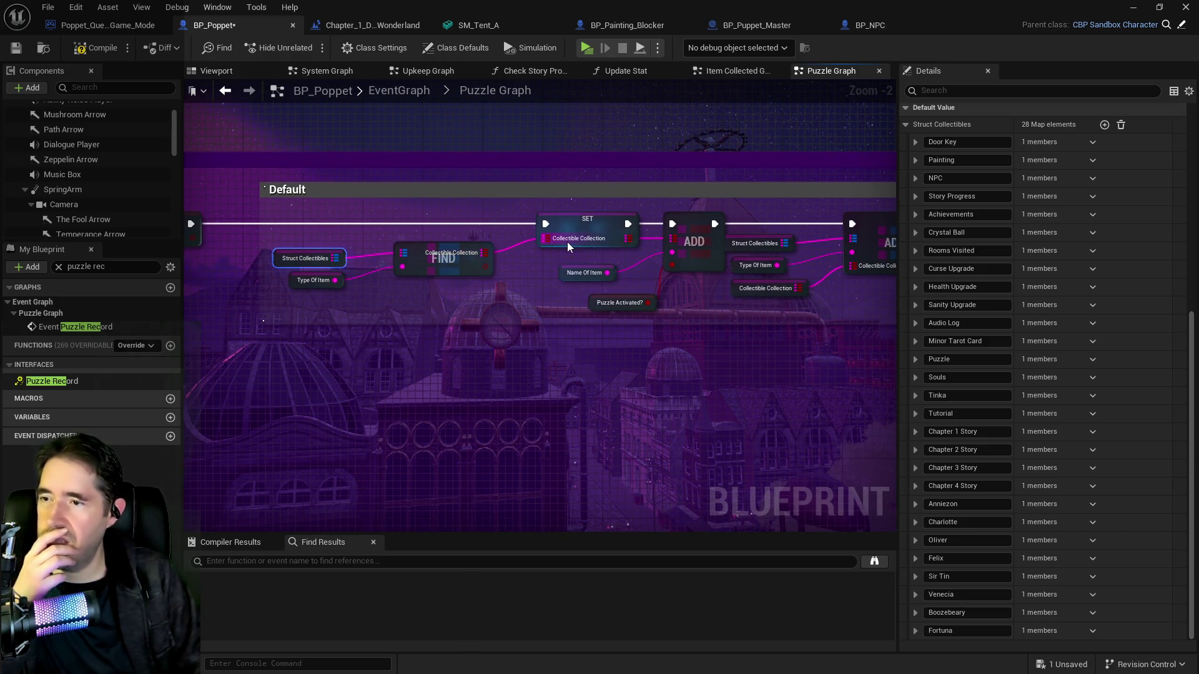
{"action": "mouse_move", "coordinate": [689, 333]}
{"action": "left_mouse_down"}
{"action": "mouse_move", "coordinate": [344, 335]}
{"action": "mouse_move", "coordinate": [359, 339]}
{"action": "left_mouse_up"}
{"action": "mouse_move", "coordinate": [519, 341]}
{"action": "left_mouse_down"}
{"action": "mouse_move", "coordinate": [595, 304]}
{"action": "mouse_move", "coordinate": [699, 299]}
{"action": "mouse_move", "coordinate": [485, 304]}
{"action": "mouse_move", "coordinate": [696, 298]}
{"action": "mouse_move", "coordinate": [356, 289]}
{"action": "left_mouse_up"}
{"action": "left_click_drag", "start_coordinate": [687, 278], "coordinate": [526, 271]}
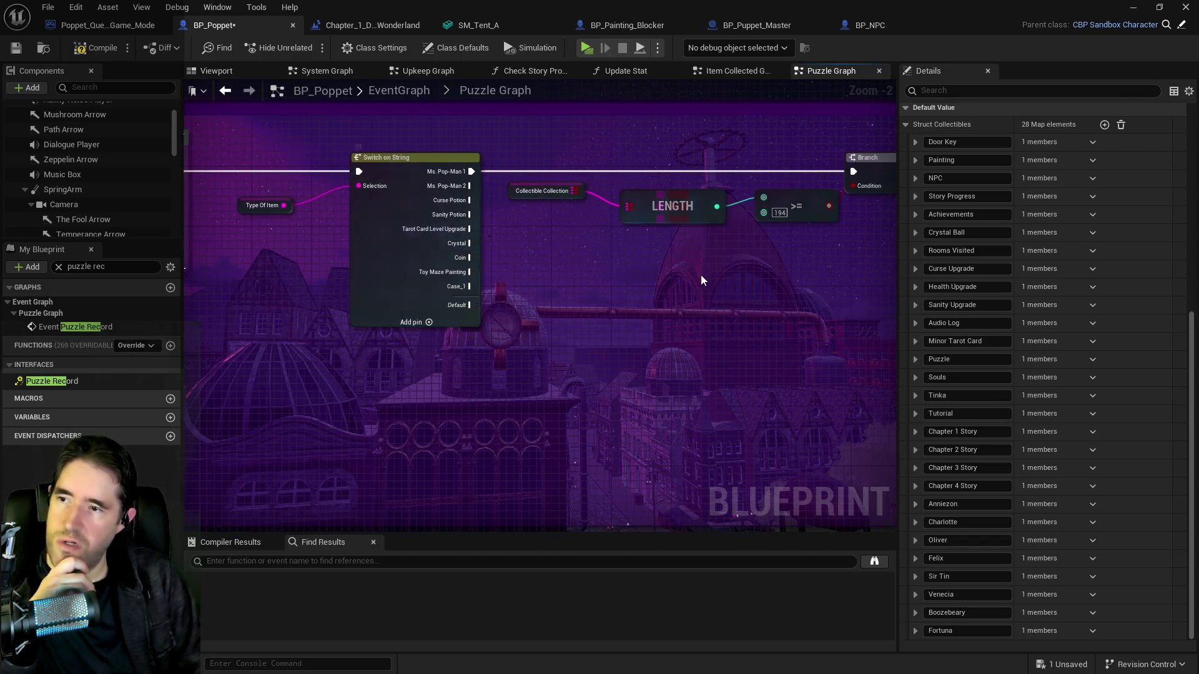
{"action": "left_click_drag", "start_coordinate": [703, 281], "coordinate": [562, 254]}
{"action": "mouse_move", "coordinate": [688, 228]}
{"action": "left_mouse_down"}
{"action": "mouse_move", "coordinate": [579, 205]}
{"action": "mouse_move", "coordinate": [392, 197]}
{"action": "mouse_move", "coordinate": [315, 174]}
{"action": "left_mouse_up"}
Duplicate the Collectible Collection LENGTH >= Branch check and place it below the original
{"action": "key", "text": "ctrl+c"}
{"action": "key", "text": "ctrl+v"}
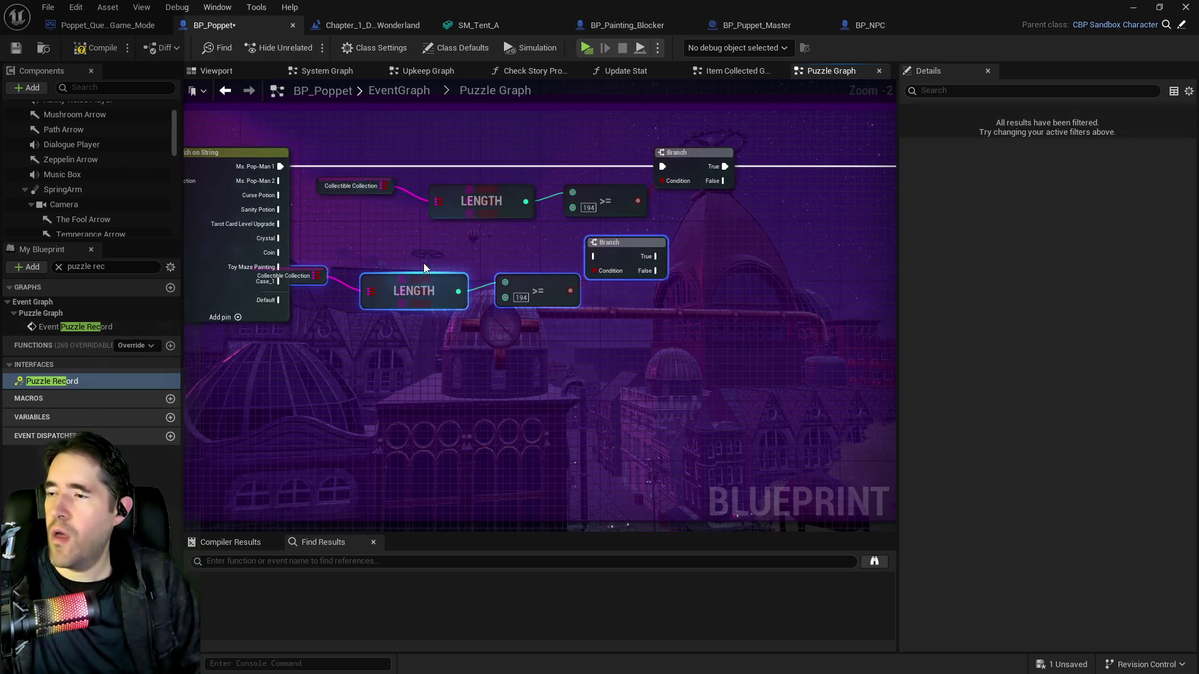
{"action": "left_click_drag", "start_coordinate": [664, 256], "coordinate": [769, 301]}
{"action": "left_click", "coordinate": [460, 316]}
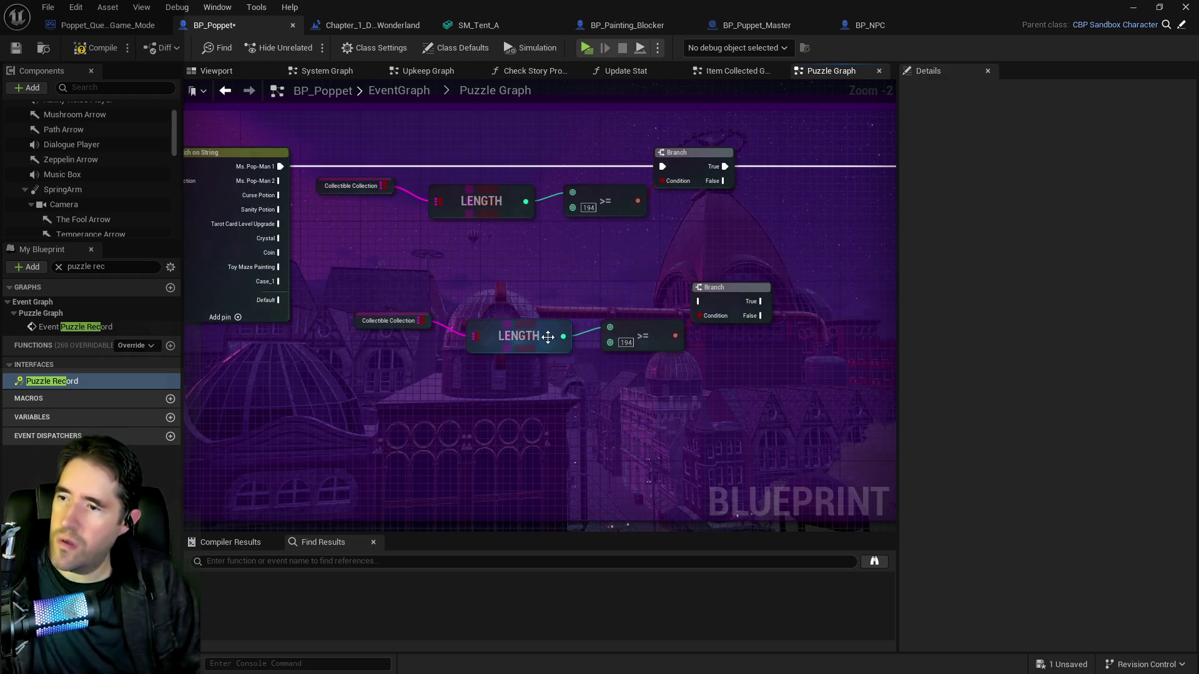
Feed the pasted LENGTH into a new Switch on Int, deleting the pasted >= and Branch
{"action": "left_click_drag", "start_coordinate": [562, 336], "coordinate": [598, 298]}
{"action": "type", "text": "switch"}
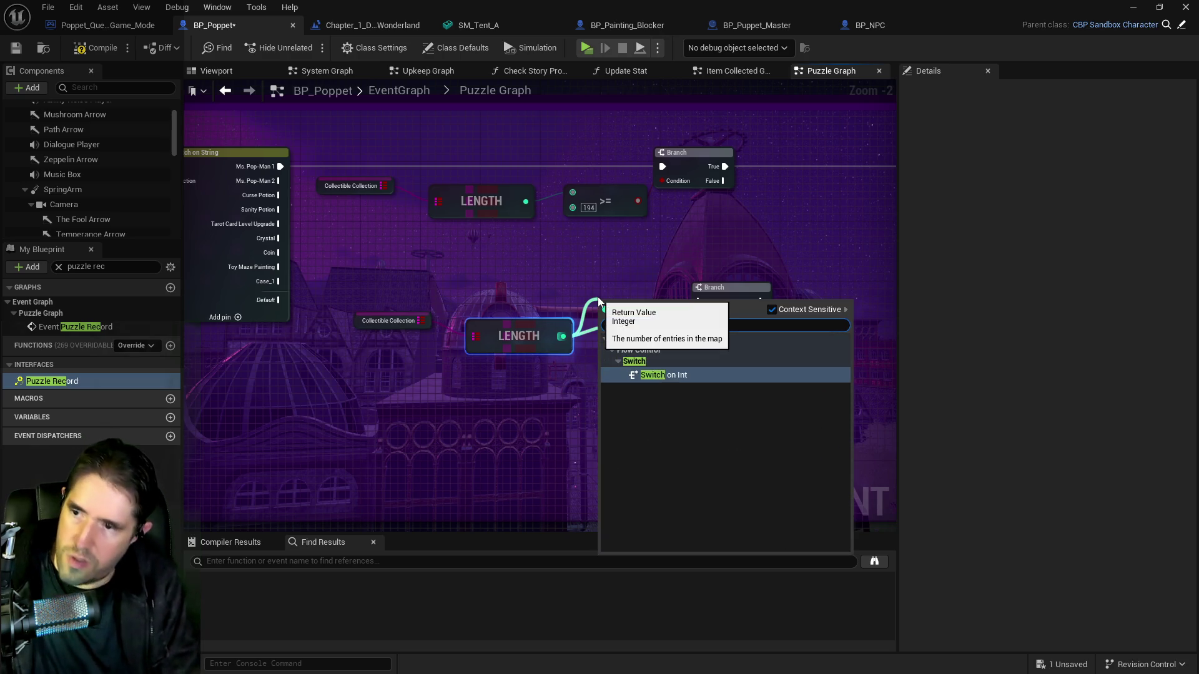
{"action": "left_click", "coordinate": [694, 373]}
{"action": "mouse_move", "coordinate": [653, 312]}
{"action": "left_mouse_down"}
{"action": "mouse_move", "coordinate": [619, 283]}
{"action": "mouse_move", "coordinate": [778, 399]}
{"action": "mouse_move", "coordinate": [768, 392]}
{"action": "left_mouse_up"}
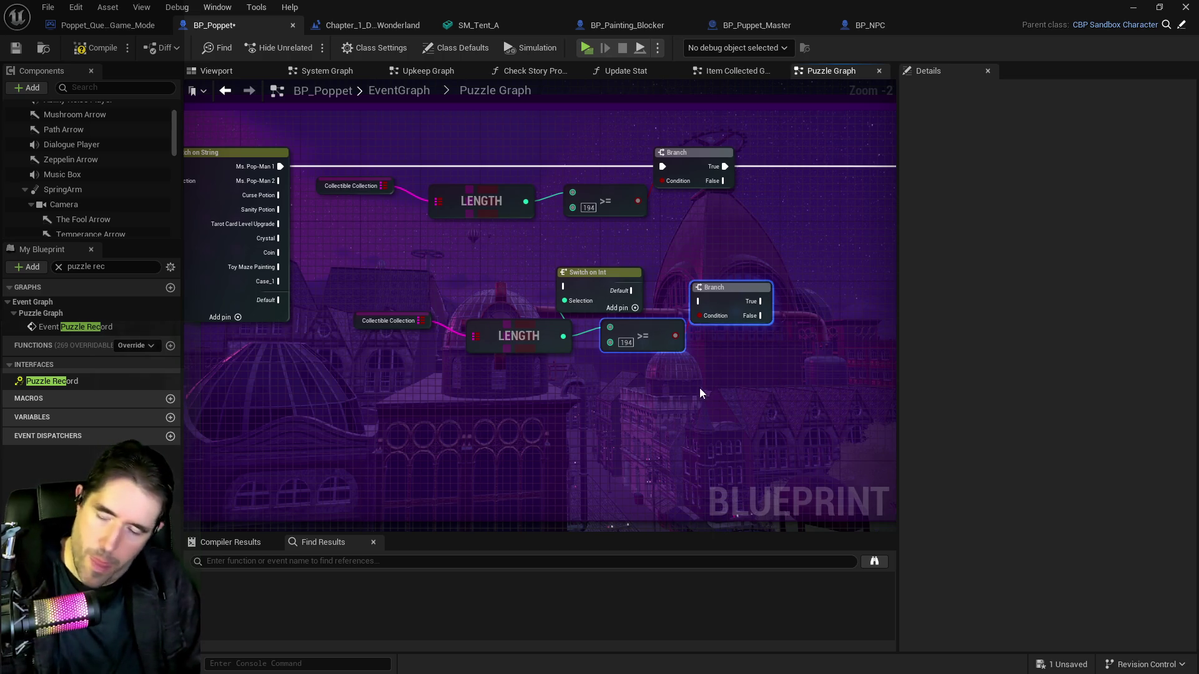
{"action": "key", "text": "Delete"}
{"action": "left_click_drag", "start_coordinate": [593, 273], "coordinate": [683, 310]}
{"action": "mouse_move", "coordinate": [398, 295]}
{"action": "left_mouse_down"}
{"action": "mouse_move", "coordinate": [494, 356]}
{"action": "mouse_move", "coordinate": [497, 305]}
{"action": "left_mouse_up"}
{"action": "left_click_drag", "start_coordinate": [669, 319], "coordinate": [665, 268]}
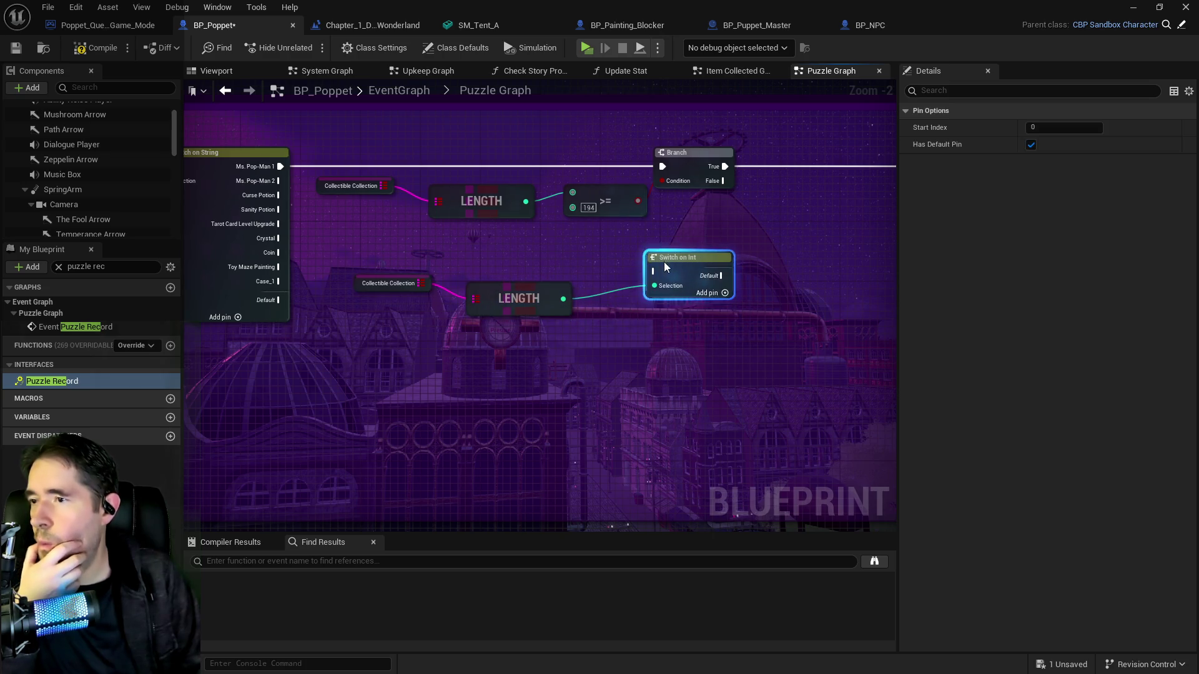
{"action": "left_click", "coordinate": [284, 275]}
Wire the Toy Maze Painting case into Switch on Int and add five output pins
{"action": "left_click_drag", "start_coordinate": [278, 267], "coordinate": [673, 270]}
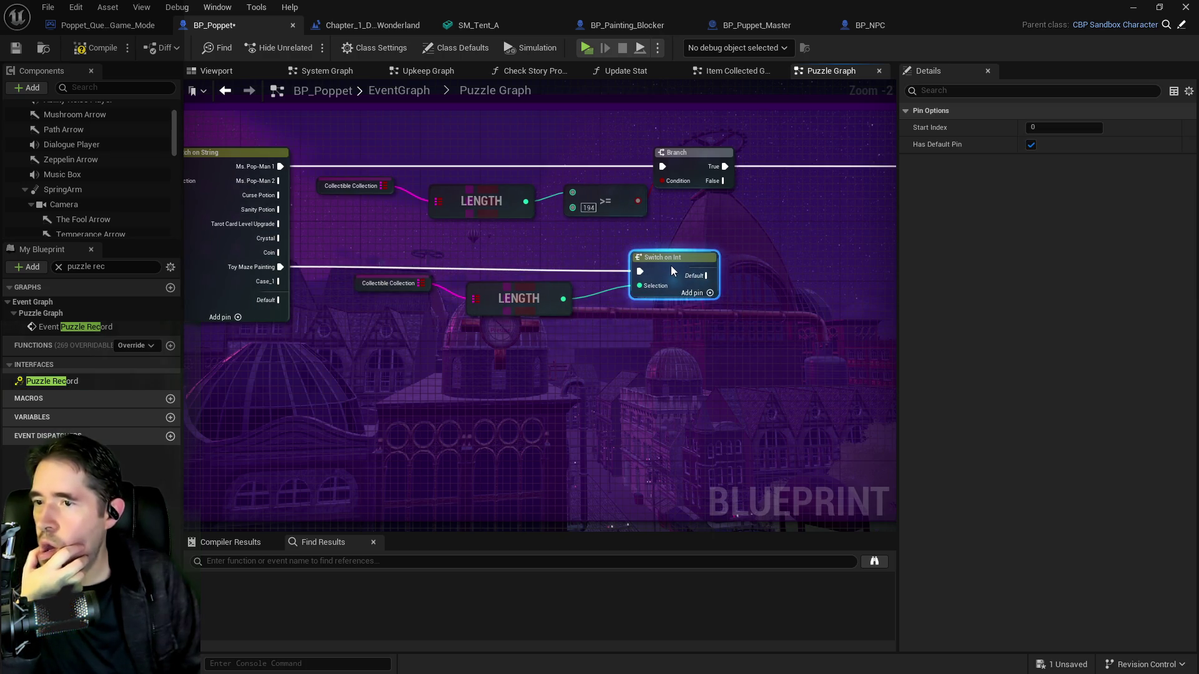
{"action": "left_click", "coordinate": [710, 293]}
{"action": "left_click", "coordinate": [710, 307]}
{"action": "left_click", "coordinate": [710, 322]}
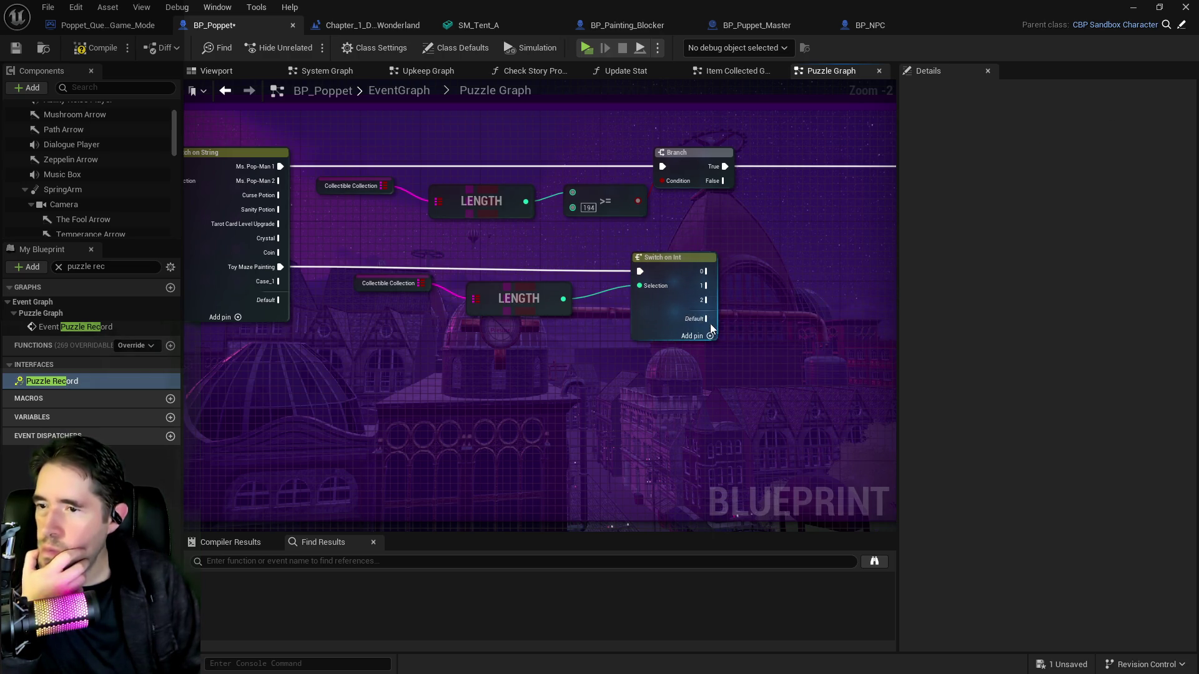
{"action": "left_click", "coordinate": [710, 336]}
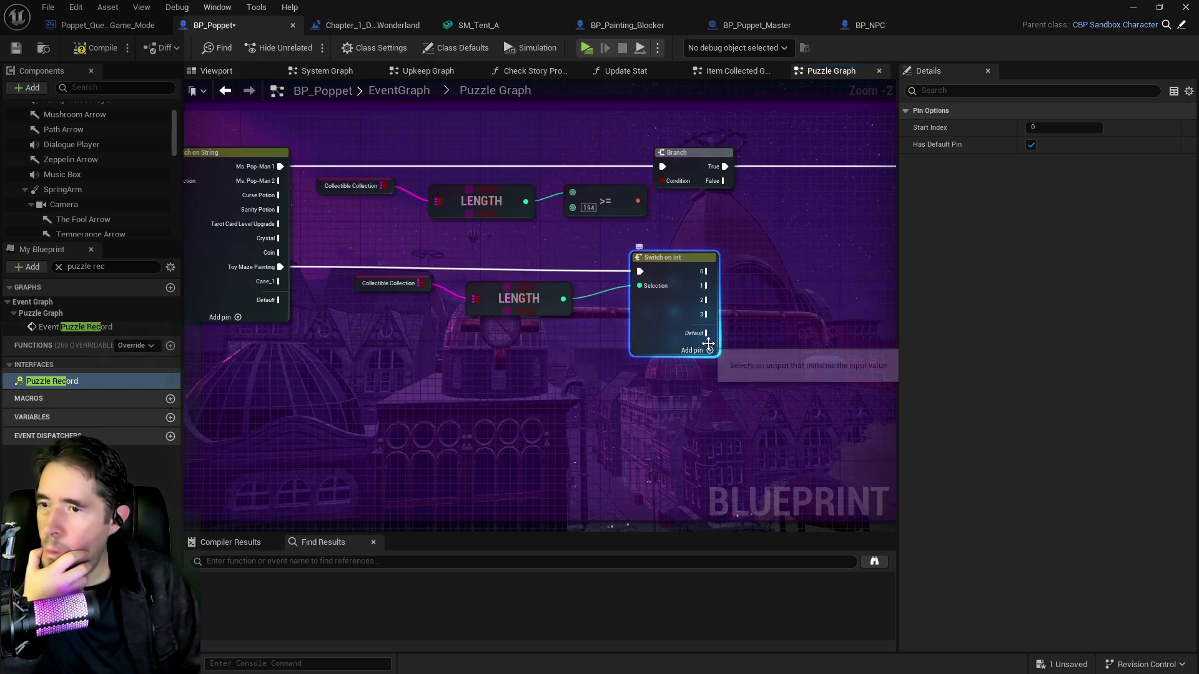
{"action": "left_click", "coordinate": [709, 351]}
{"action": "mouse_move", "coordinate": [710, 350]}
{"action": "left_mouse_down"}
{"action": "mouse_move", "coordinate": [755, 324]}
{"action": "mouse_move", "coordinate": [610, 248]}
{"action": "mouse_move", "coordinate": [596, 255]}
{"action": "left_mouse_up"}
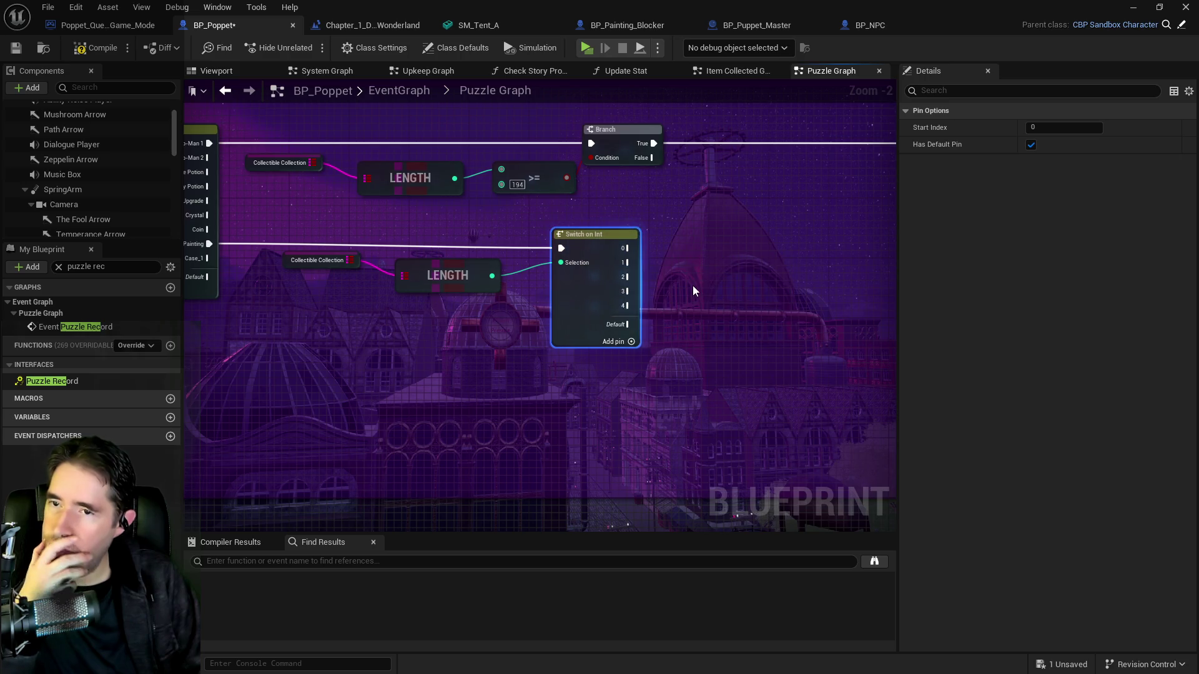
Check the pin actions available on Switch on Int outputs 0 through 4
{"action": "left_click", "coordinate": [1053, 130]}
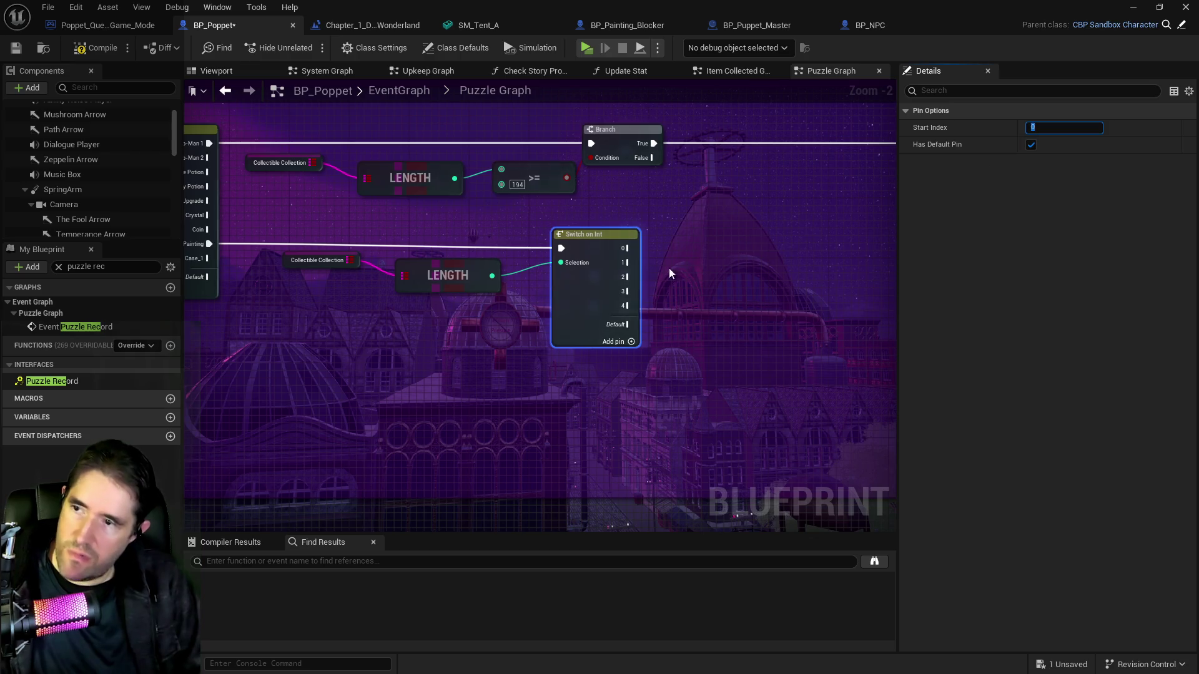
{"action": "right_click", "coordinate": [626, 247]}
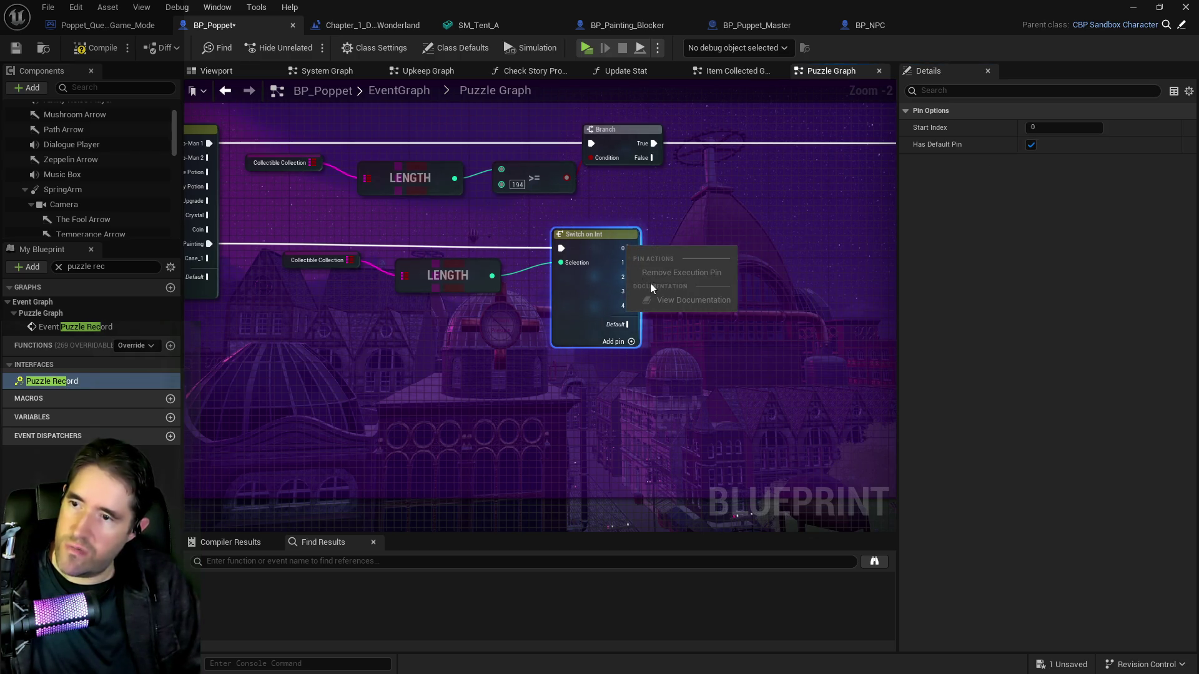
{"action": "left_click", "coordinate": [623, 269]}
{"action": "right_click", "coordinate": [626, 266]}
{"action": "left_click", "coordinate": [602, 314]}
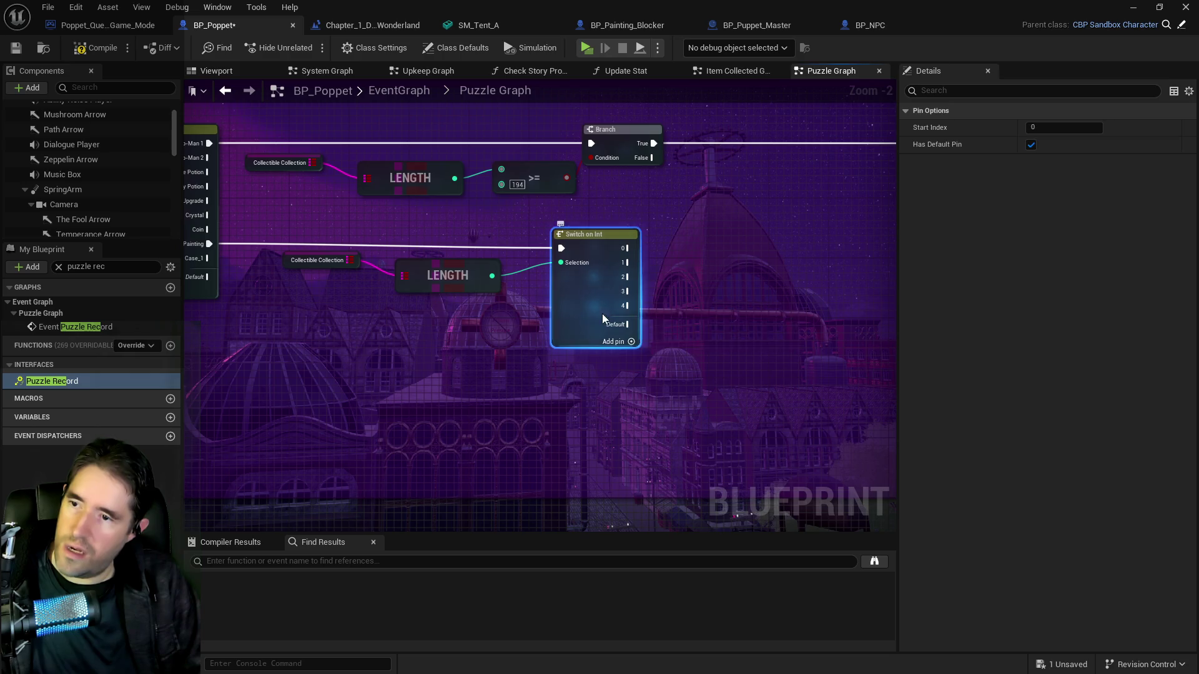
{"action": "right_click", "coordinate": [626, 248]}
{"action": "key", "text": "Escape"}
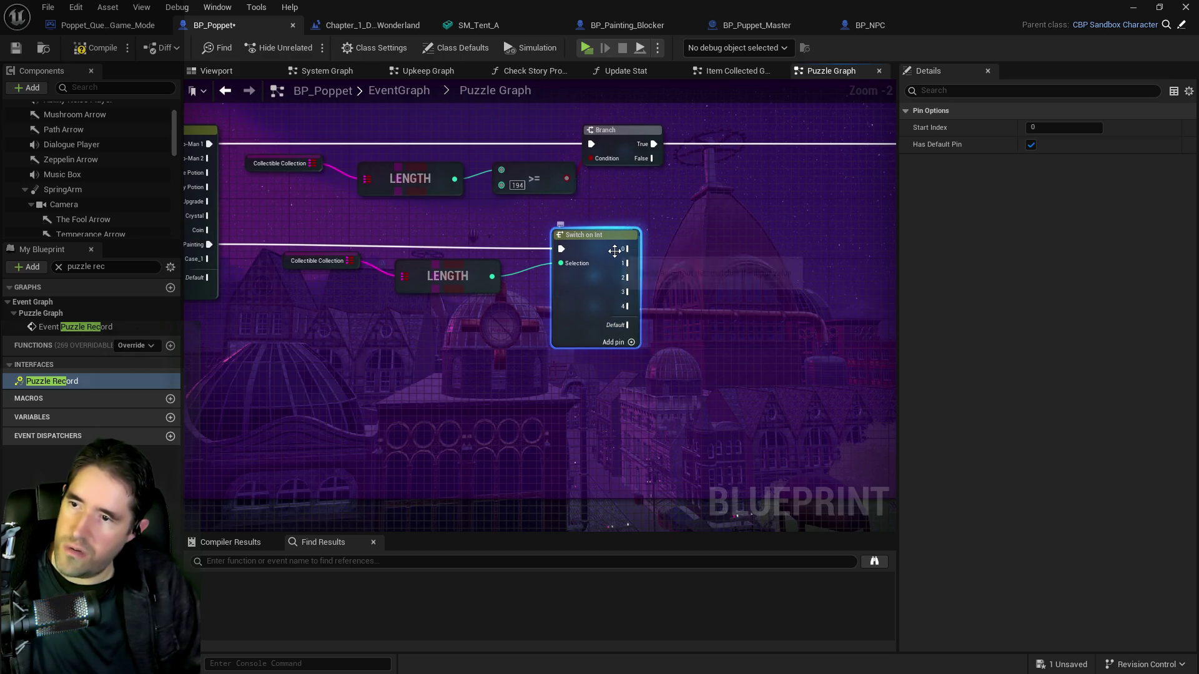
{"action": "right_click", "coordinate": [625, 249]}
{"action": "left_click", "coordinate": [637, 302]}
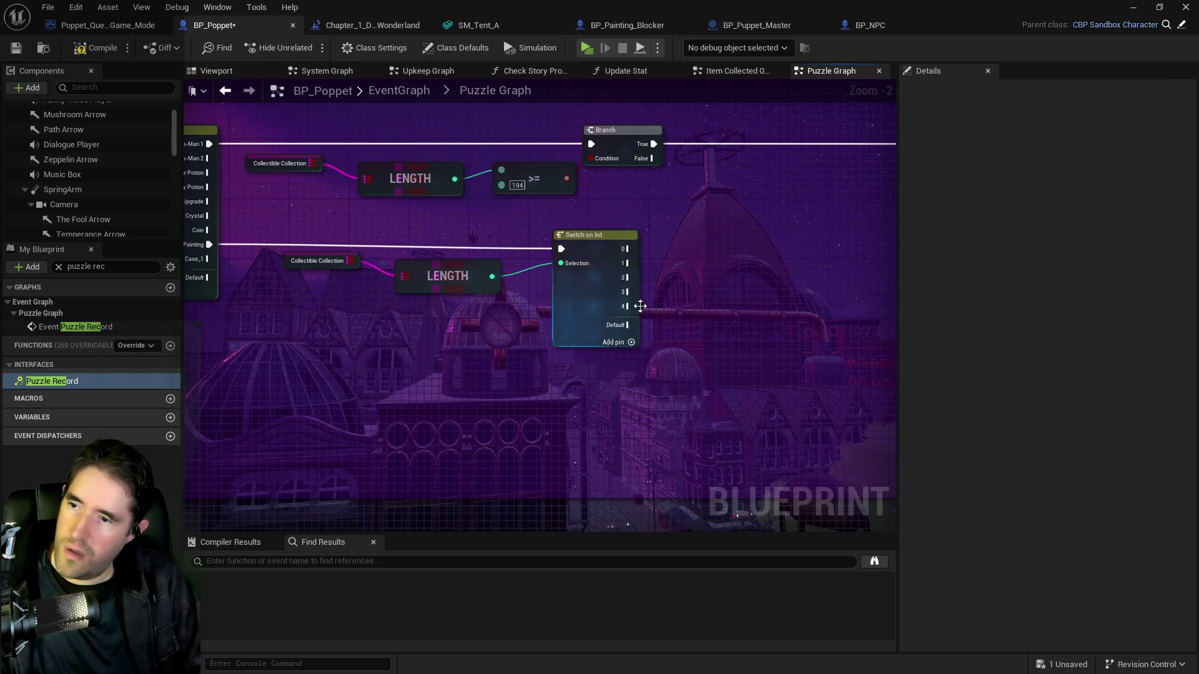
{"action": "left_click", "coordinate": [625, 248]}
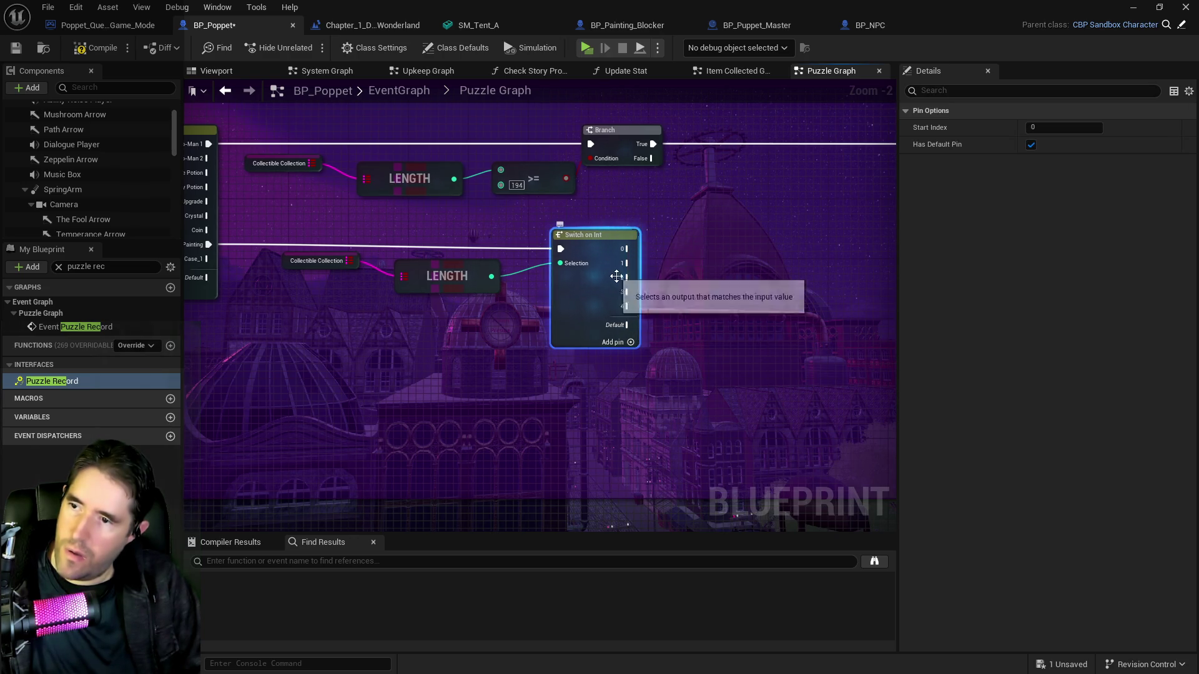
{"action": "right_click", "coordinate": [626, 306]}
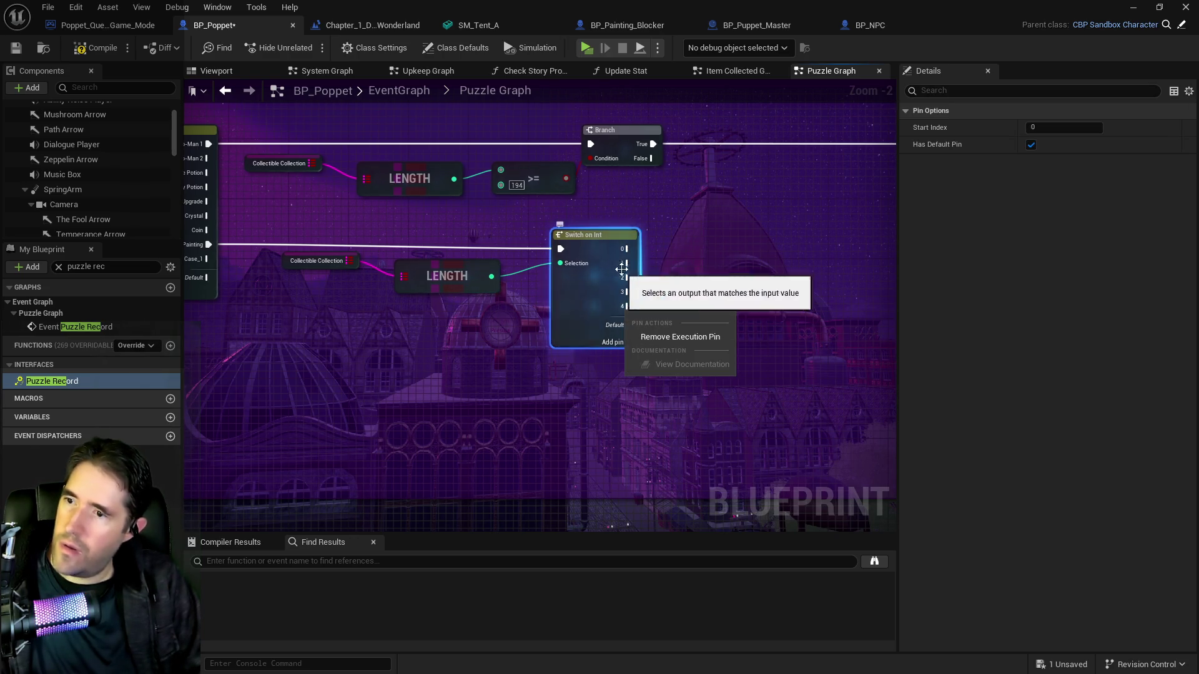
{"action": "key", "text": "Escape"}
{"action": "right_click", "coordinate": [626, 250]}
{"action": "key", "text": "Escape"}
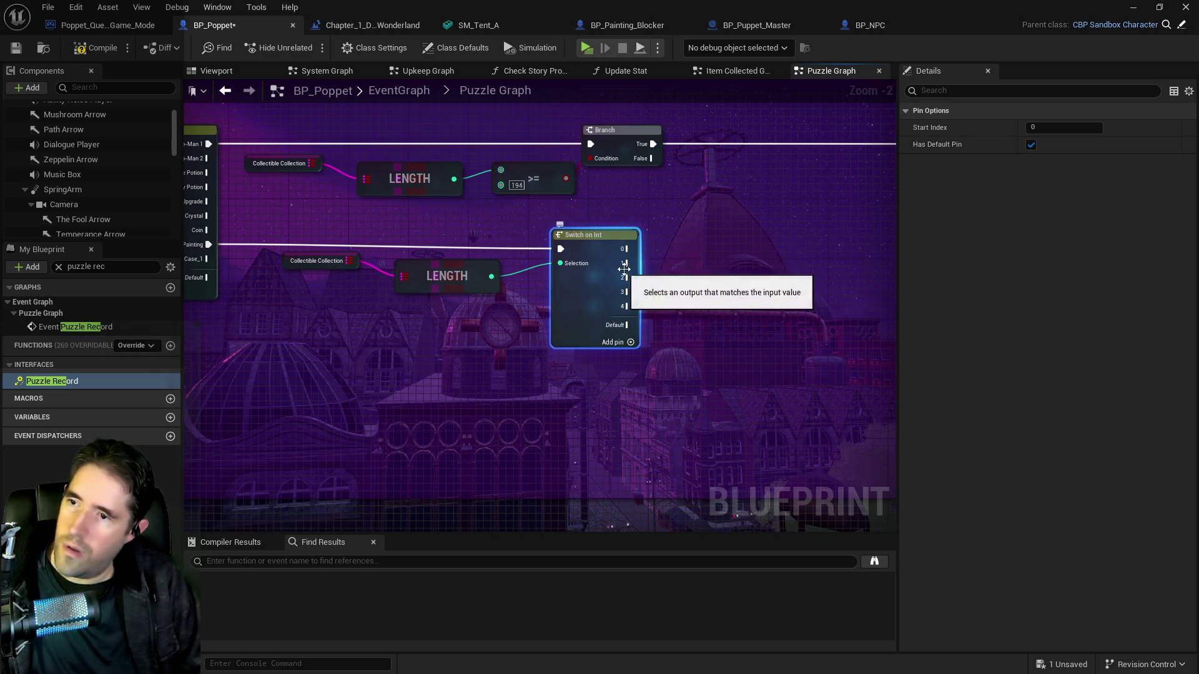
{"action": "right_click", "coordinate": [626, 266]}
{"action": "key", "text": "Escape"}
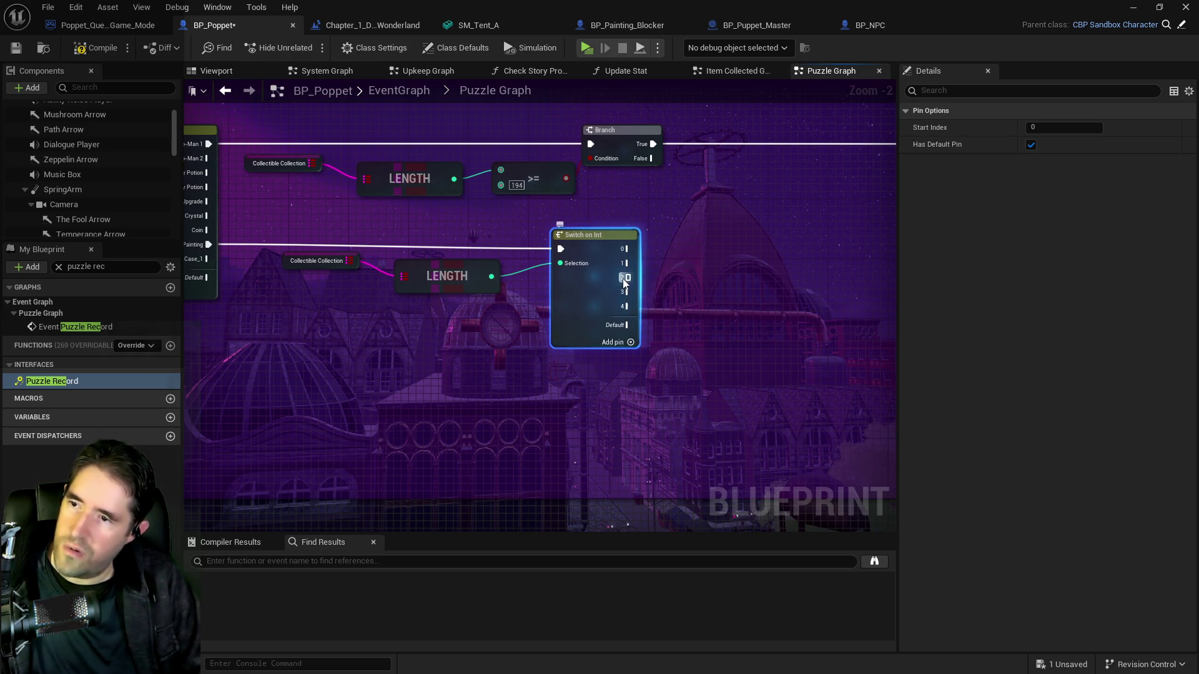
{"action": "right_click", "coordinate": [622, 279]}
{"action": "key", "text": "Escape"}
{"action": "right_click", "coordinate": [623, 292]}
{"action": "key", "text": "Escape"}
{"action": "right_click", "coordinate": [626, 307]}
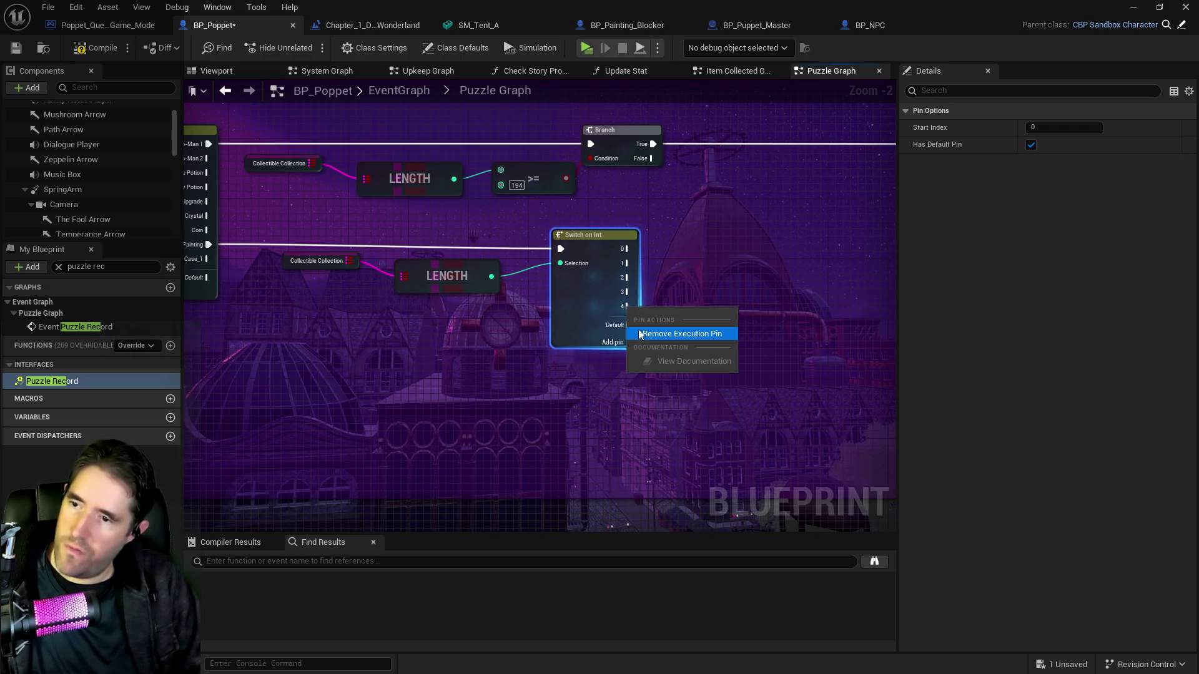
{"action": "key", "text": "Escape"}
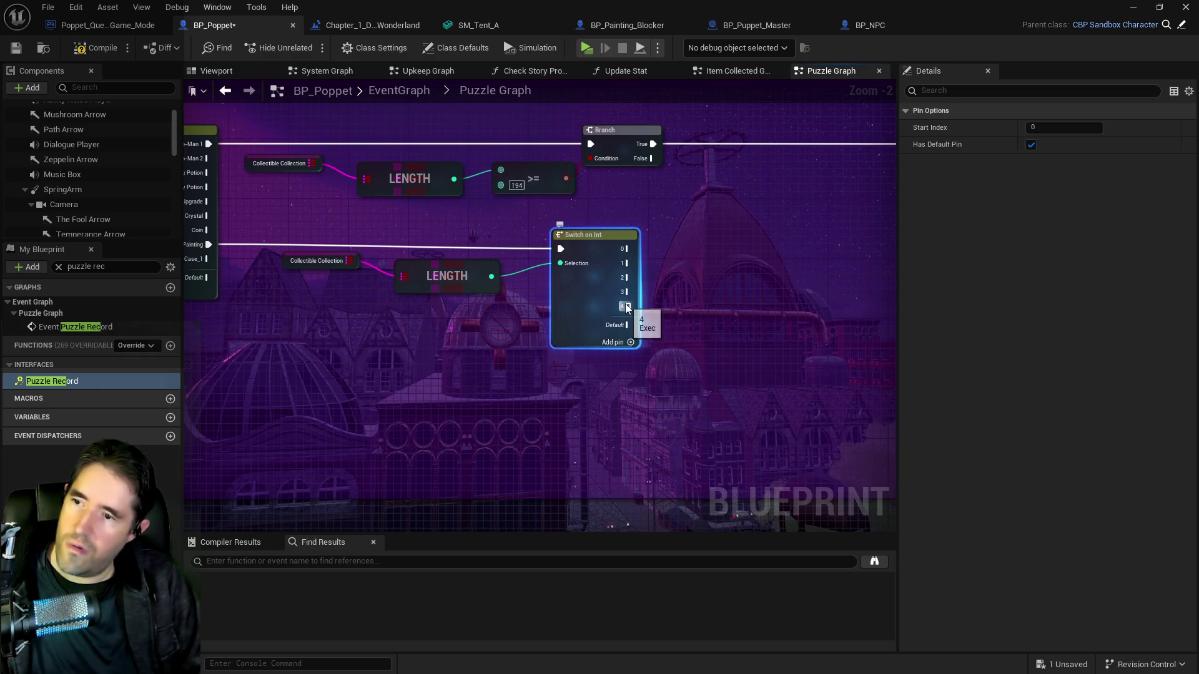
{"action": "right_click", "coordinate": [632, 312]}
{"action": "key", "text": "Escape"}
Remove Switch on Int output pins 4, 3 and 2
{"action": "right_click", "coordinate": [627, 306]}
{"action": "left_click", "coordinate": [674, 319]}
{"action": "right_click", "coordinate": [626, 291]}
{"action": "left_click", "coordinate": [675, 303]}
{"action": "right_click", "coordinate": [626, 278]}
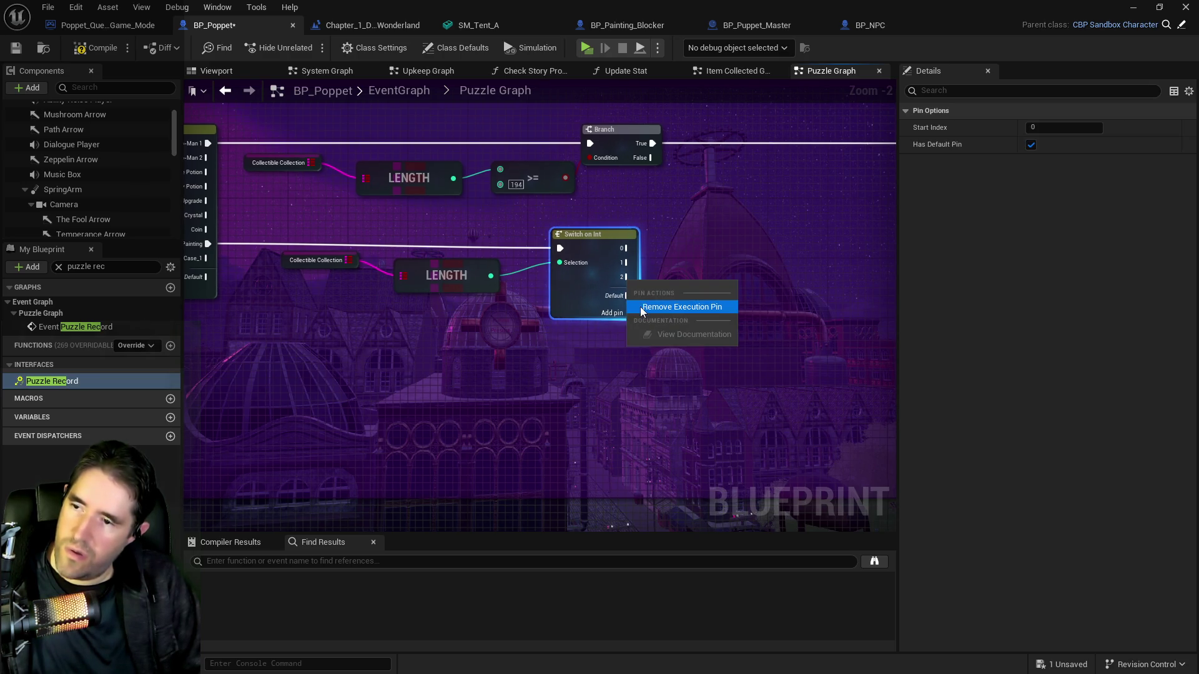
{"action": "left_click", "coordinate": [680, 307]}
Set Switch on Int's Start Index to 1 and add pins so outputs run 1 through 4
{"action": "left_click", "coordinate": [625, 253]}
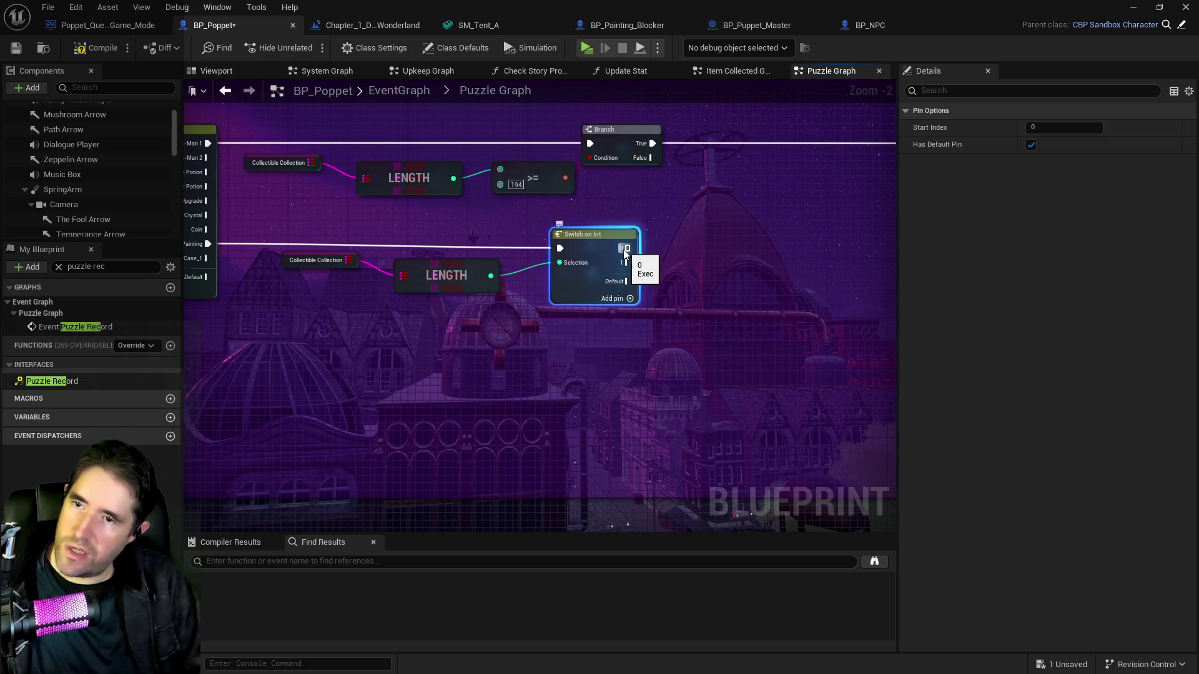
{"action": "left_click", "coordinate": [1036, 128]}
{"action": "type", "text": "1"}
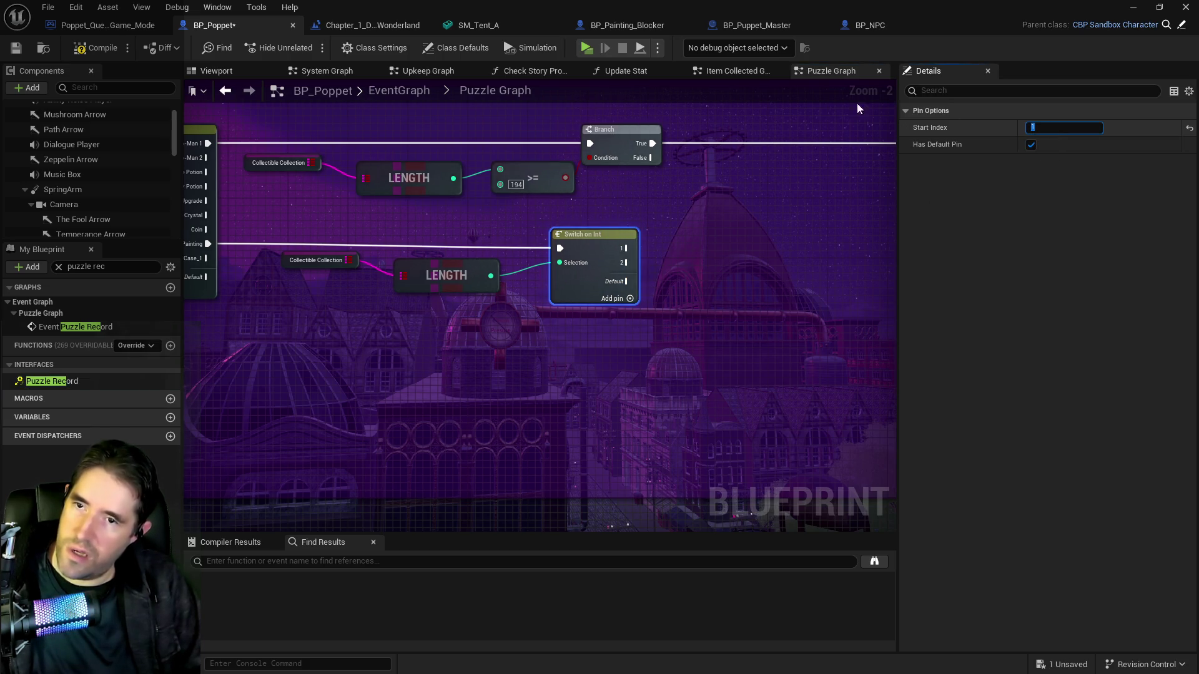
{"action": "key", "text": "Return"}
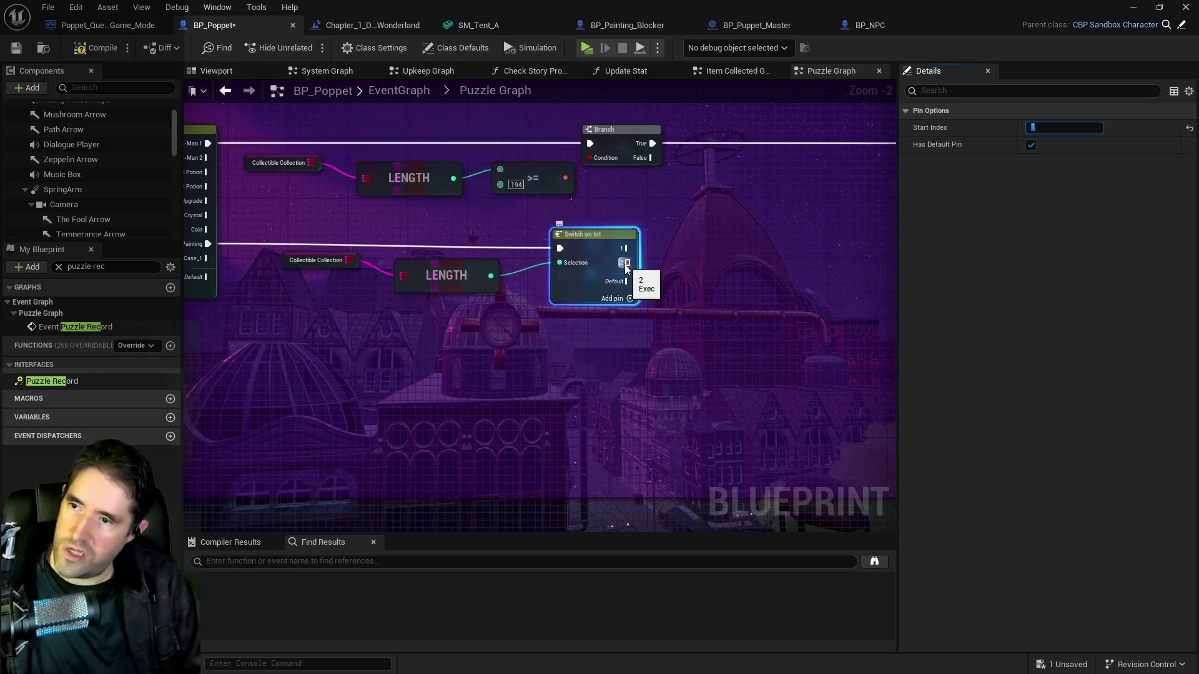
{"action": "right_click", "coordinate": [625, 263]}
{"action": "left_click", "coordinate": [609, 280]}
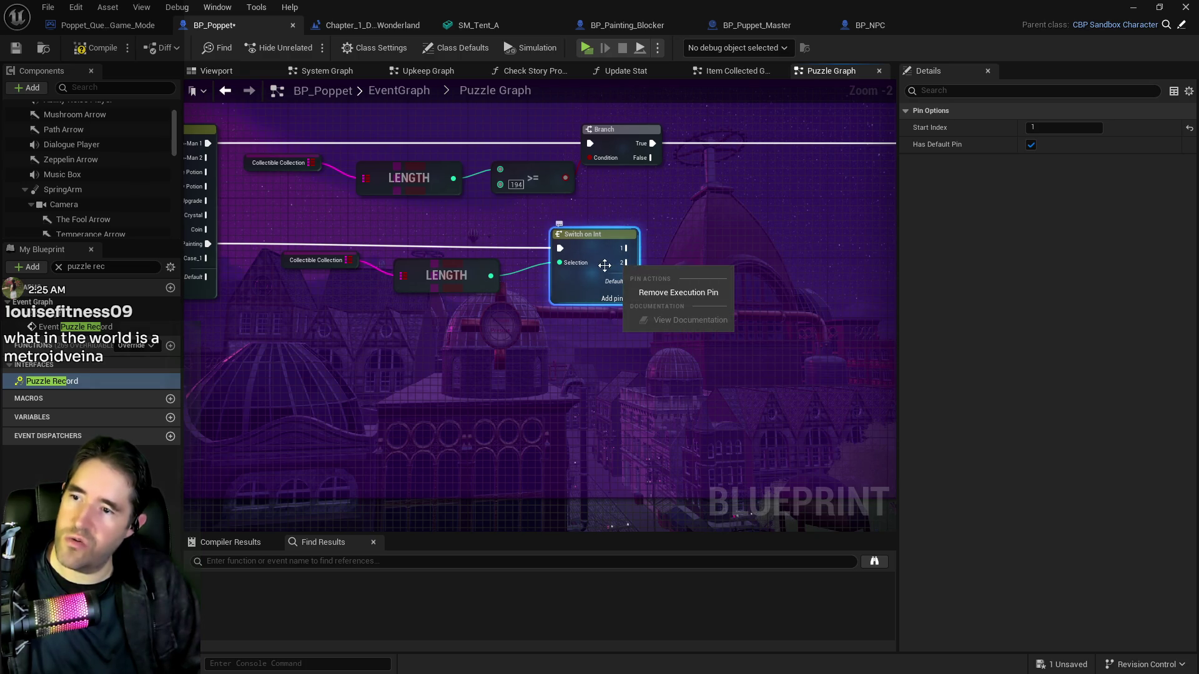
{"action": "left_click", "coordinate": [632, 302]}
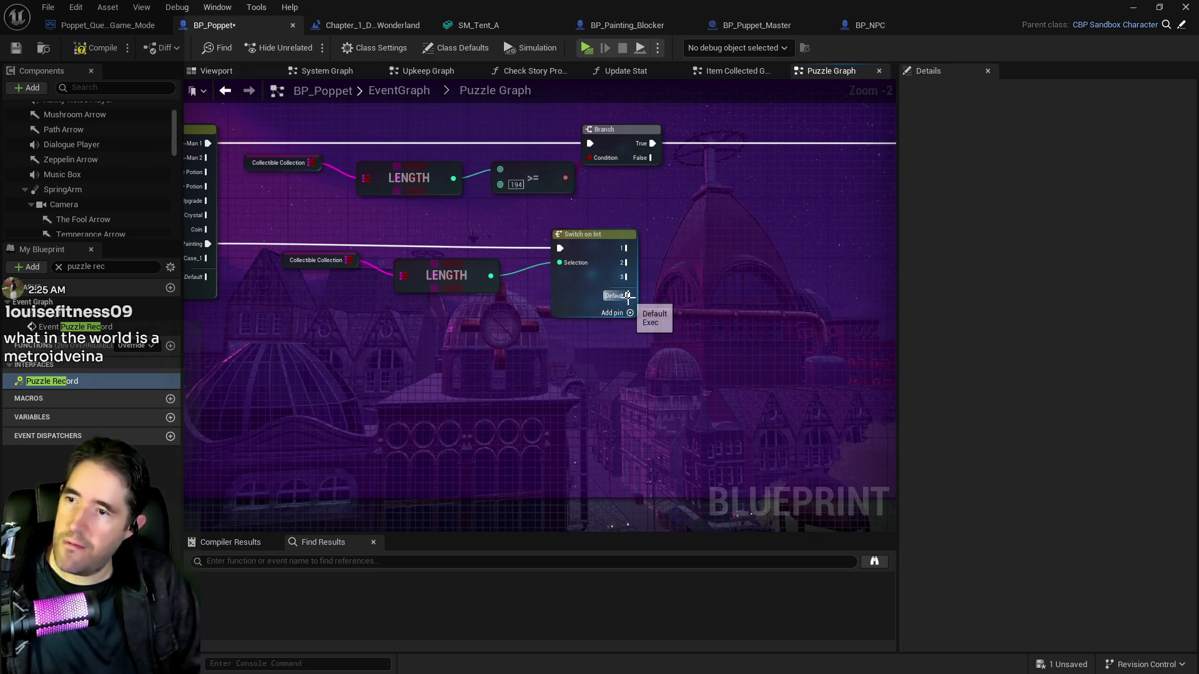
{"action": "left_click", "coordinate": [627, 312]}
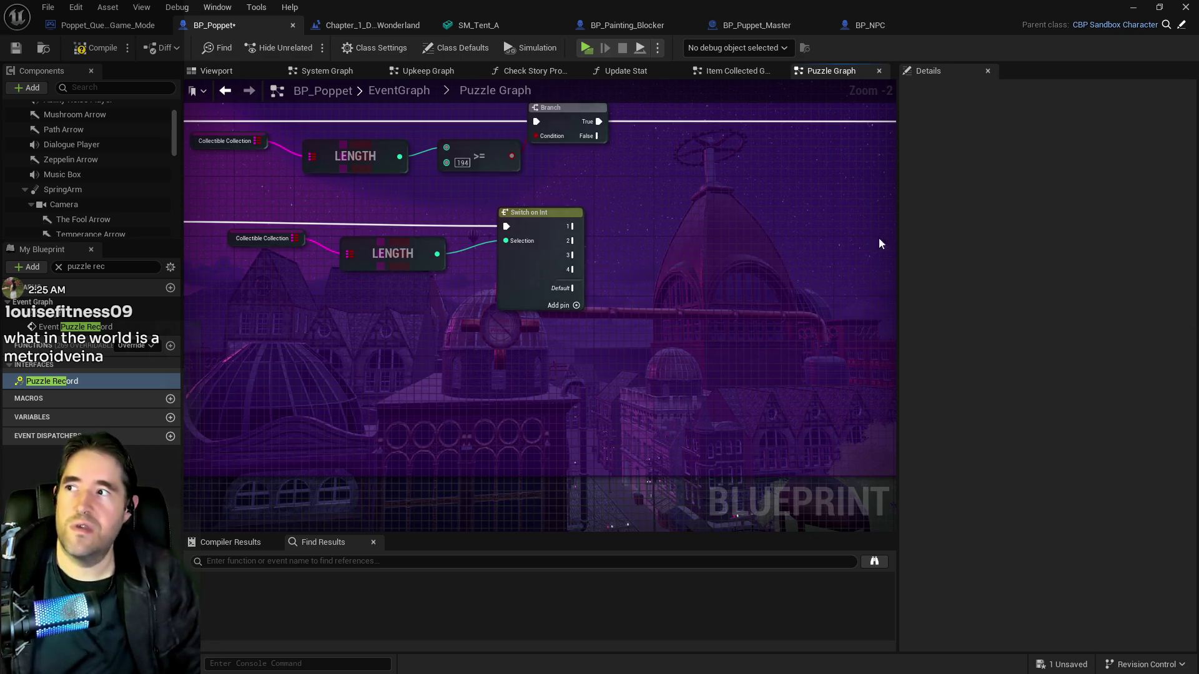
{"action": "left_click", "coordinate": [13, 50]}
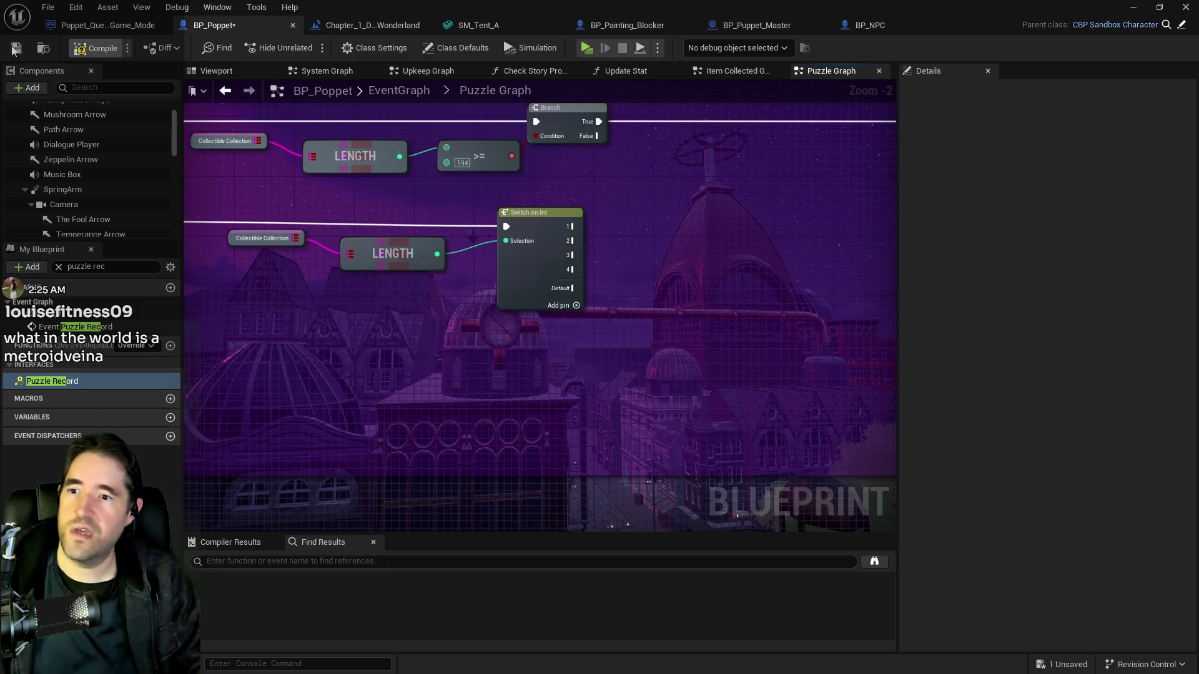
Save BP_Poppet, return to the level editor and orbit toward the machines, desk and cabinets
{"action": "left_click", "coordinate": [14, 49]}
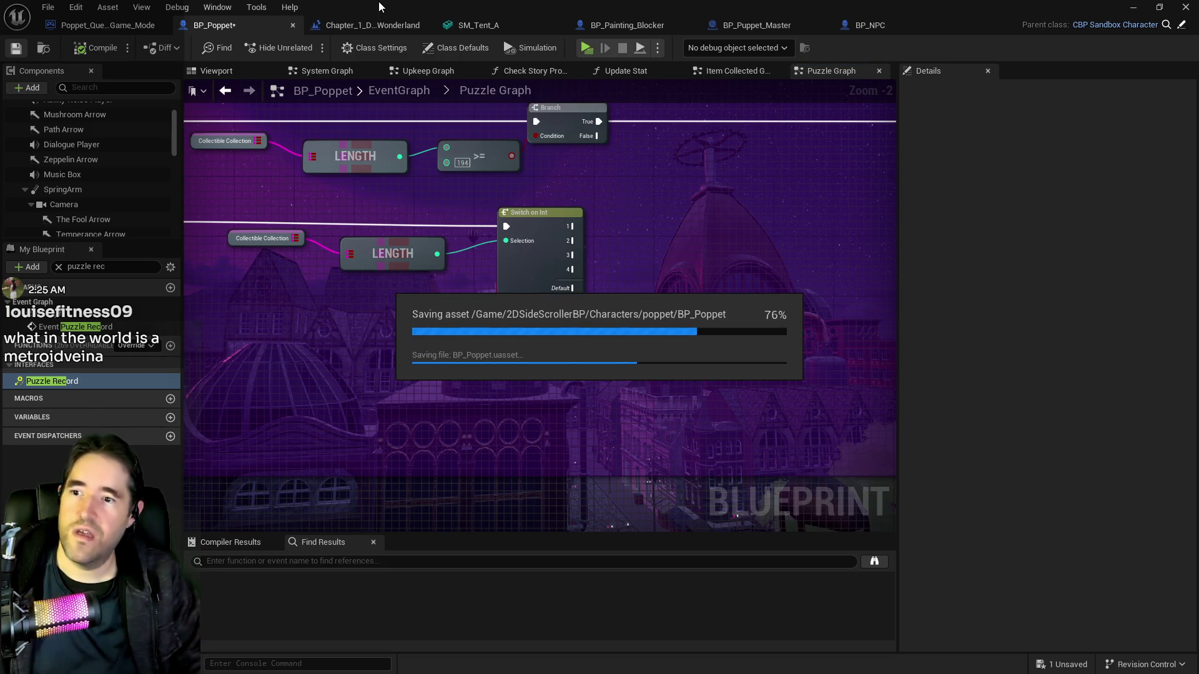
{"action": "left_click", "coordinate": [372, 25]}
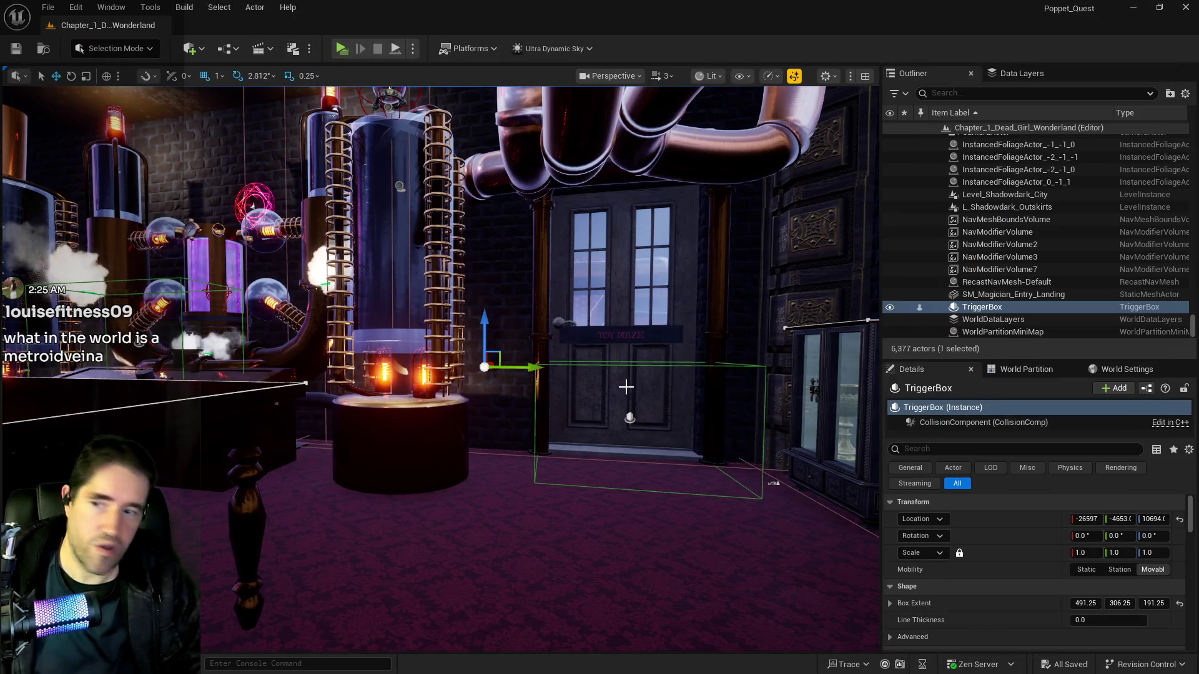
{"action": "left_click_drag", "start_coordinate": [438, 375], "coordinate": [199, 371]}
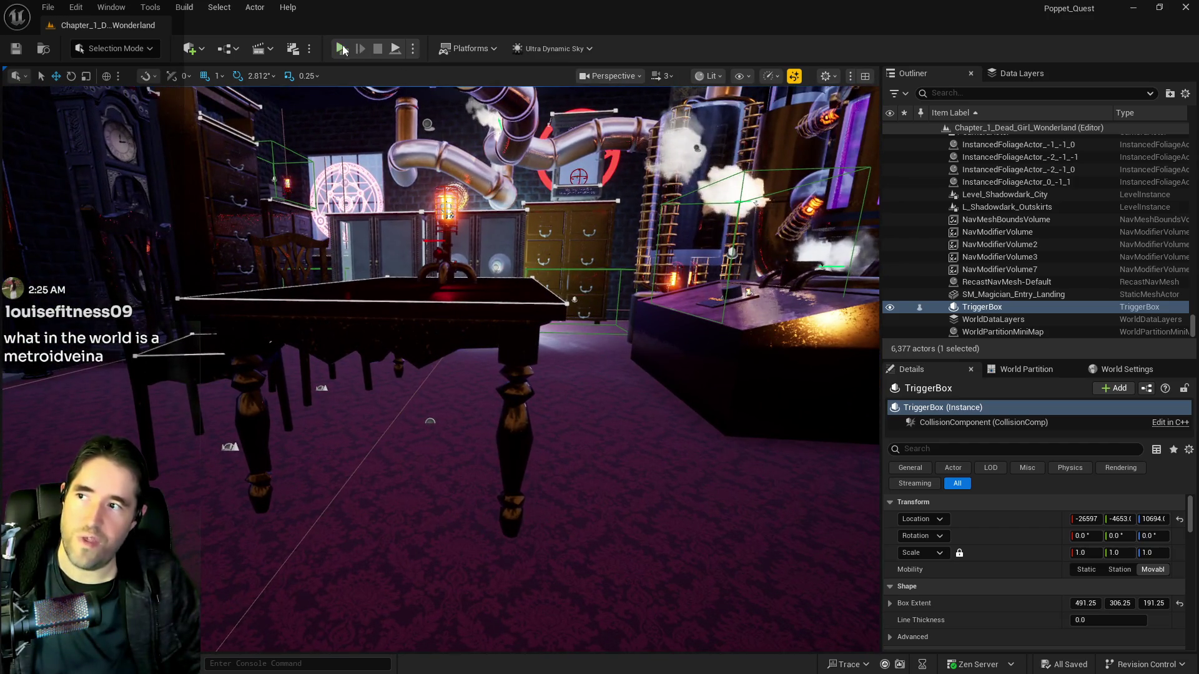
{"action": "left_click_drag", "start_coordinate": [490, 357], "coordinate": [462, 212]}
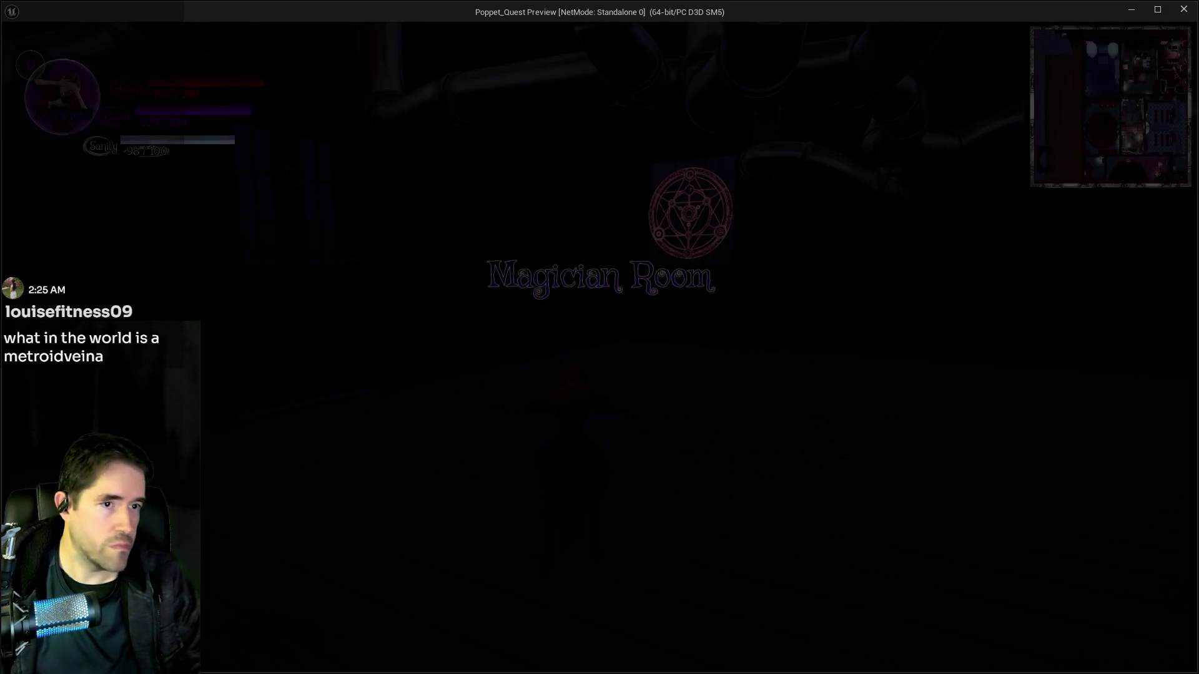
Run Poppet into the machinery room, cast the Light spell and leap onto the dresser by the drawers
{"action": "left_click", "coordinate": [728, 431]}
{"action": "key", "text": "w"}
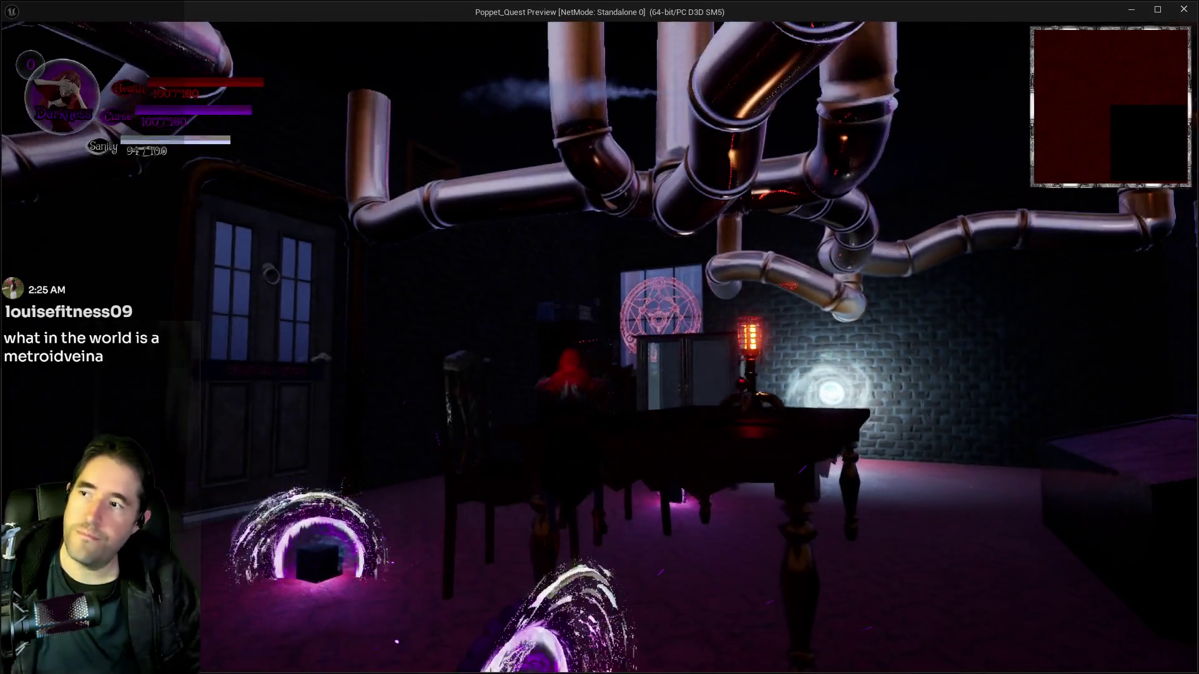
{"action": "key", "text": "w"}
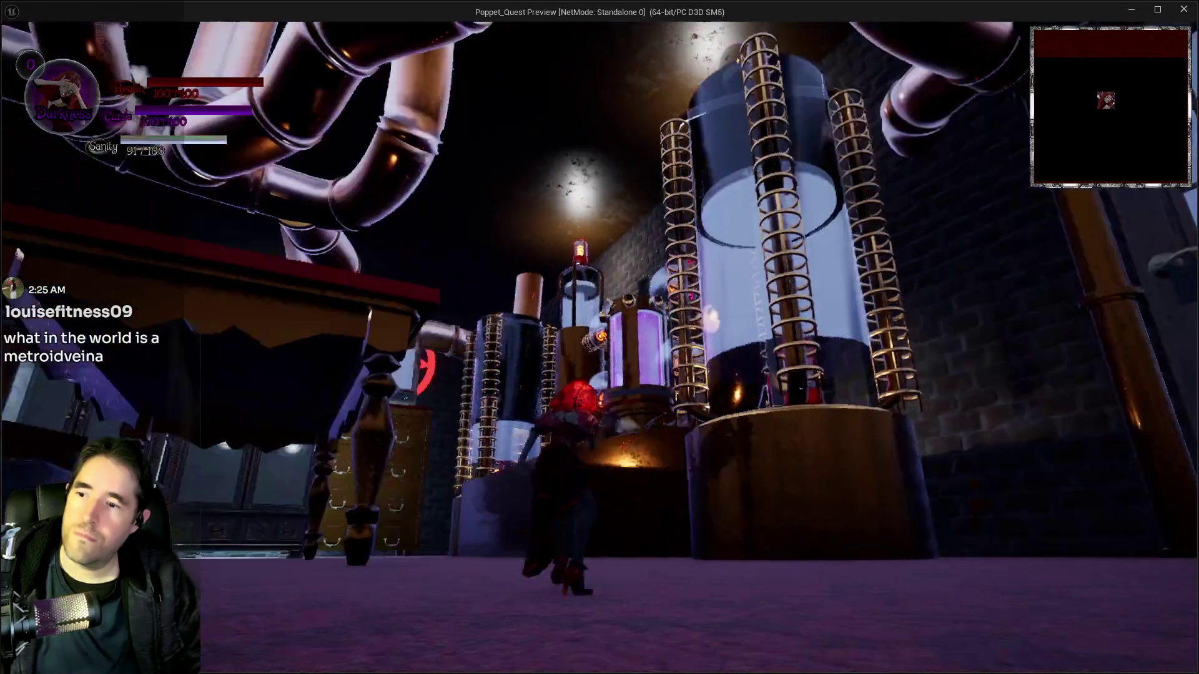
{"action": "key", "text": "e"}
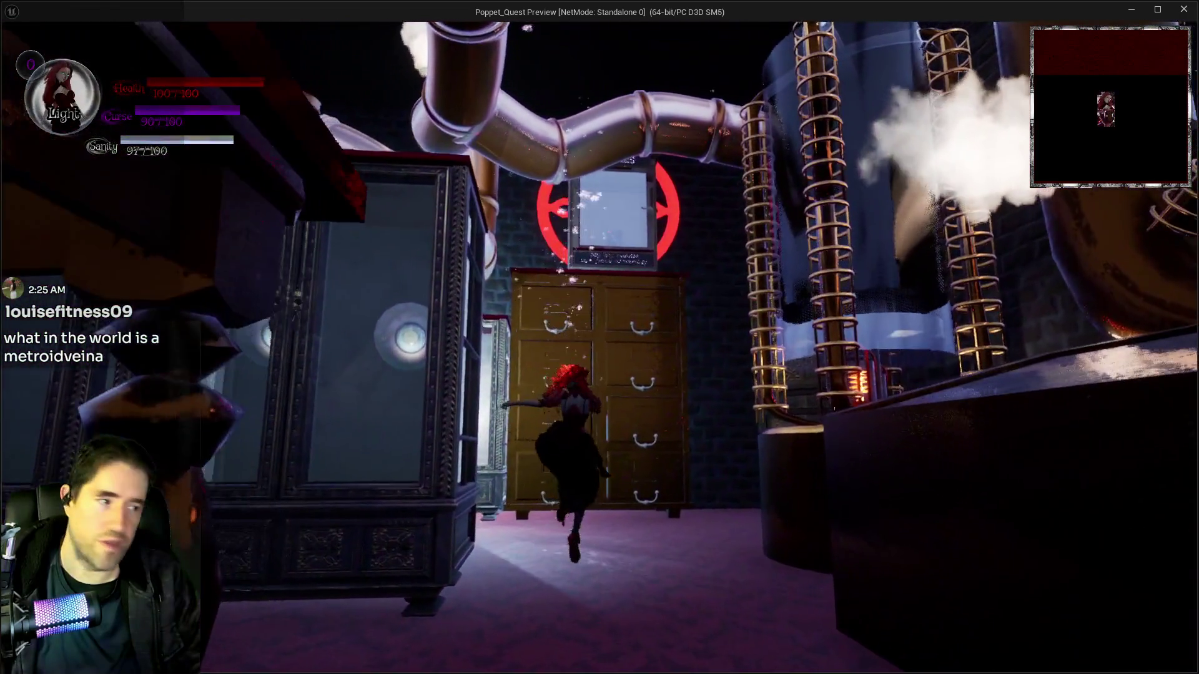
{"action": "key", "text": "space"}
{"action": "key", "text": "w"}
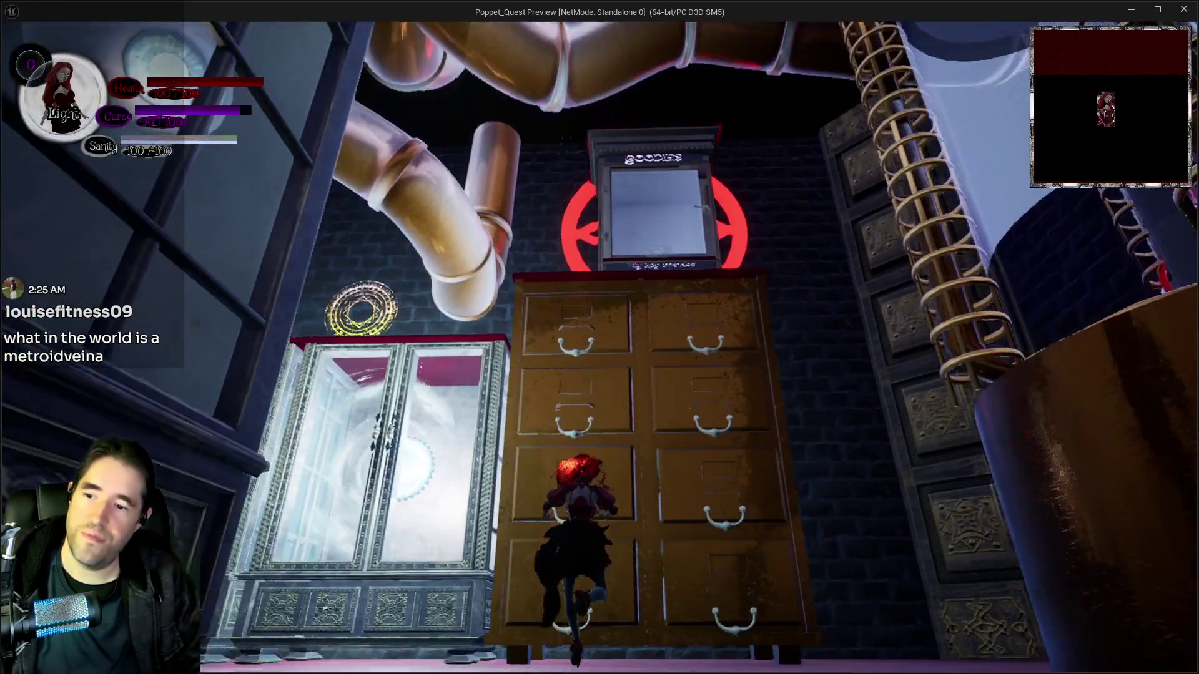
{"action": "key", "text": "e"}
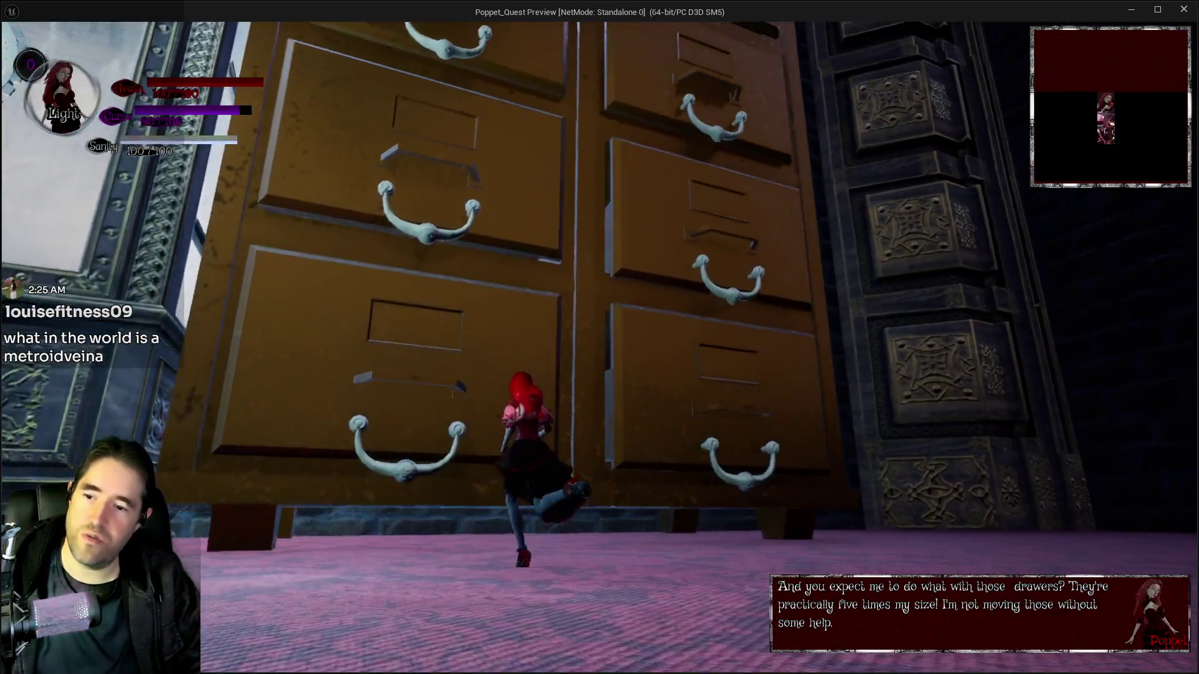
Run alongside the giant drawers and down the corridor under the pipes
{"action": "key", "text": "w"}
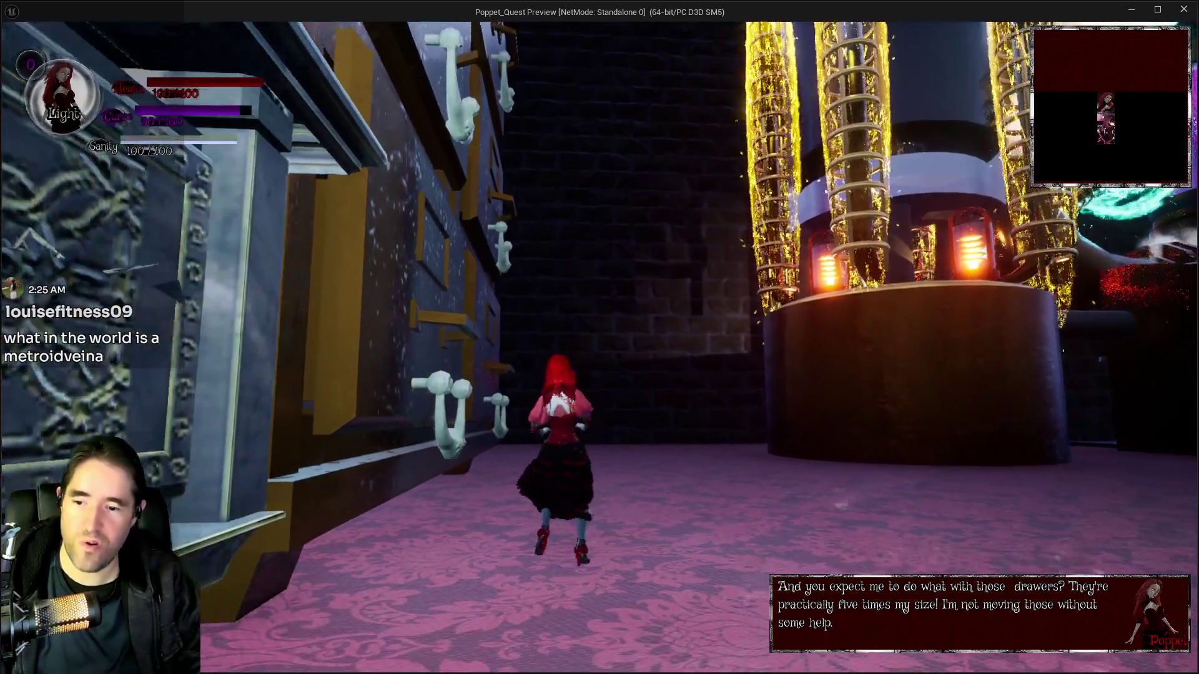
{"action": "key", "text": "w"}
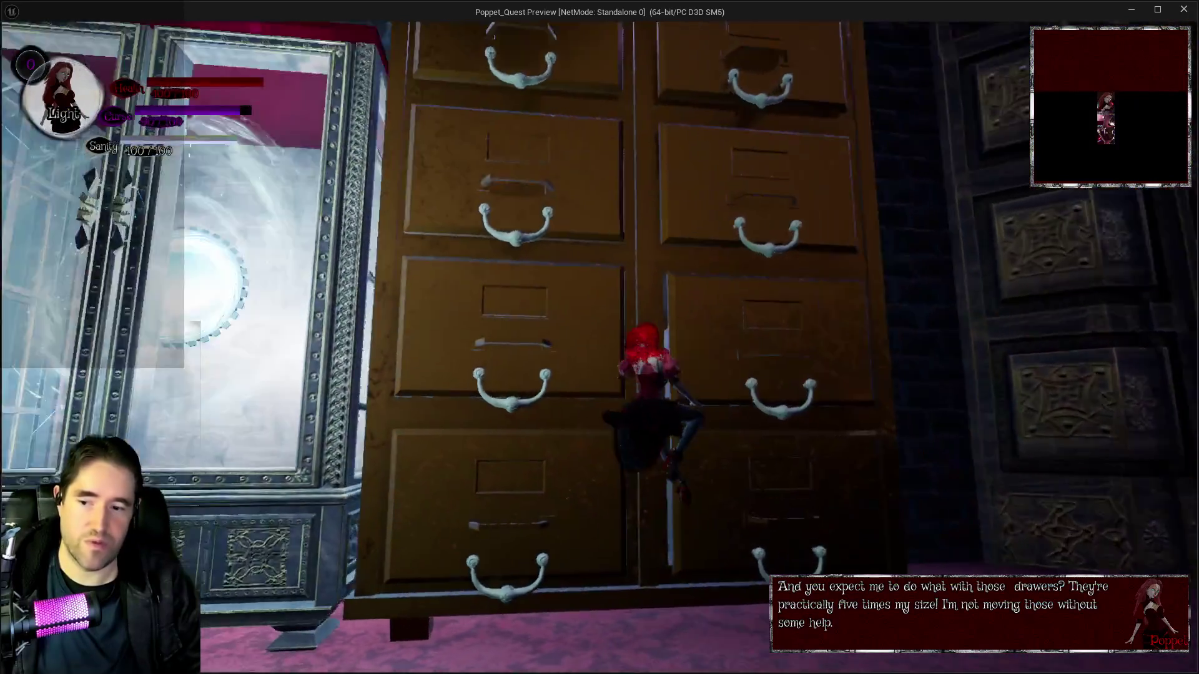
{"action": "key", "text": "w"}
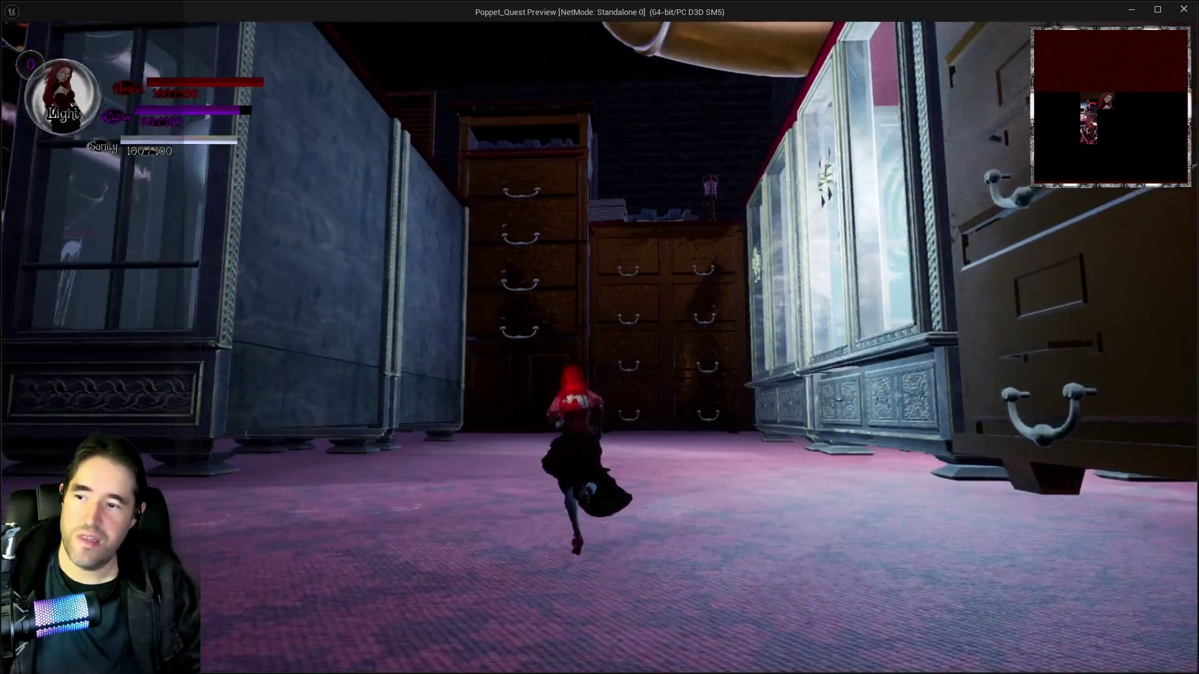
{"action": "key", "text": "w"}
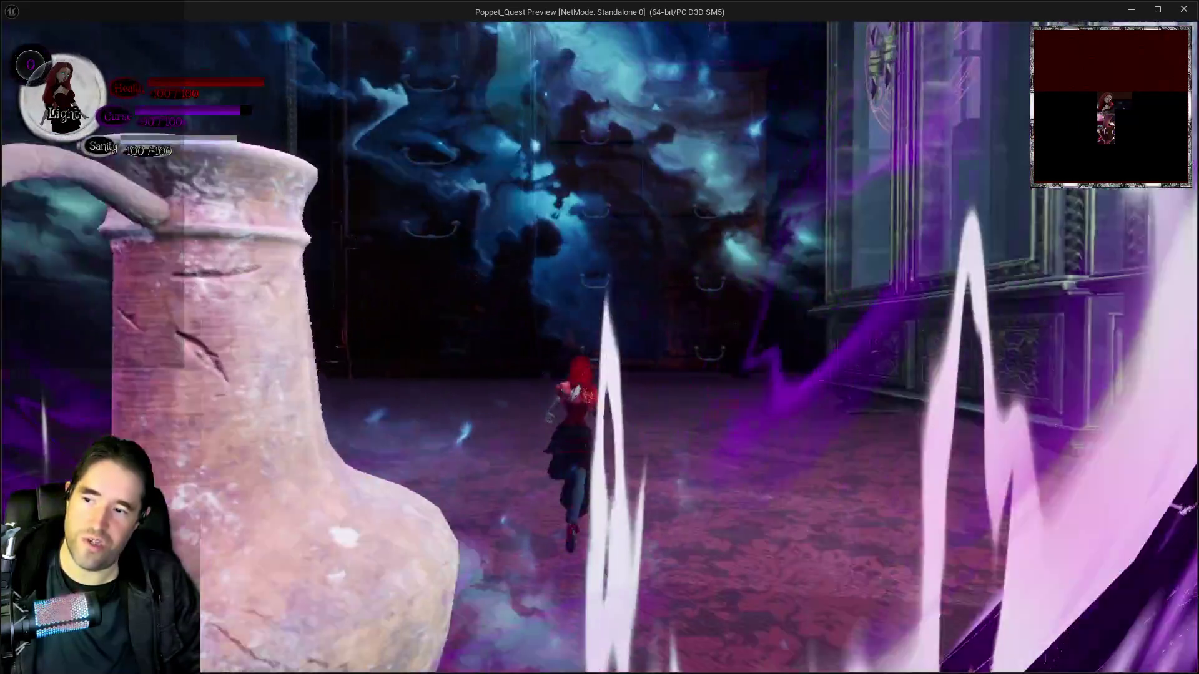
{"action": "key", "text": "w"}
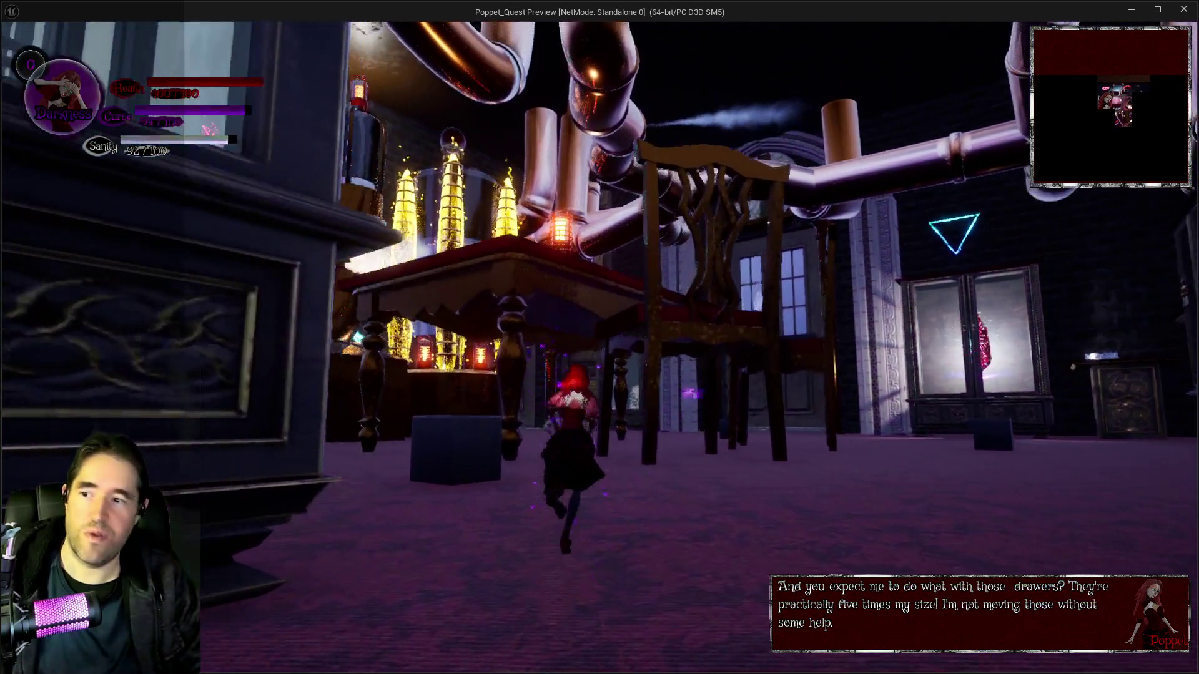
Head past the Carnival Room door and across the table toward the glowing machine
{"action": "key", "text": "w"}
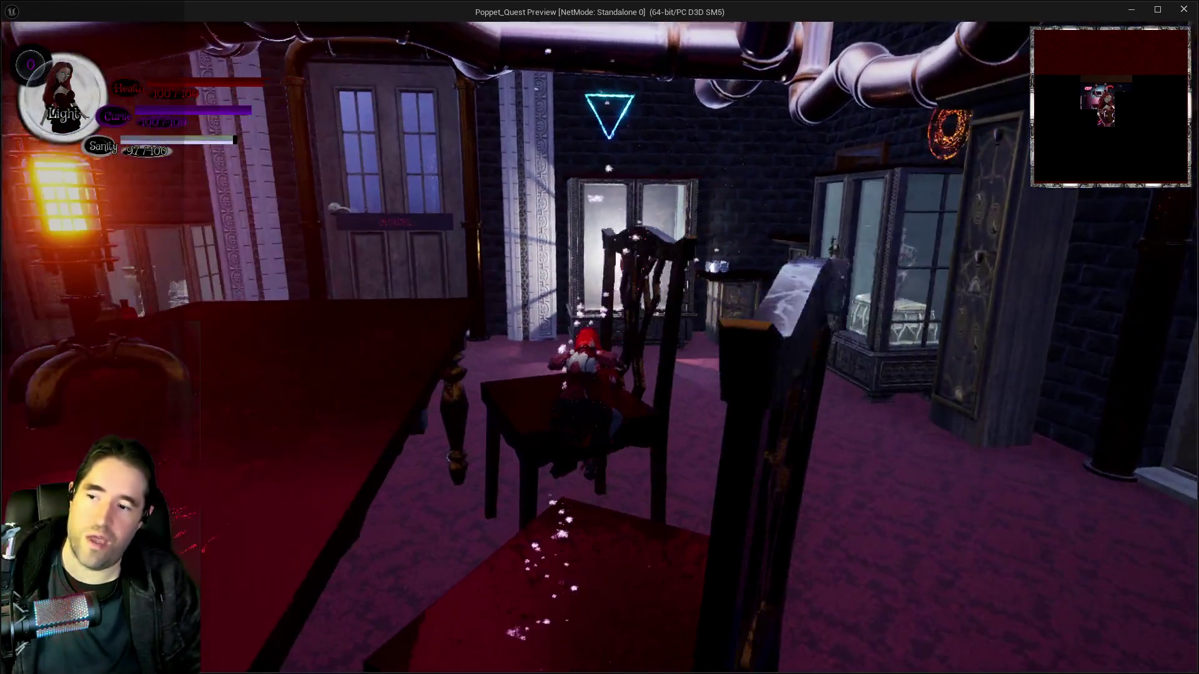
{"action": "key", "text": "w"}
{"action": "key", "text": "w"}
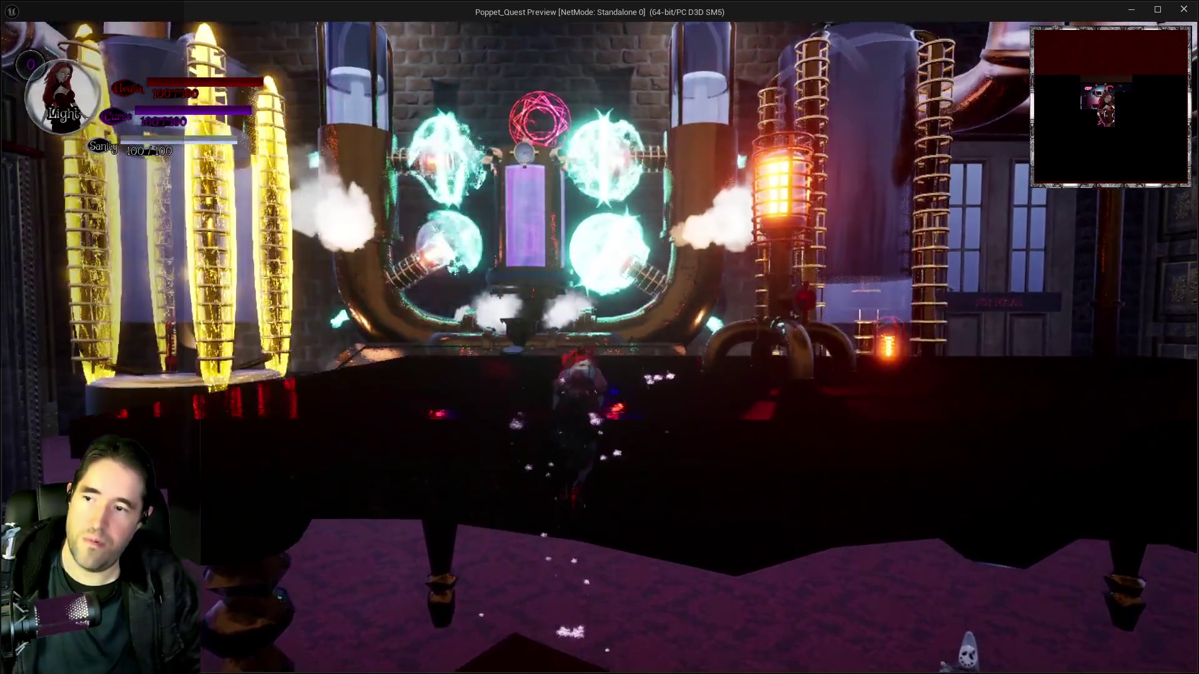
{"action": "key", "text": "w"}
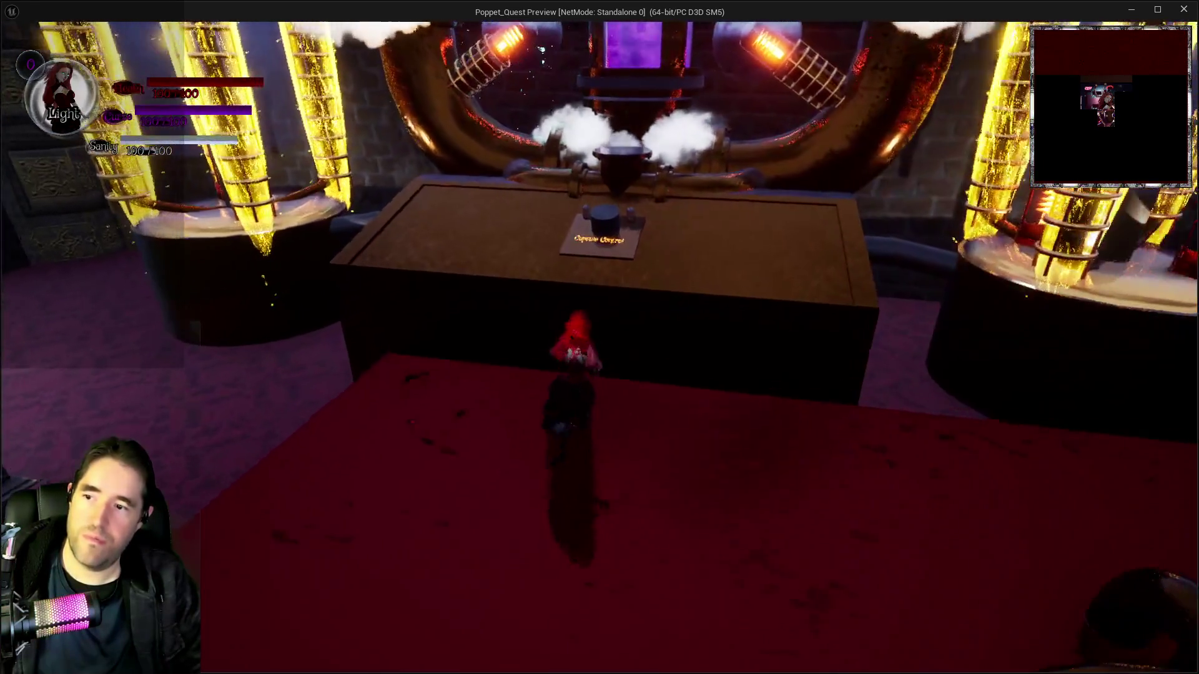
{"action": "key", "text": "w"}
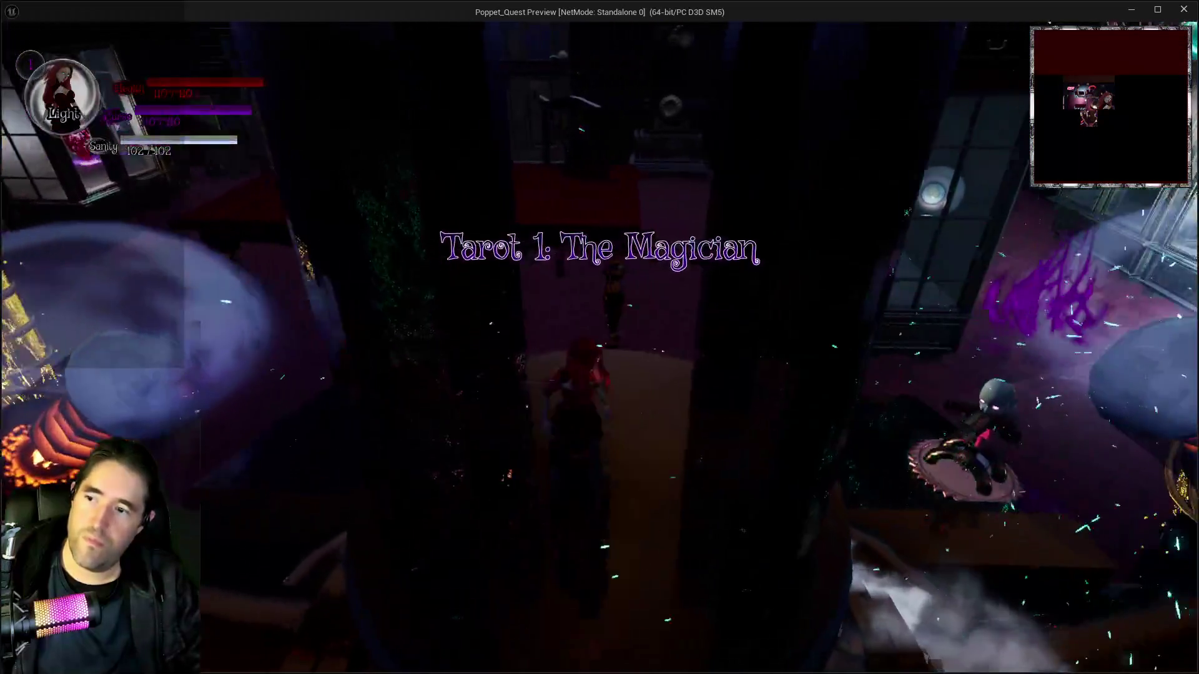
Run past the glass cabinets to the drawer chest and pull a drawer out with the new power
{"action": "key", "text": "w"}
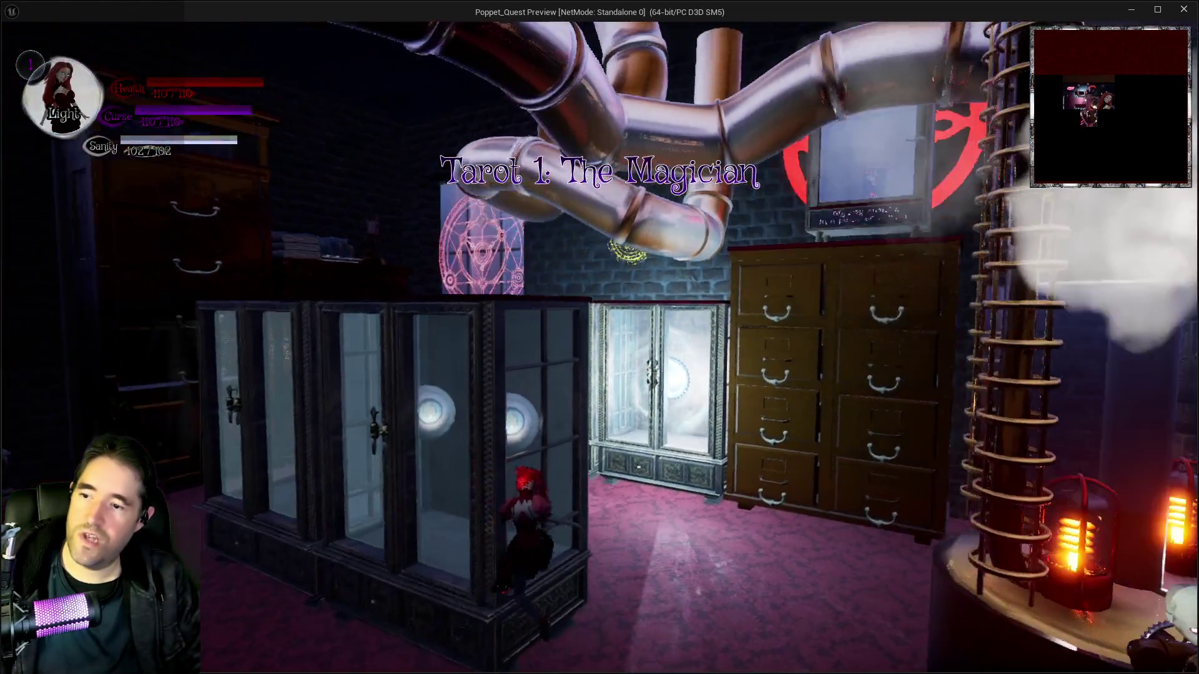
{"action": "key", "text": "w"}
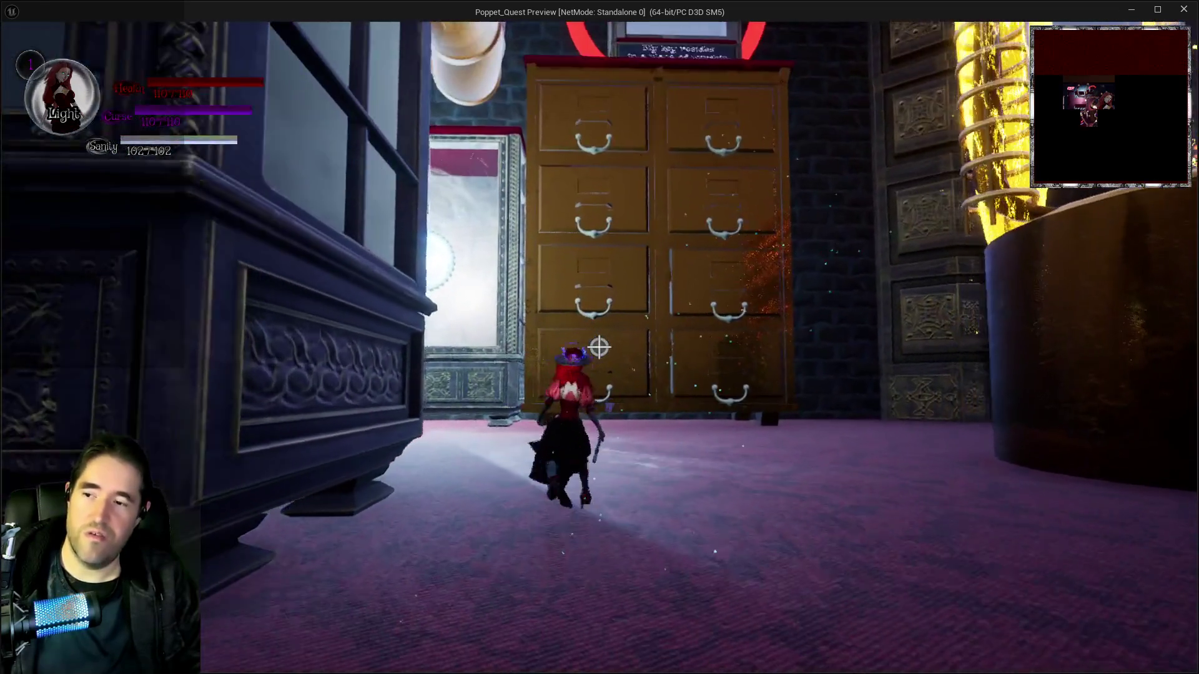
{"action": "key", "text": "w"}
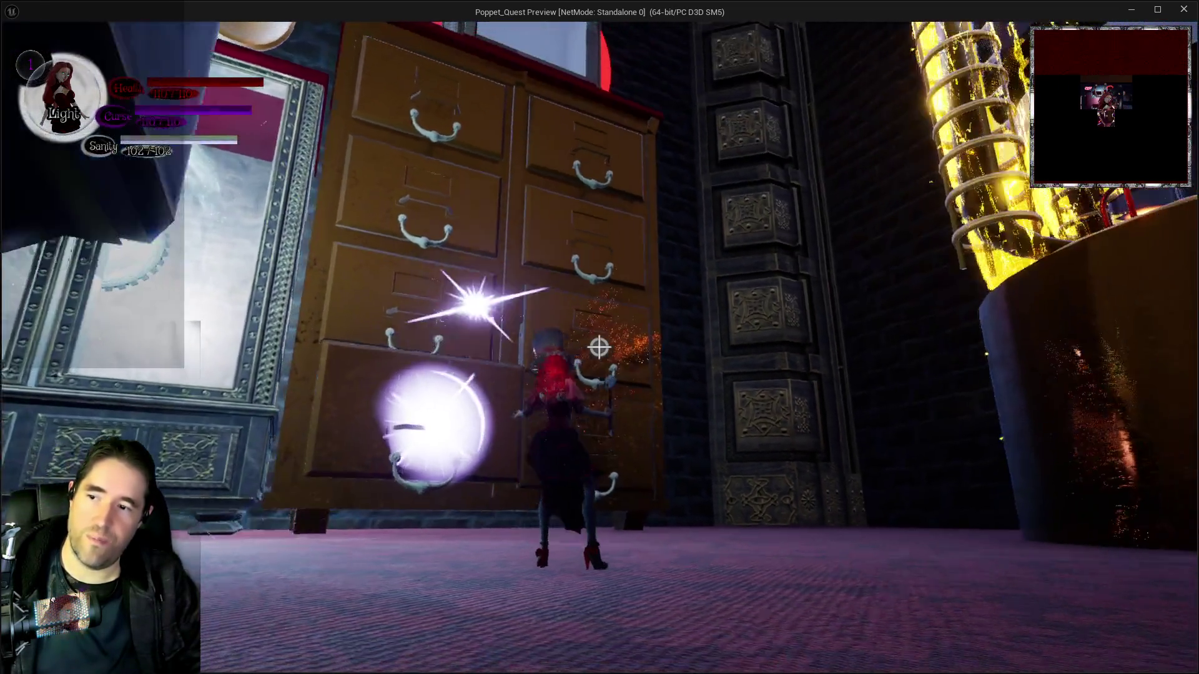
{"action": "key", "text": "w"}
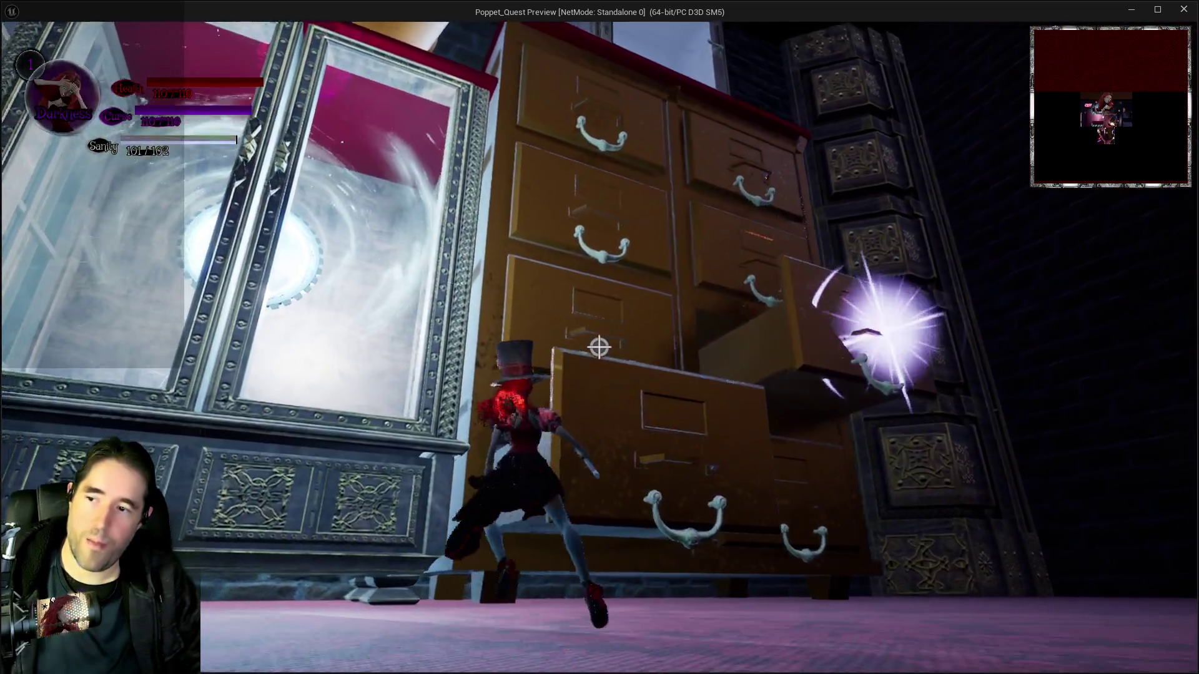
Climb the drawers, run past the portal and WELCOME sign onto the polka-dot floor, then switch to the editor
{"action": "key", "text": "space"}
{"action": "key", "text": "w"}
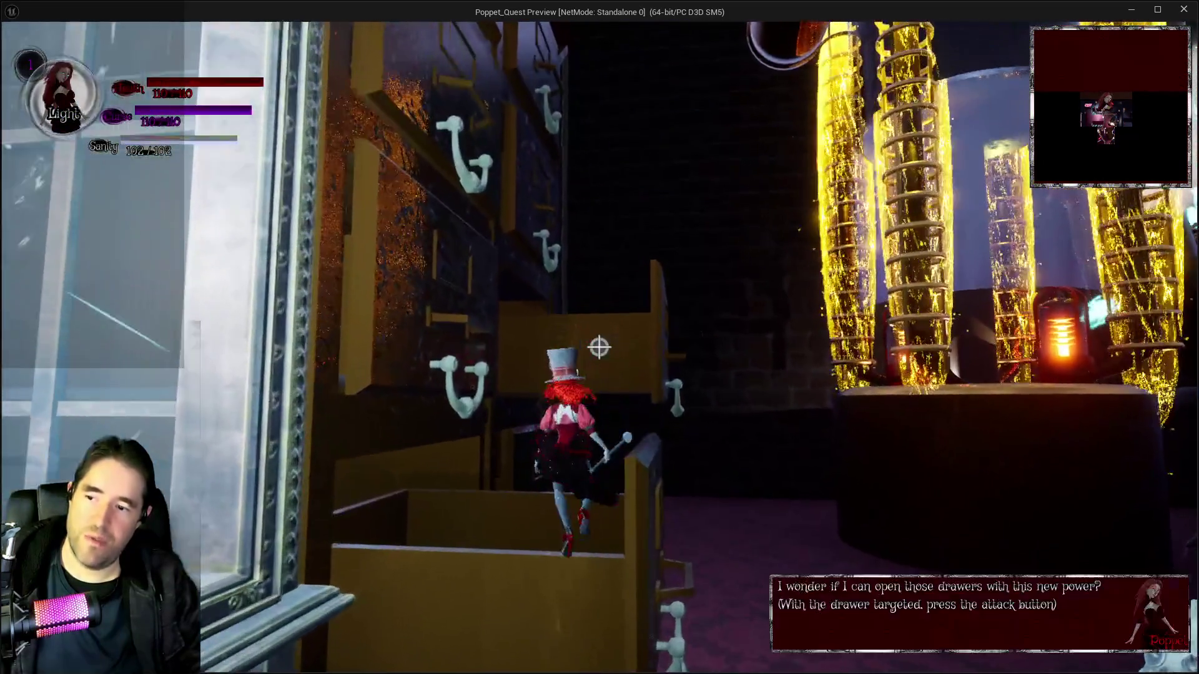
{"action": "key", "text": "w"}
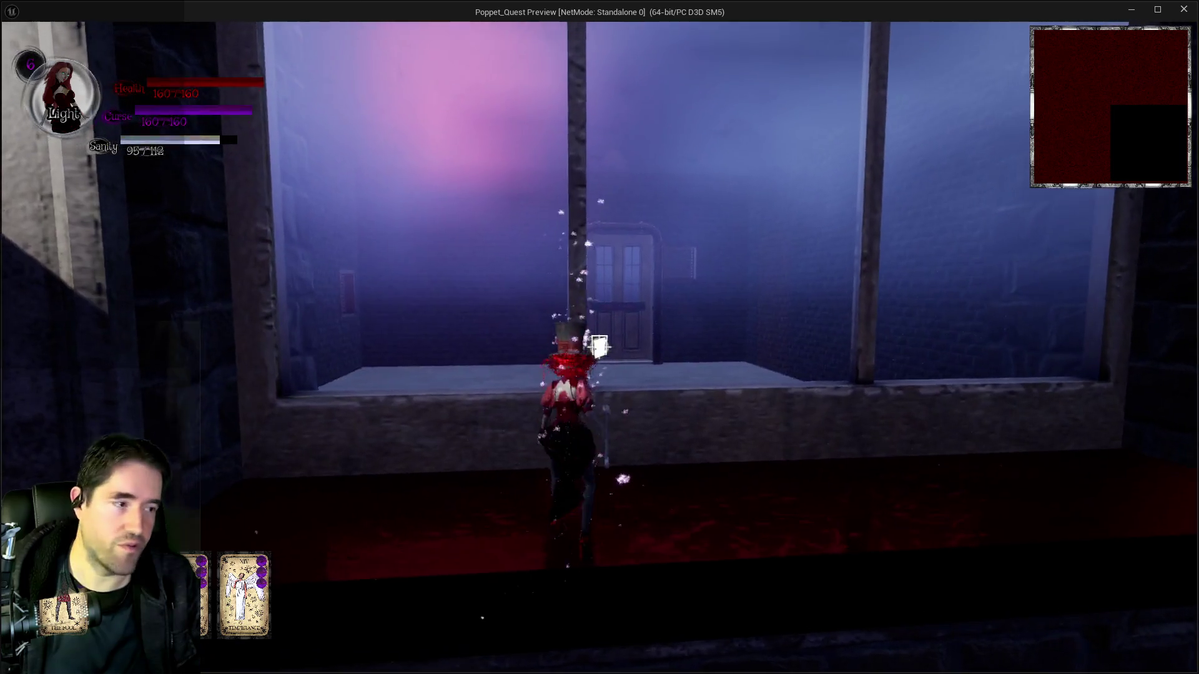
{"action": "key", "text": "w"}
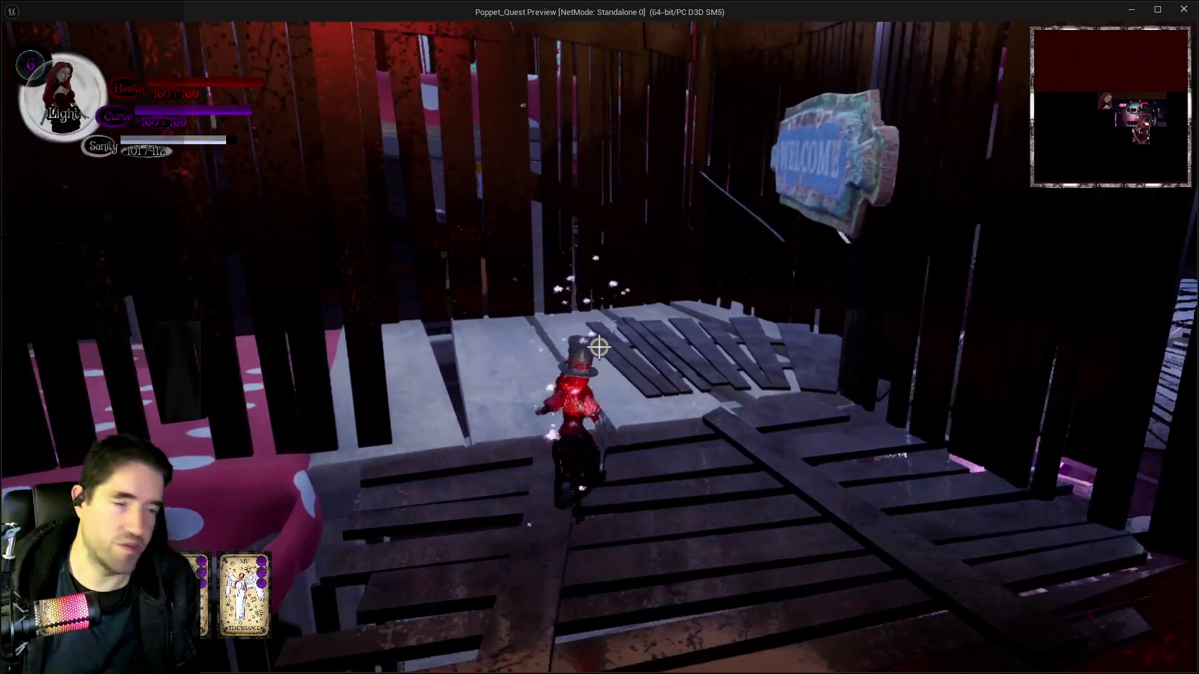
{"action": "key", "text": "w"}
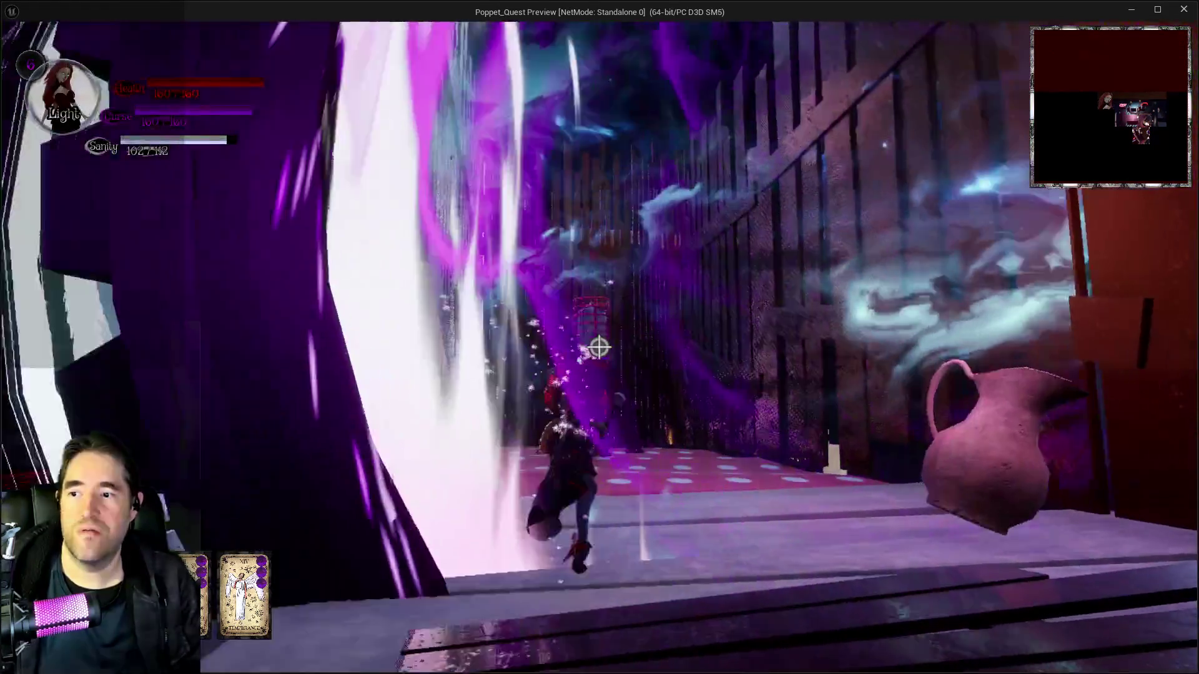
{"action": "key", "text": "w"}
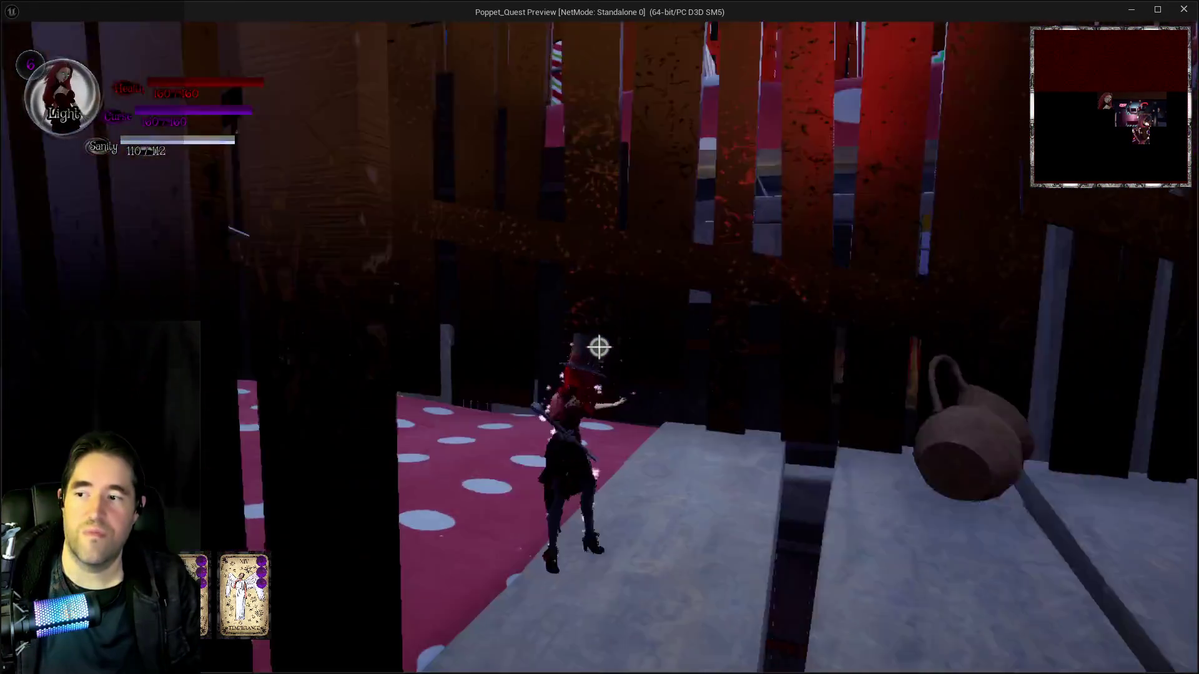
{"action": "key", "text": "alt+Tab"}
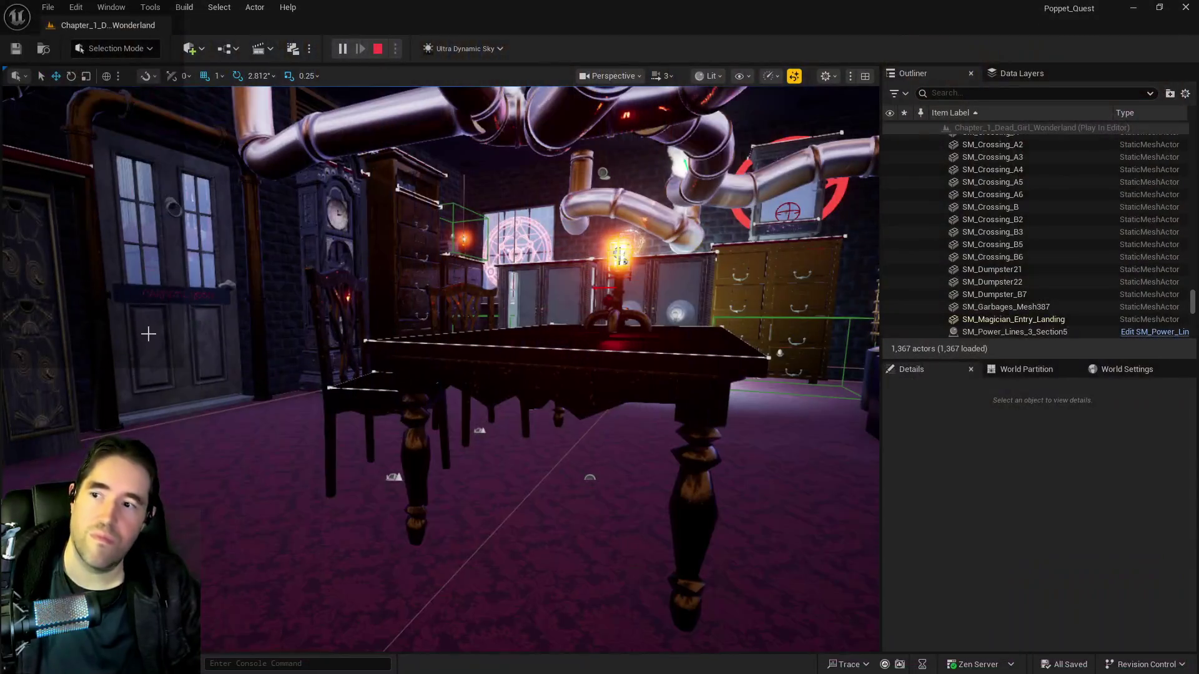
Select the TriggerBox in the Outliner and focus the viewport on it
{"action": "left_click", "coordinate": [460, 398]}
{"action": "key", "text": "f"}
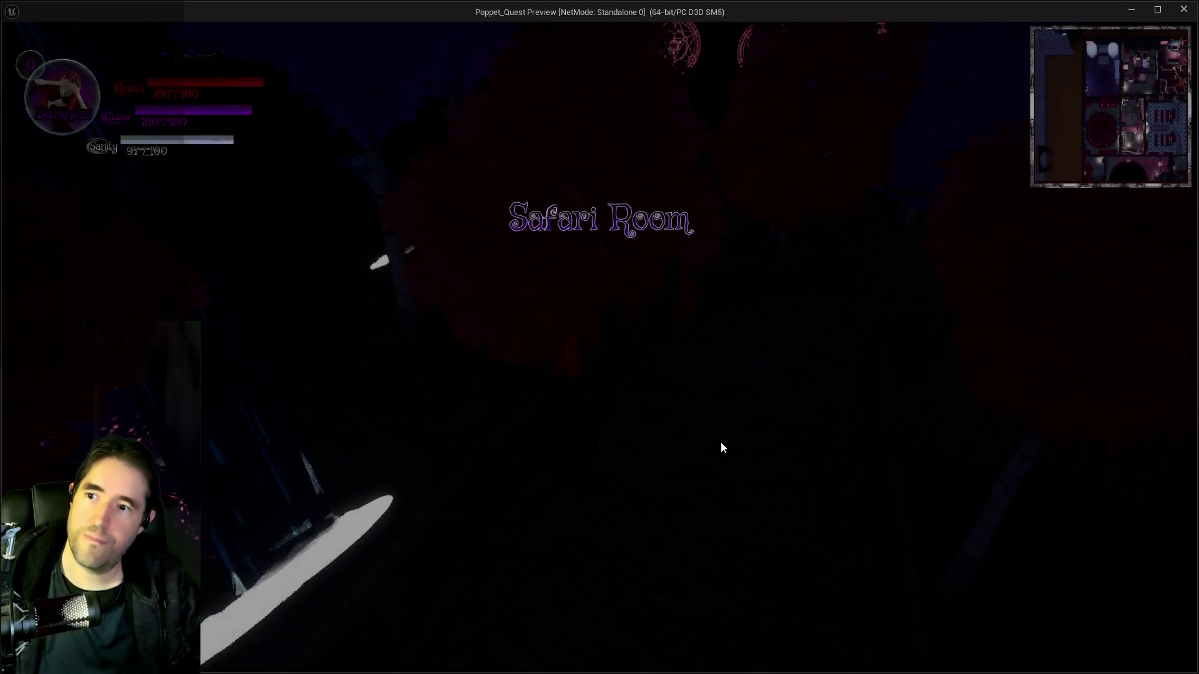
Run over the bridge, jump the railing log and hop across mushroom platforms onto the large cap
{"action": "key", "text": "w"}
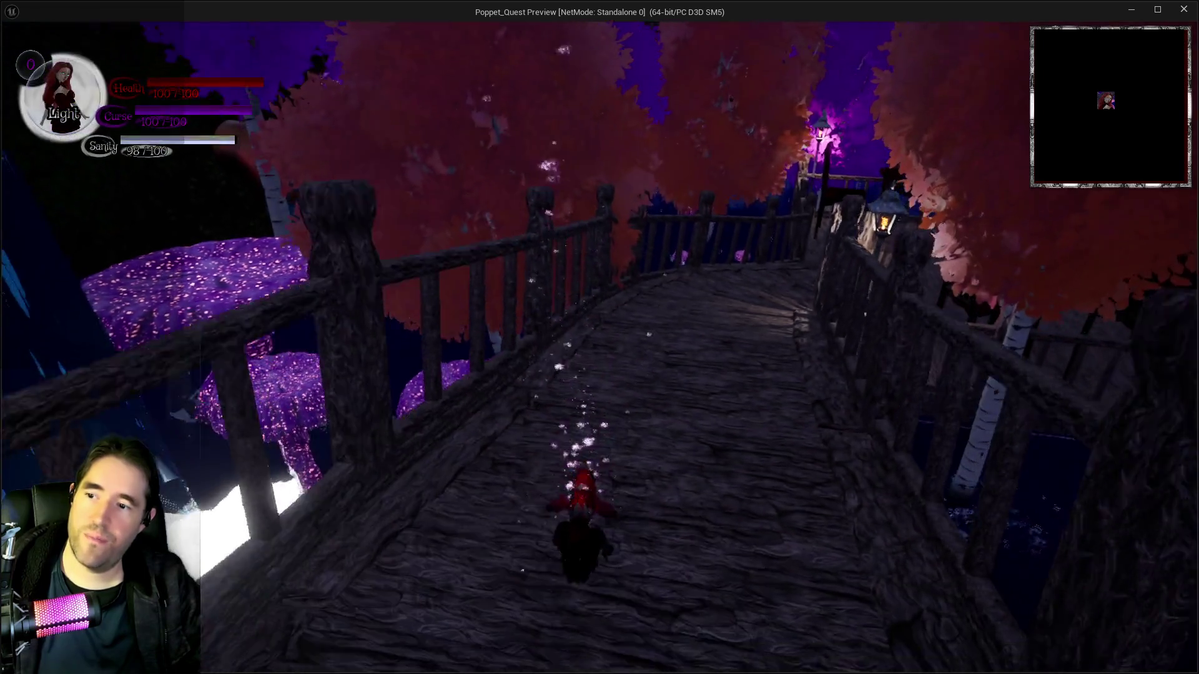
{"action": "key", "text": "w"}
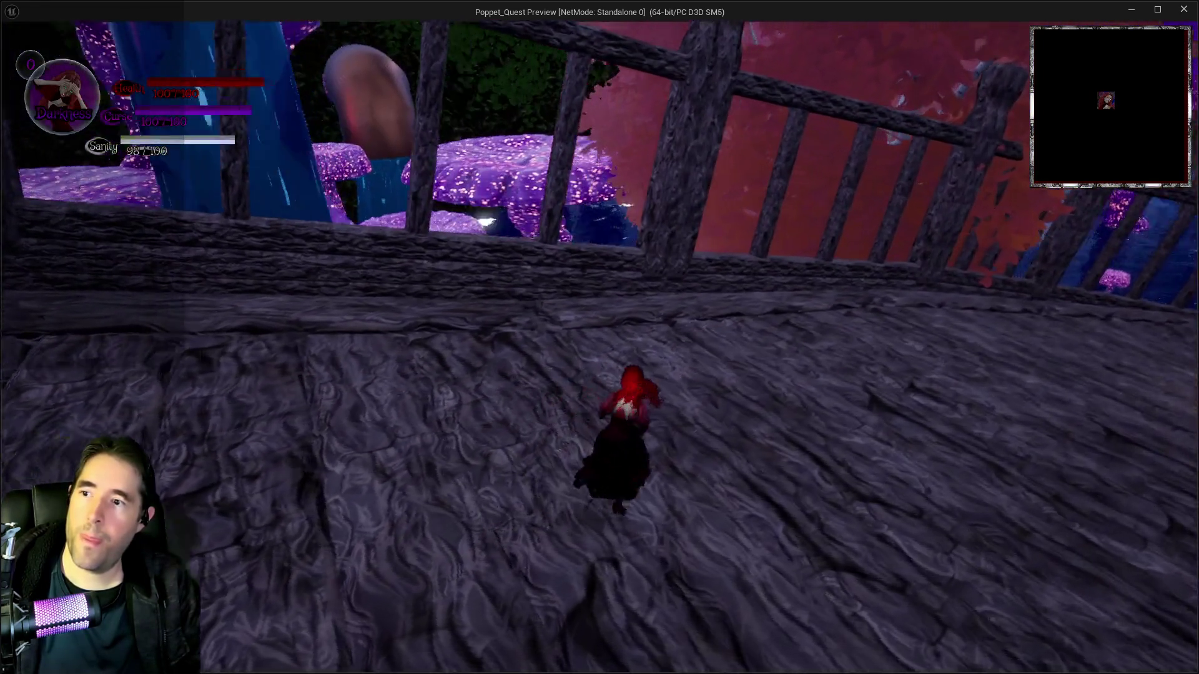
{"action": "key", "text": "space"}
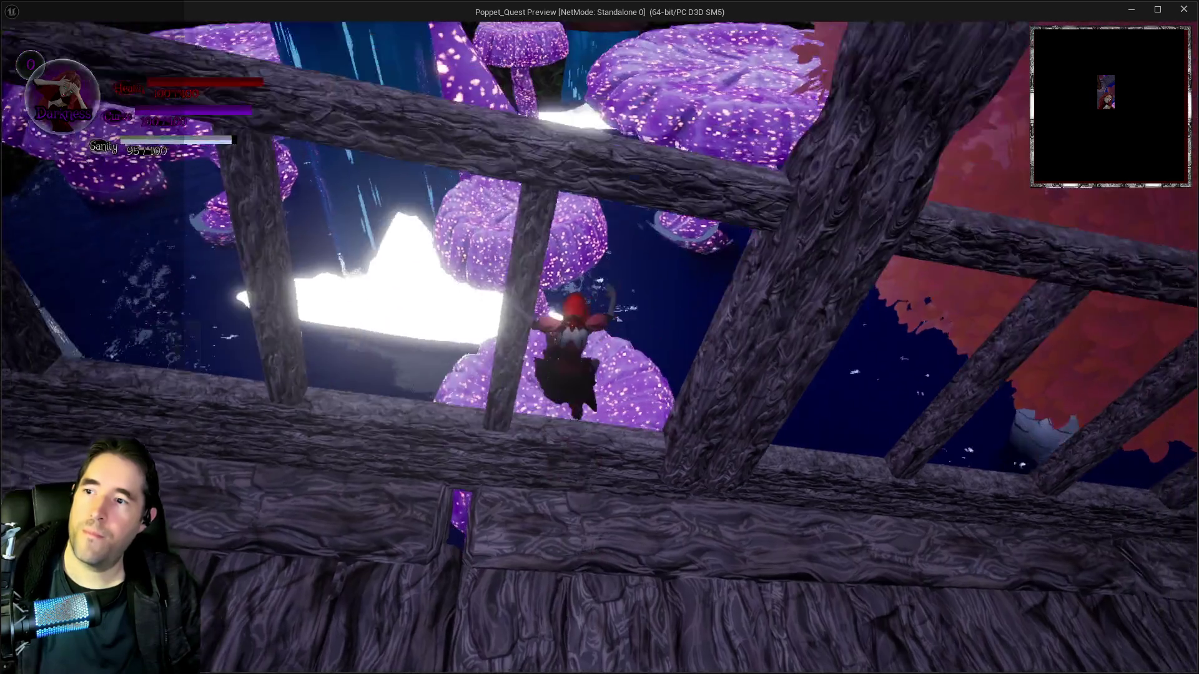
{"action": "key", "text": "w"}
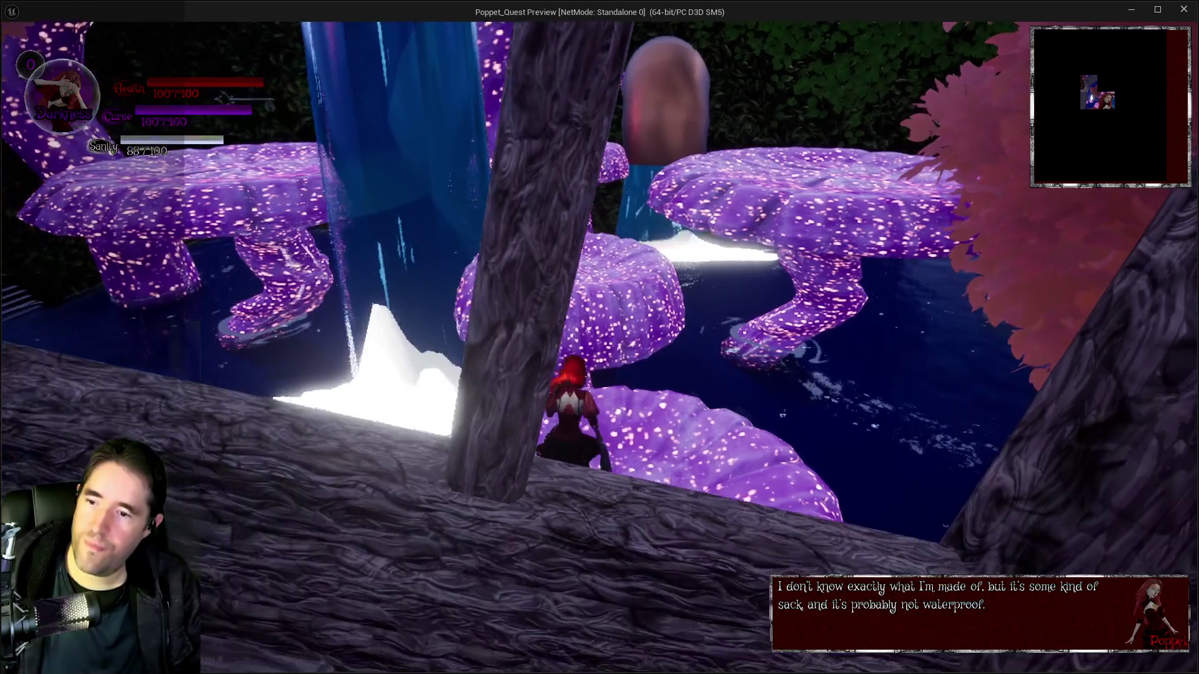
{"action": "key", "text": "space"}
{"action": "key", "text": "w"}
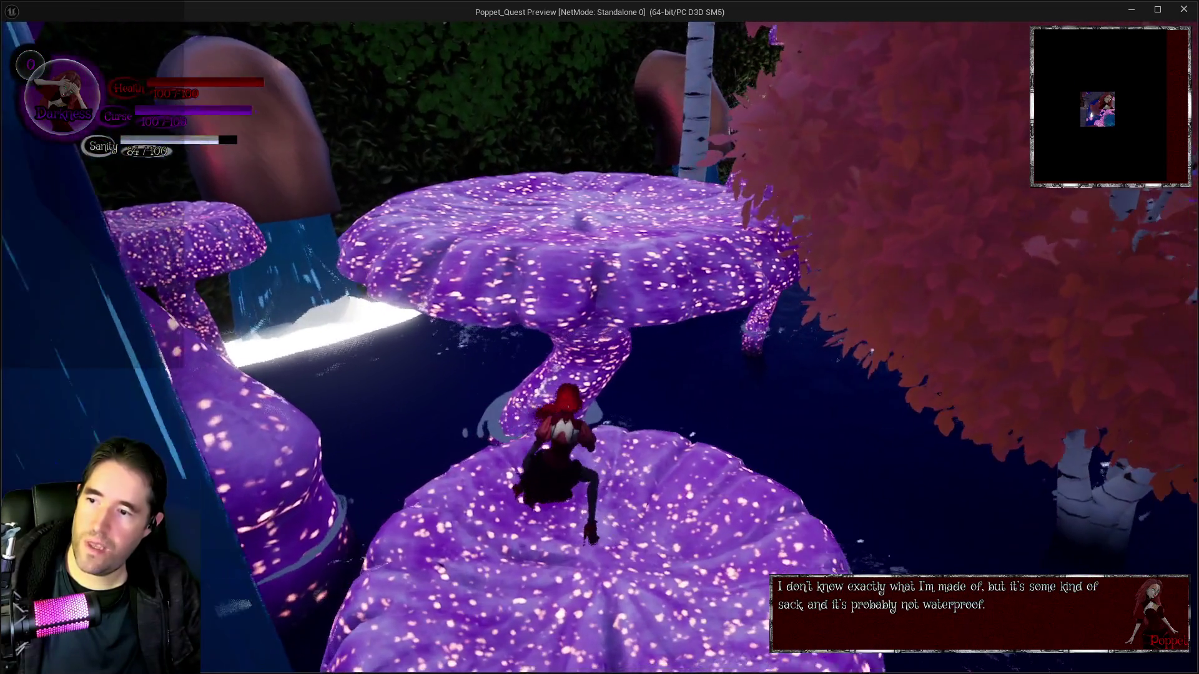
{"action": "key", "text": "space"}
Leap across the remaining mushroom caps onto the rock and run to its edge above the water
{"action": "key", "text": "w"}
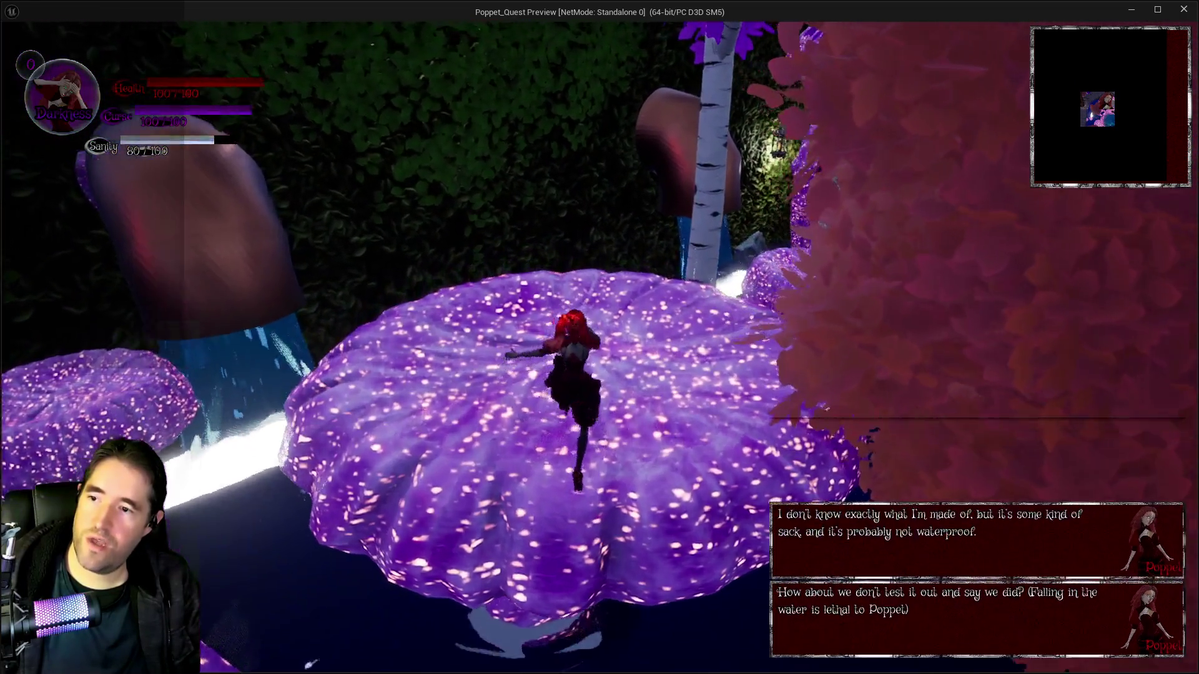
{"action": "key", "text": "w"}
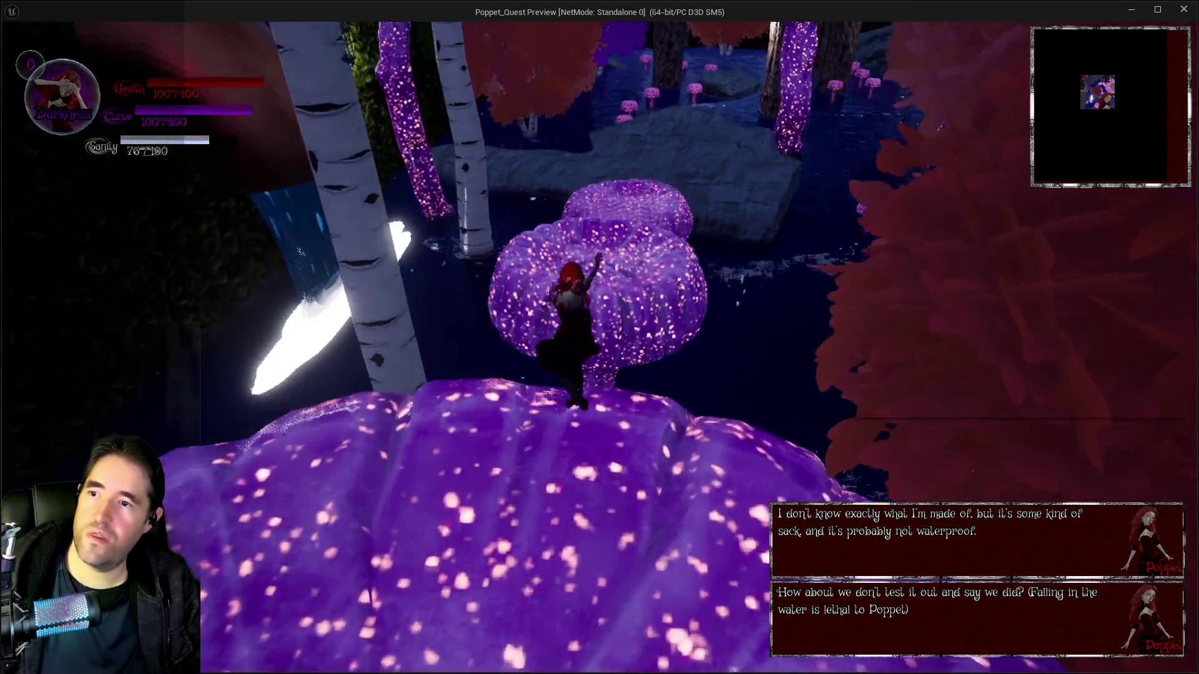
{"action": "key", "text": "w"}
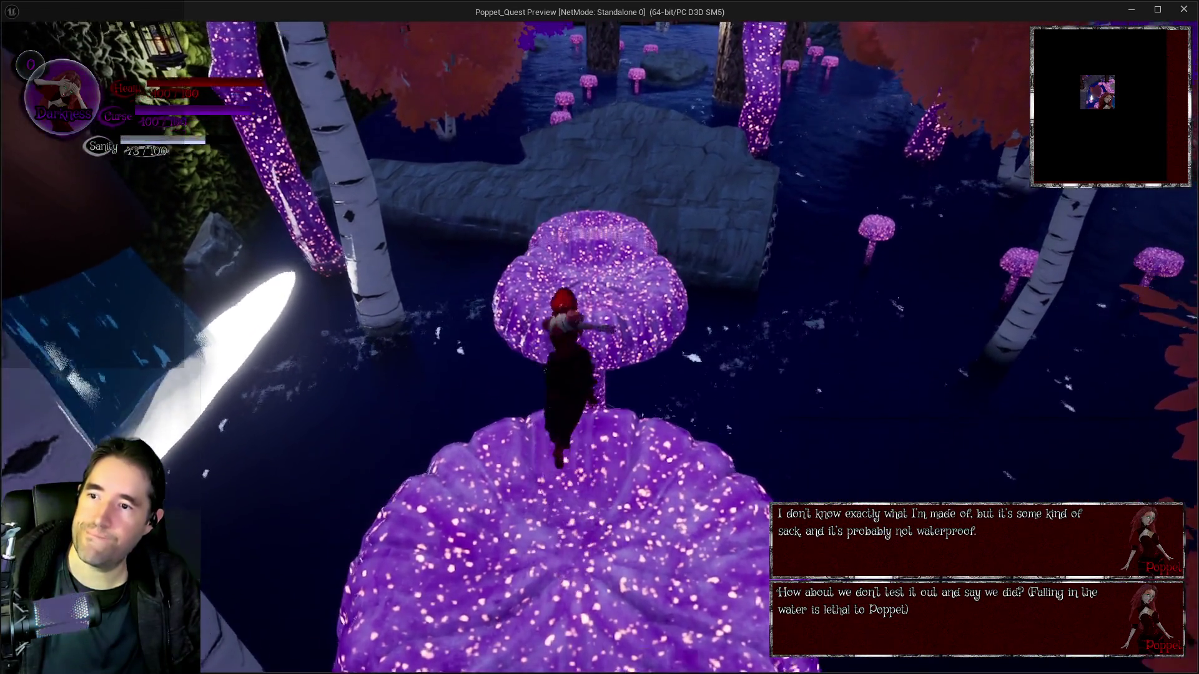
{"action": "key", "text": "space"}
{"action": "key", "text": "w"}
{"action": "key", "text": "space"}
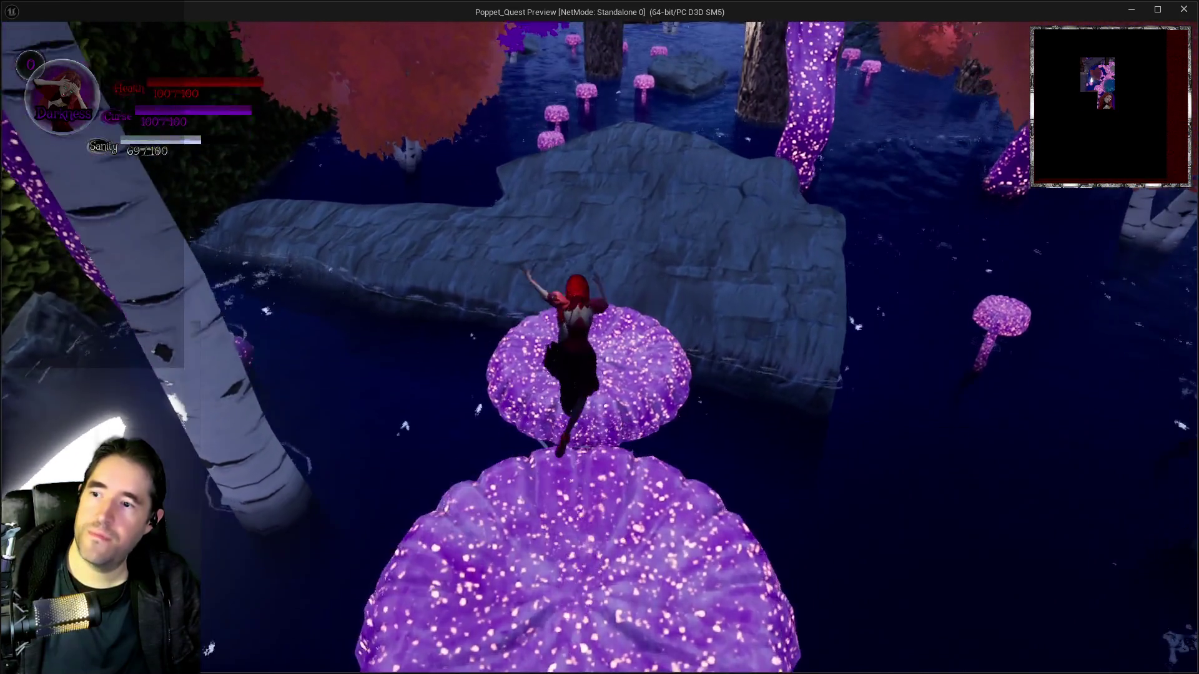
{"action": "key", "text": "w"}
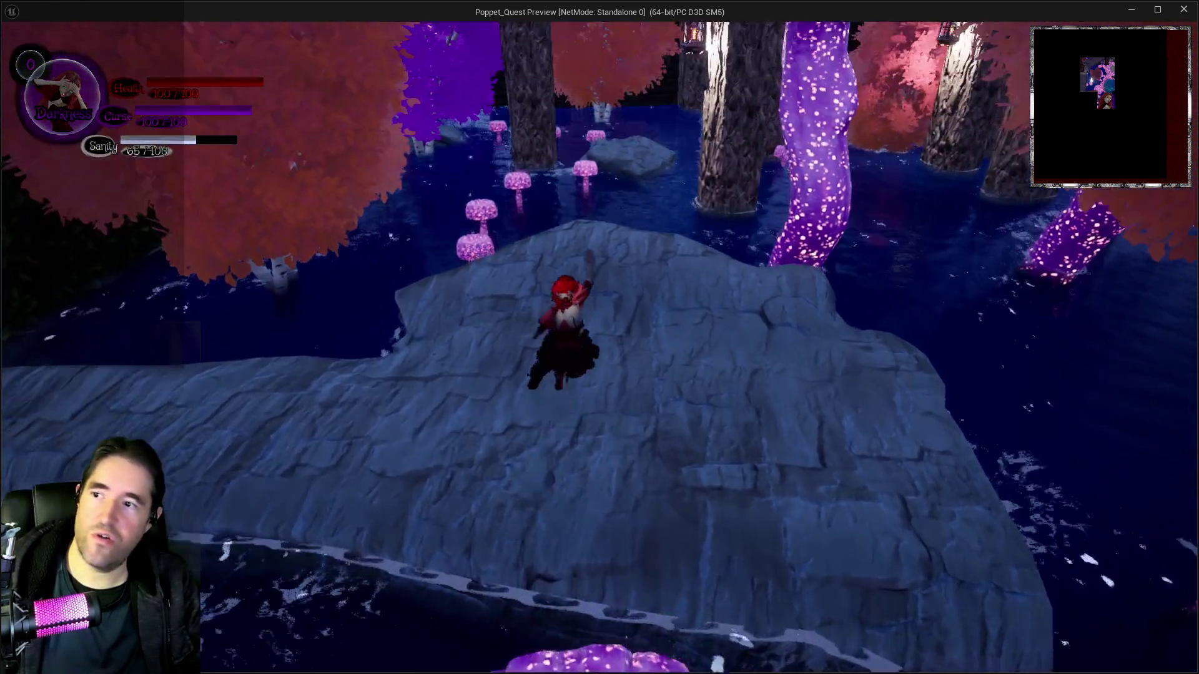
{"action": "key", "text": "w"}
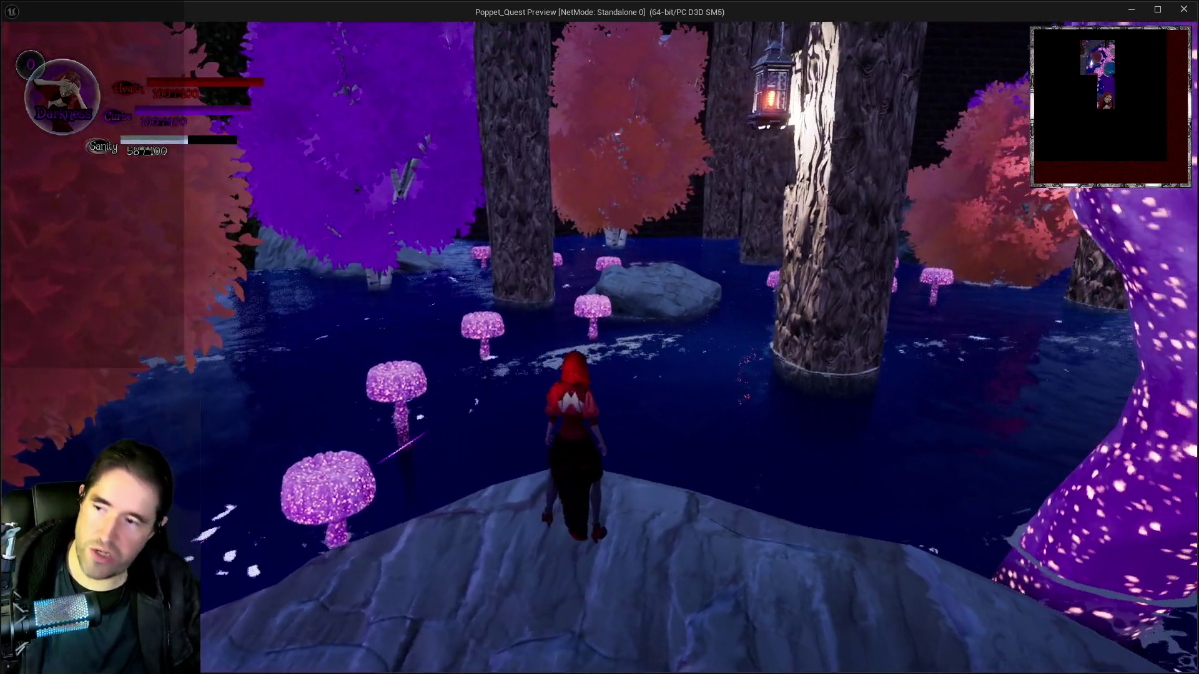
Open and close the inventory, keep playing, then bring up the editor and stop the play session
{"action": "key", "text": "i"}
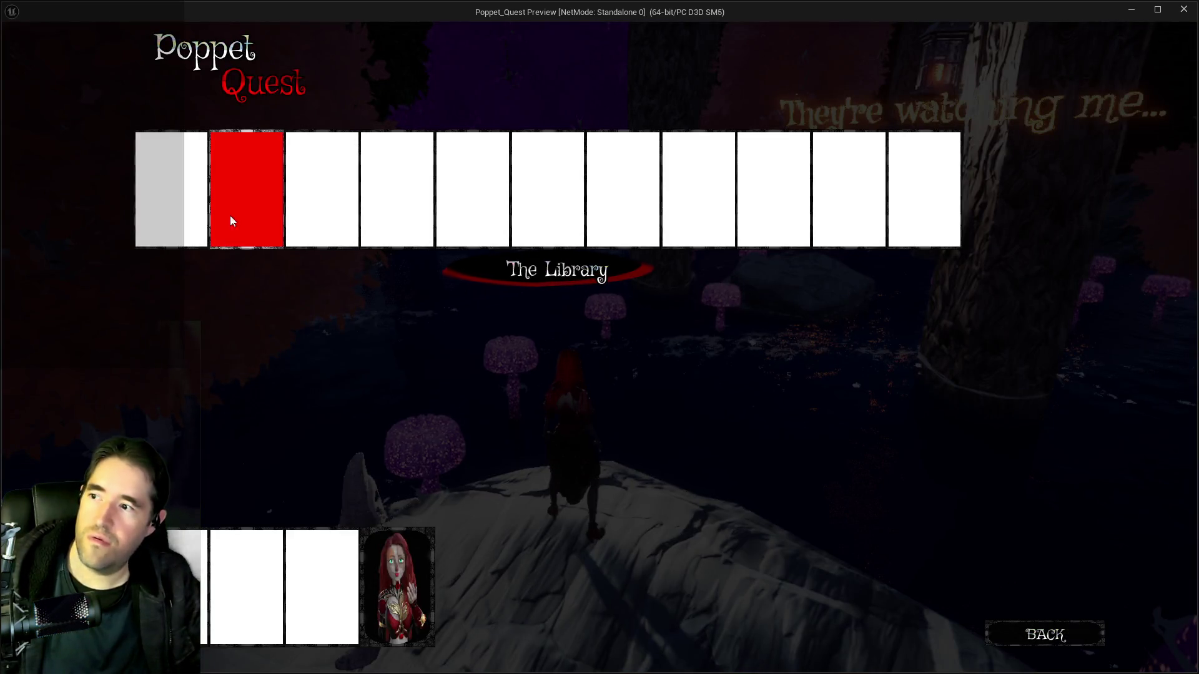
{"action": "left_click", "coordinate": [230, 220]}
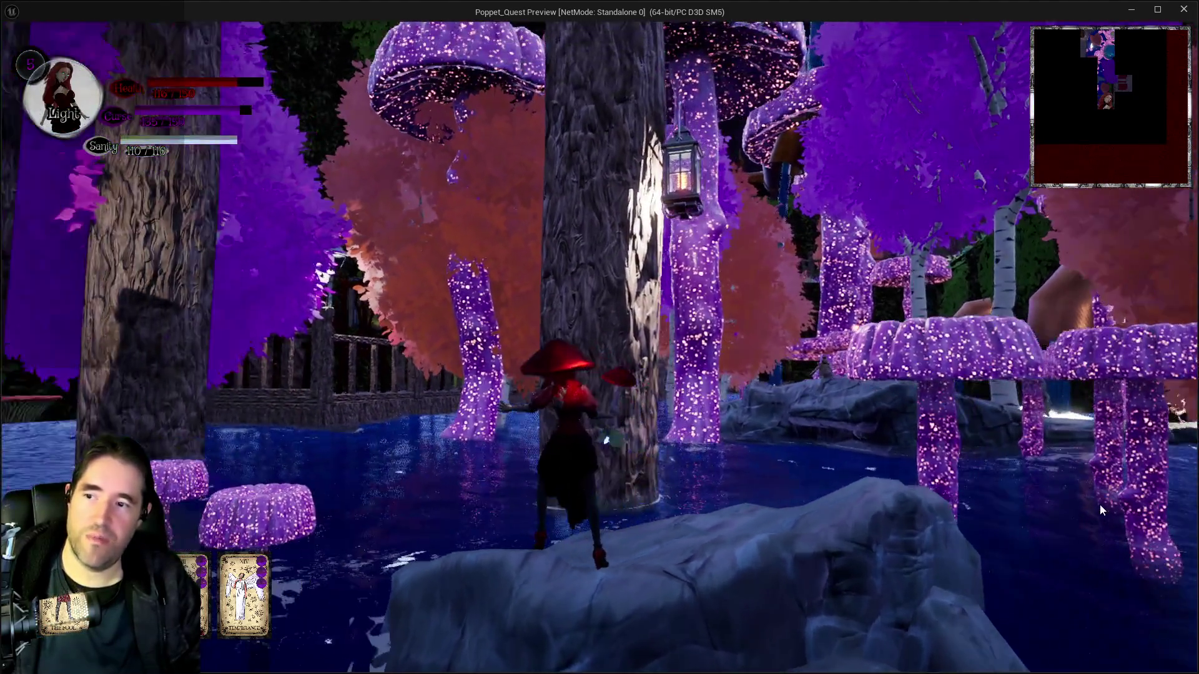
{"action": "key", "text": "alt+Tab"}
{"action": "key", "text": "Escape"}
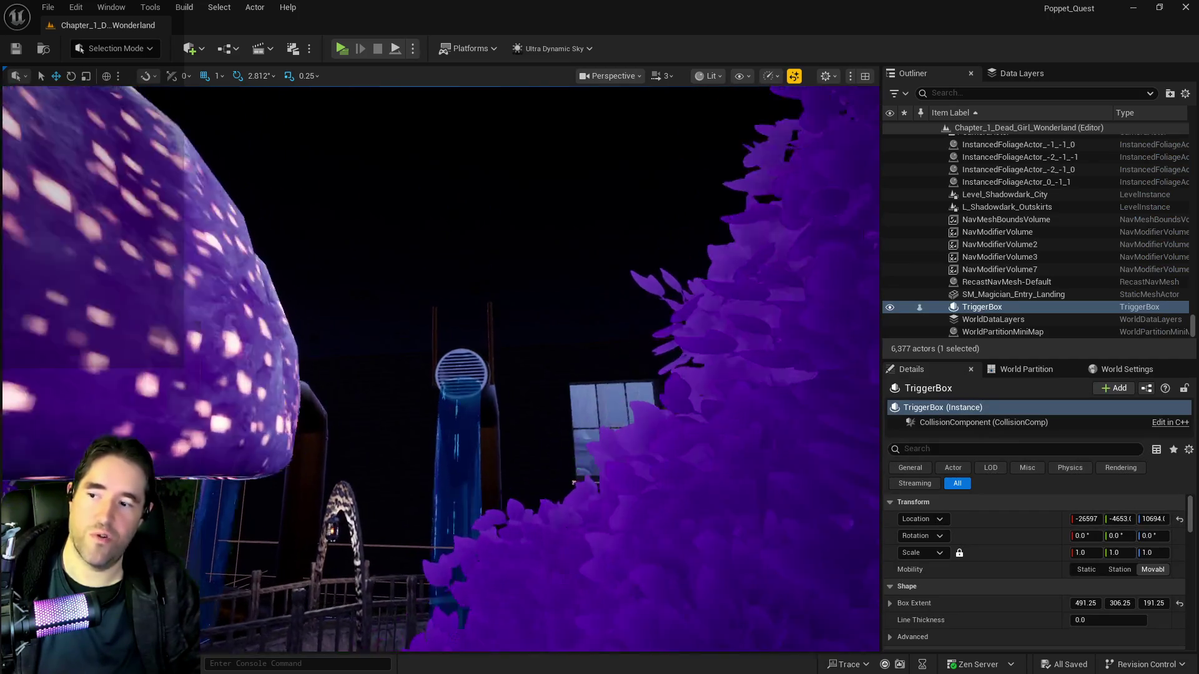
Fly the viewport through the door into the library to reveal the shelf, couch and rune circle
{"action": "key", "text": "w"}
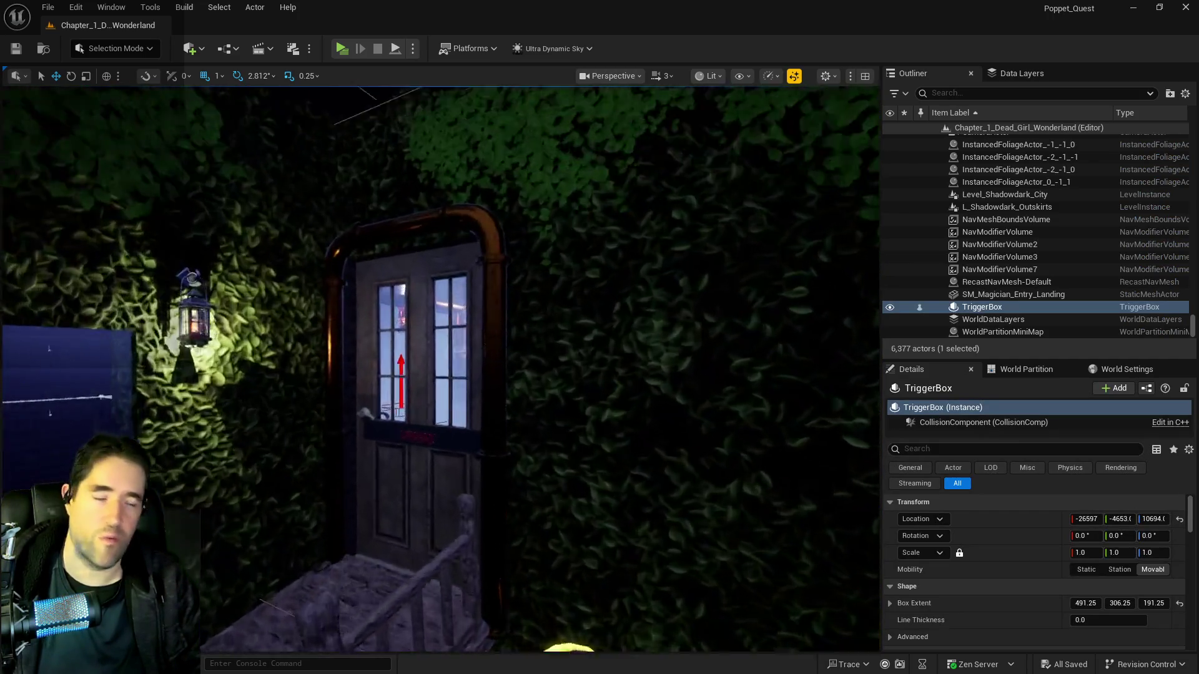
{"action": "key", "text": "a"}
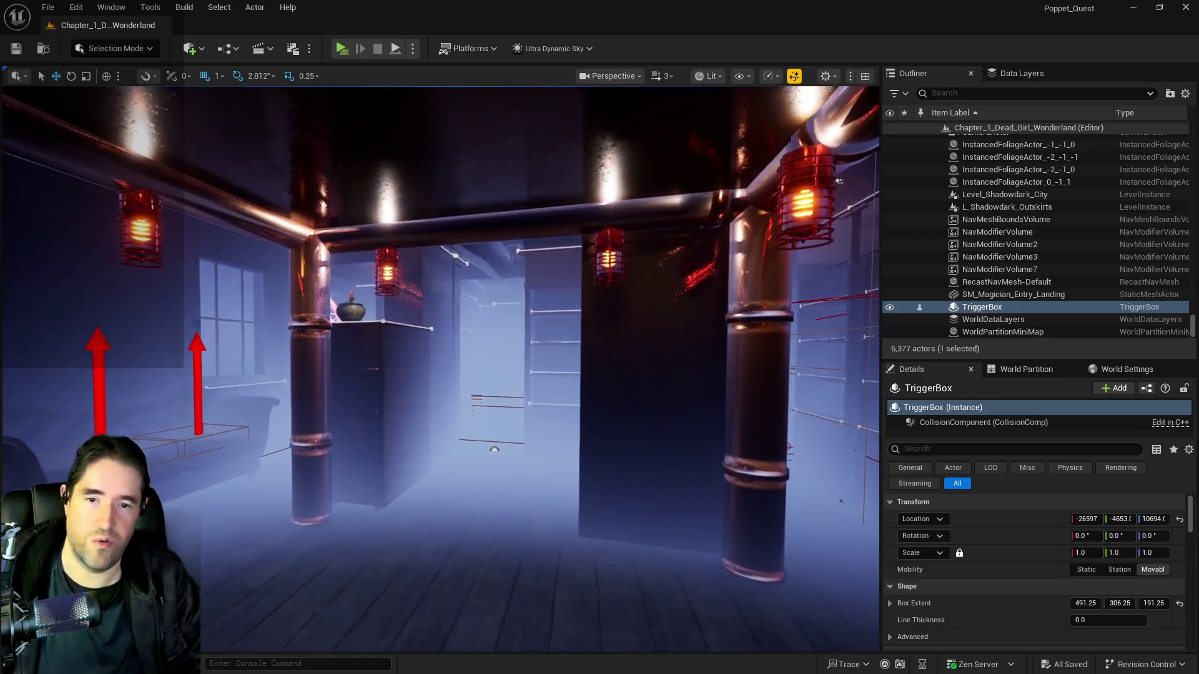
{"action": "key", "text": "w"}
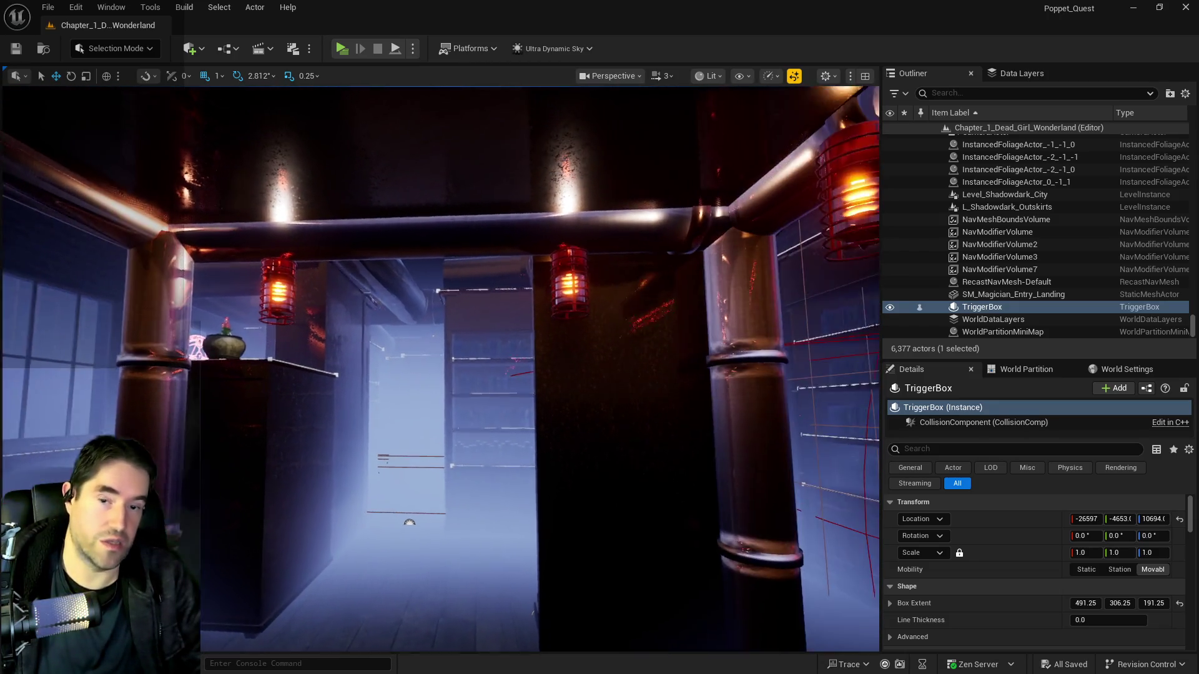
{"action": "key", "text": "a"}
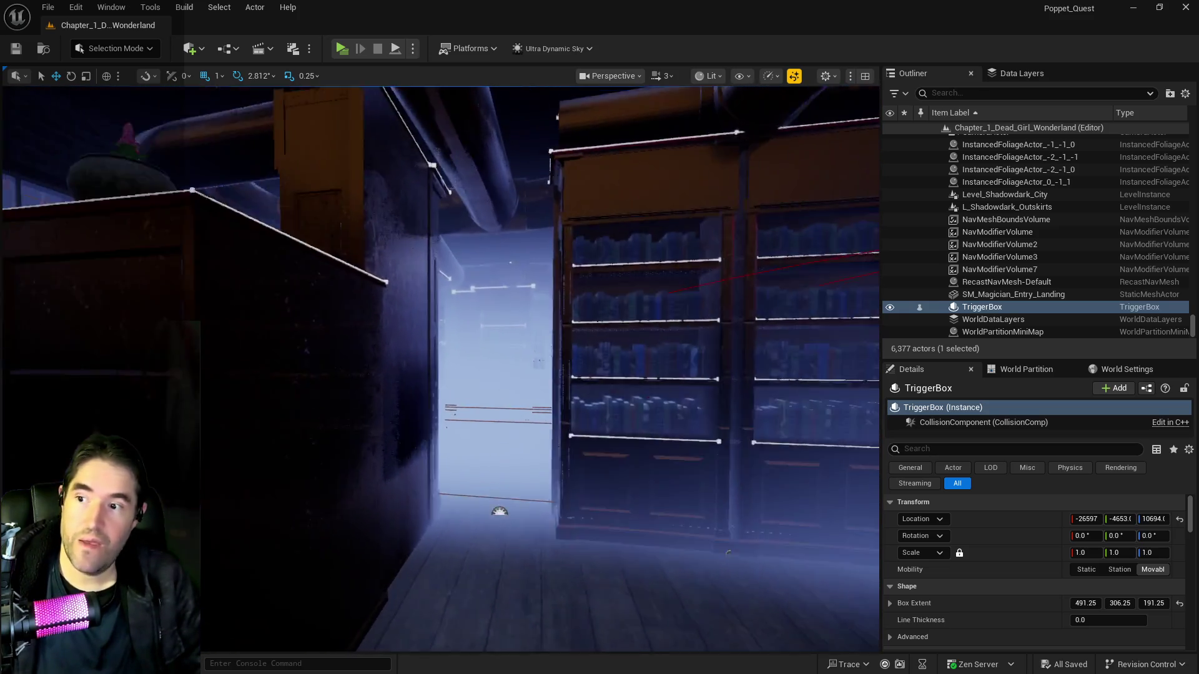
{"action": "key", "text": "a"}
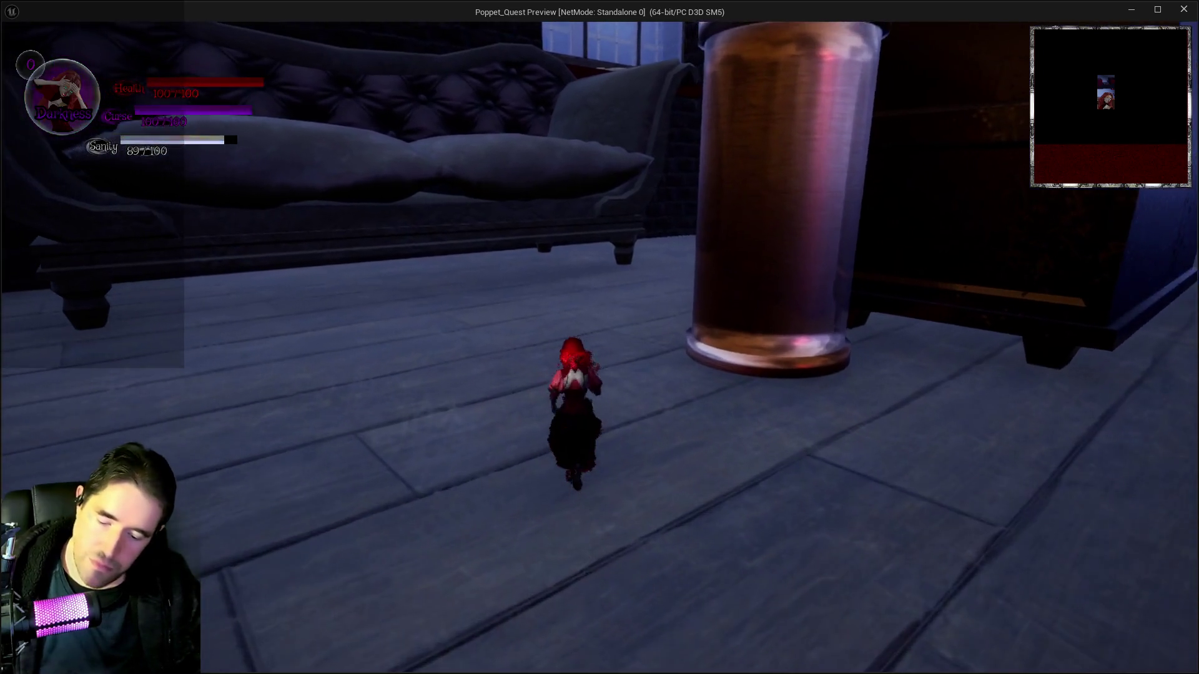
Open the inventory screen, play through the library, then bring the editor back to the front
{"action": "key", "text": "i"}
{"action": "key", "text": "i"}
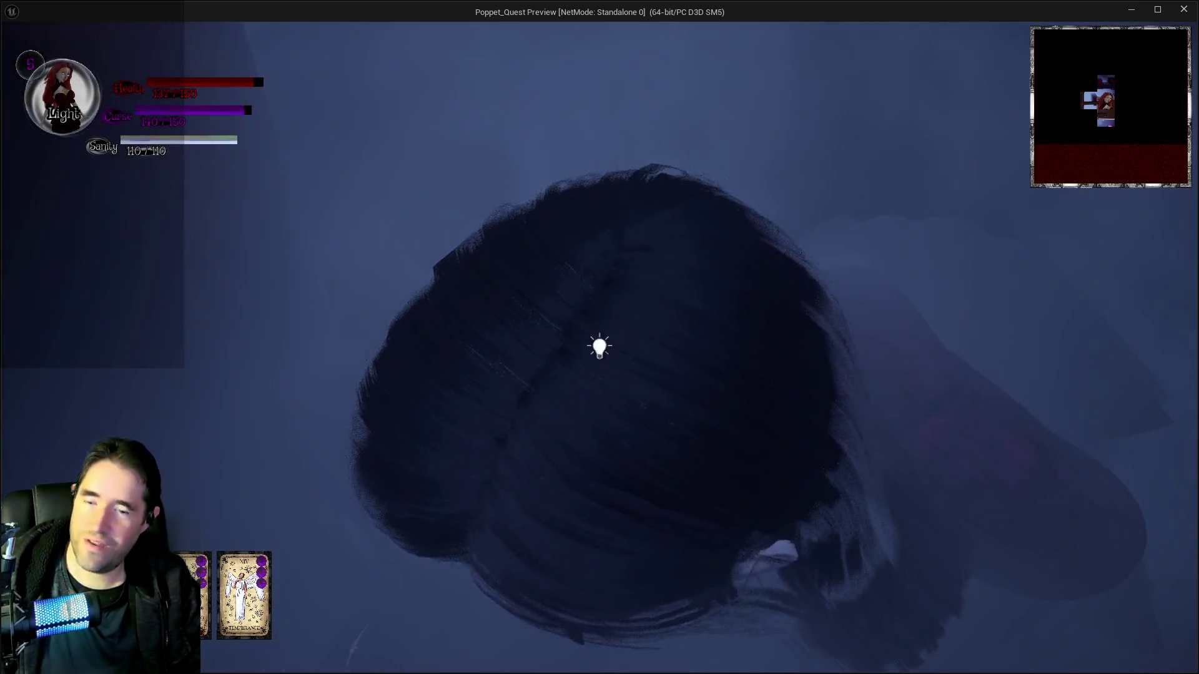
{"action": "key", "text": "alt+Tab"}
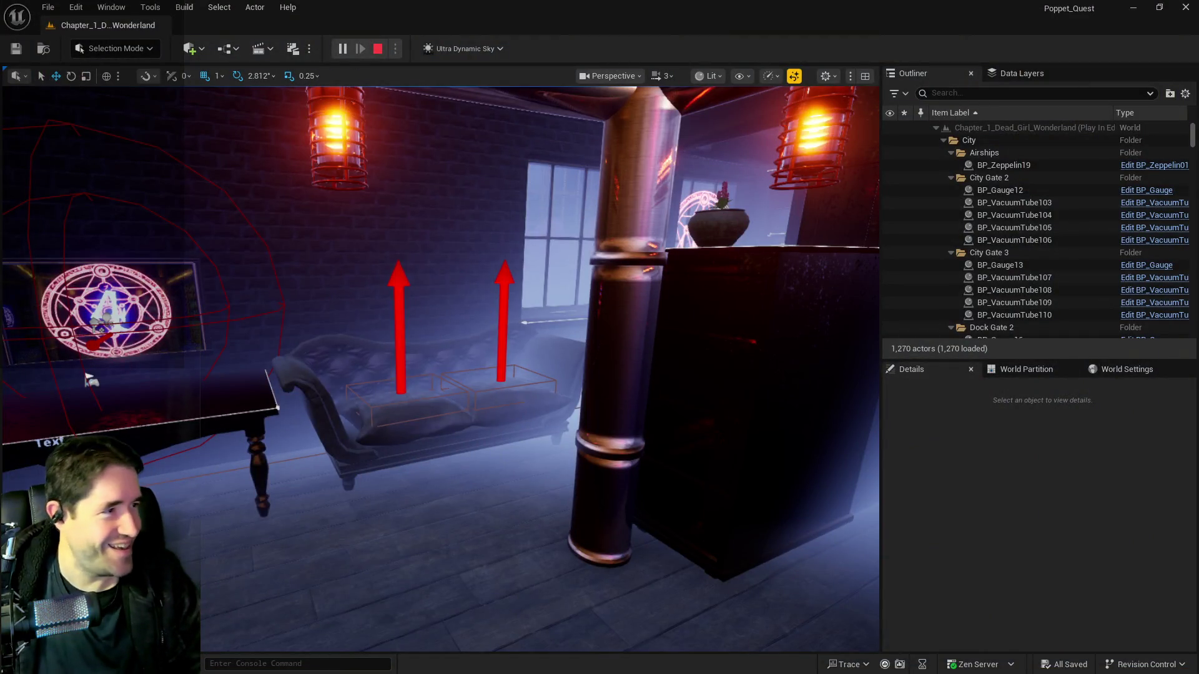
Stop the play session, turn the view to face the magic circle, and launch the Standalone preview
{"action": "key", "text": "Escape"}
{"action": "mouse_move", "coordinate": [667, 381]}
{"action": "left_mouse_down"}
{"action": "mouse_move", "coordinate": [631, 368]}
{"action": "mouse_move", "coordinate": [661, 381]}
{"action": "mouse_move", "coordinate": [562, 250]}
{"action": "mouse_move", "coordinate": [459, 56]}
{"action": "left_mouse_up"}
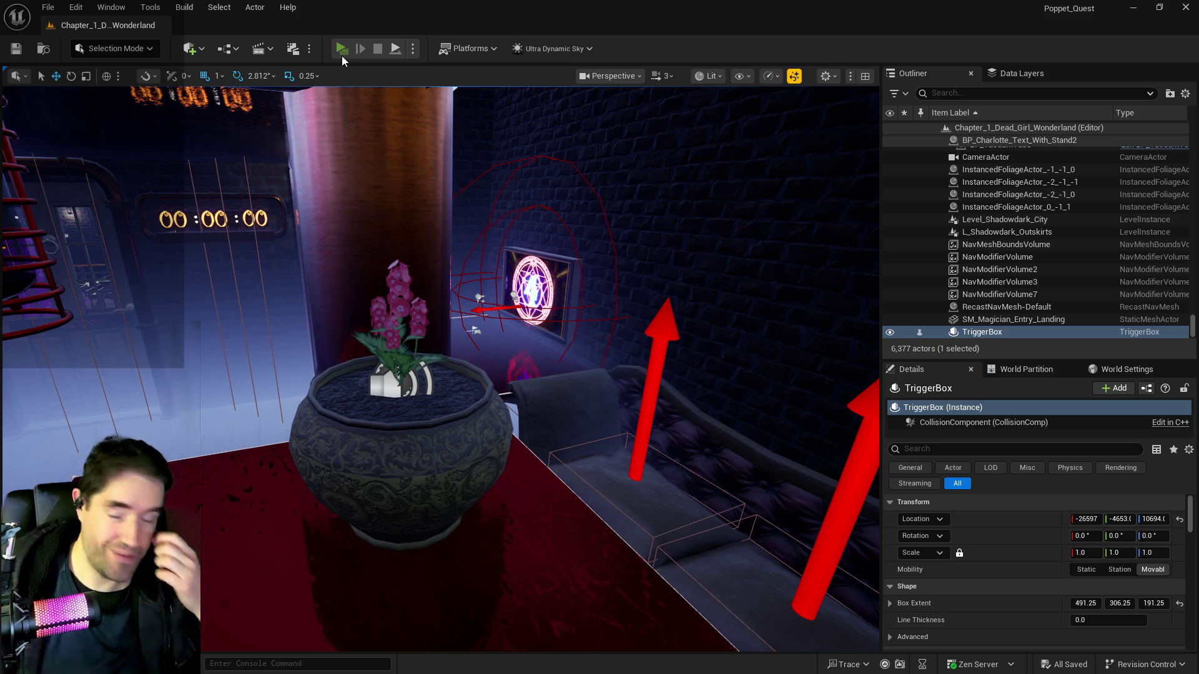
{"action": "left_click", "coordinate": [342, 55]}
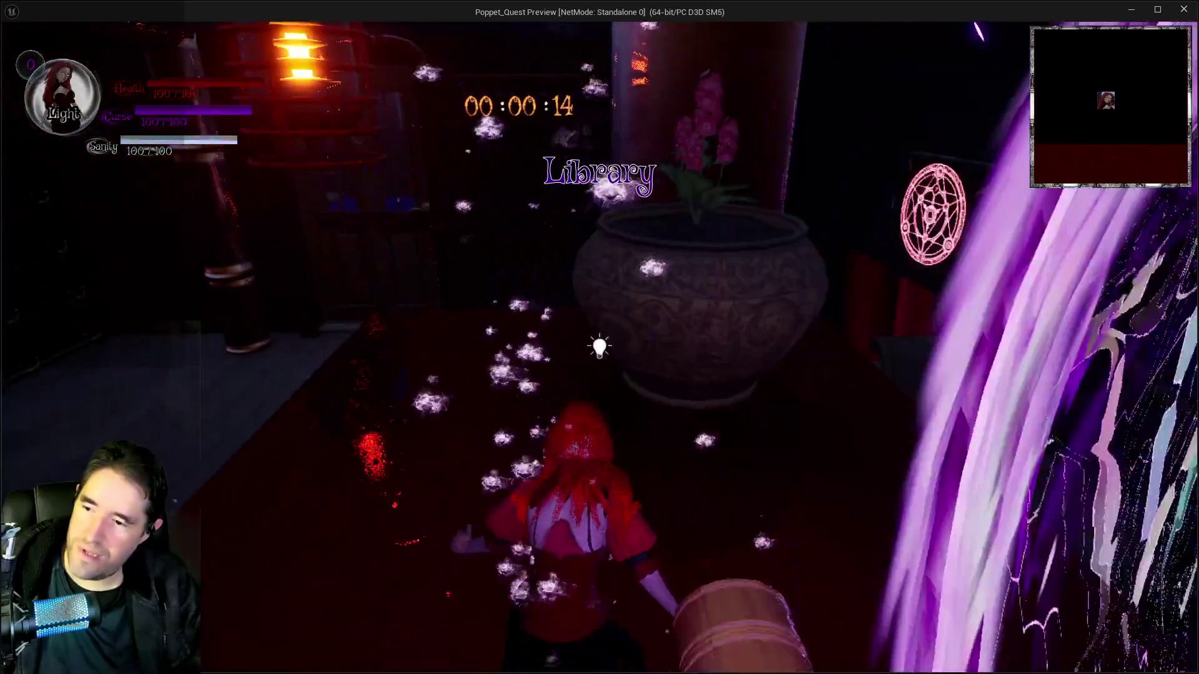
Open and close the card-slot menu, then walk Poppet around the pot to trigger the doll altar explosion
{"action": "key", "text": "Escape"}
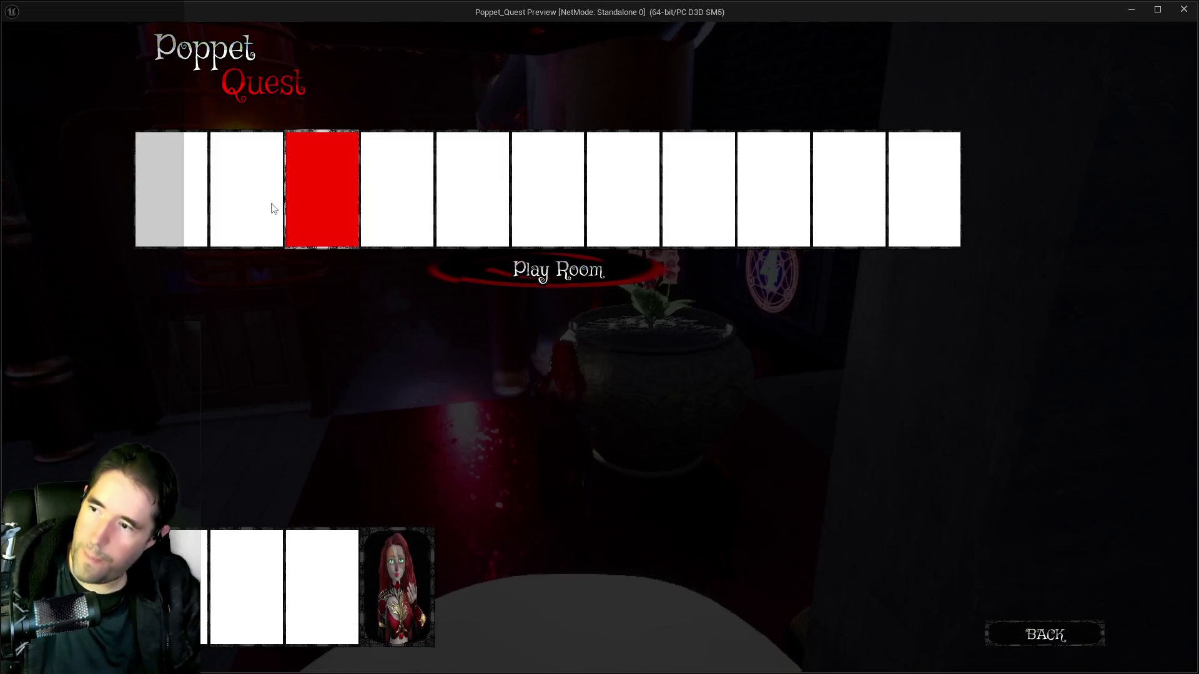
{"action": "key", "text": "Escape"}
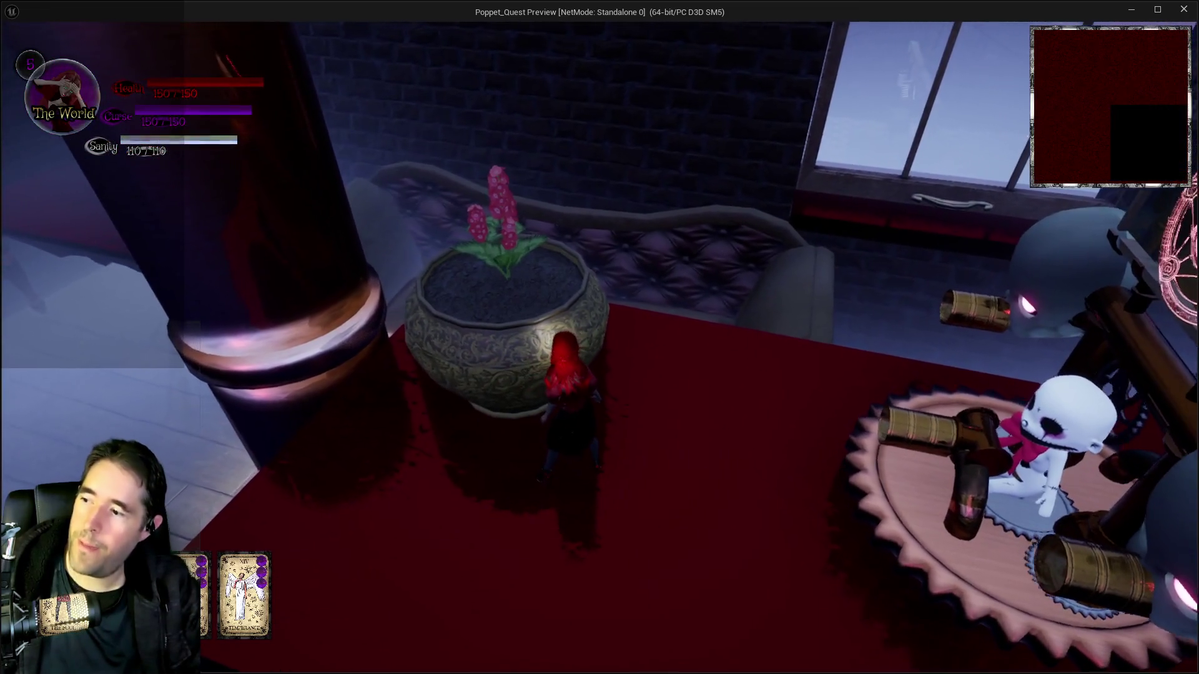
{"action": "key", "text": "w"}
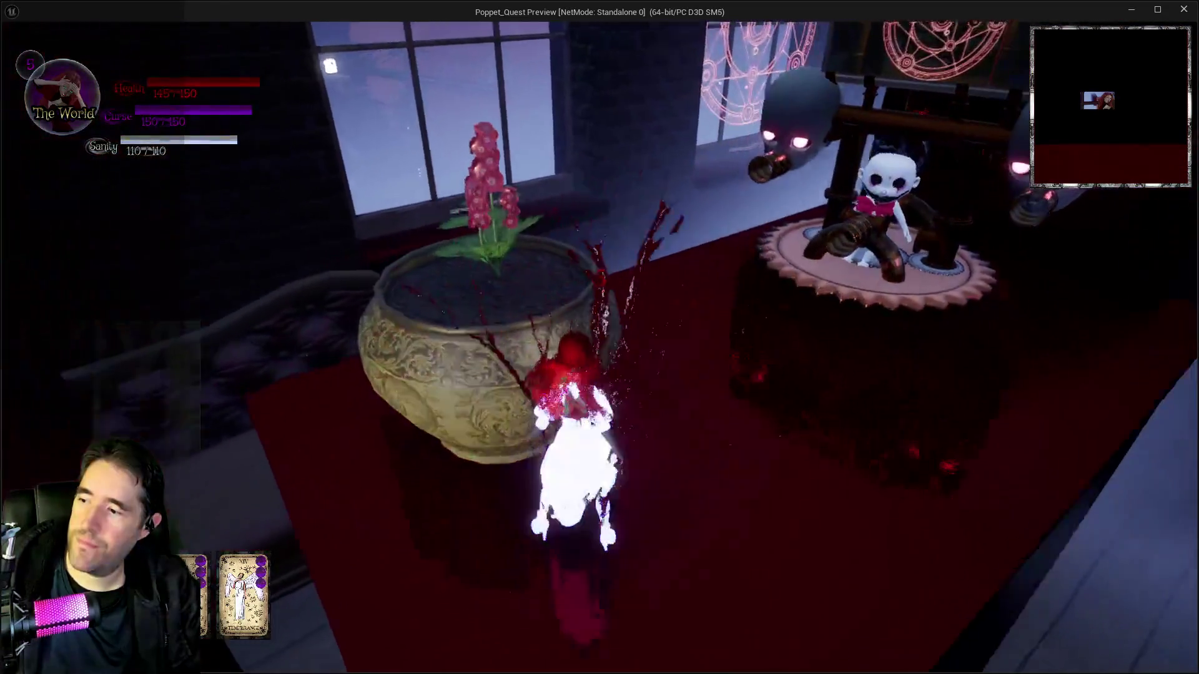
{"action": "key", "text": "w"}
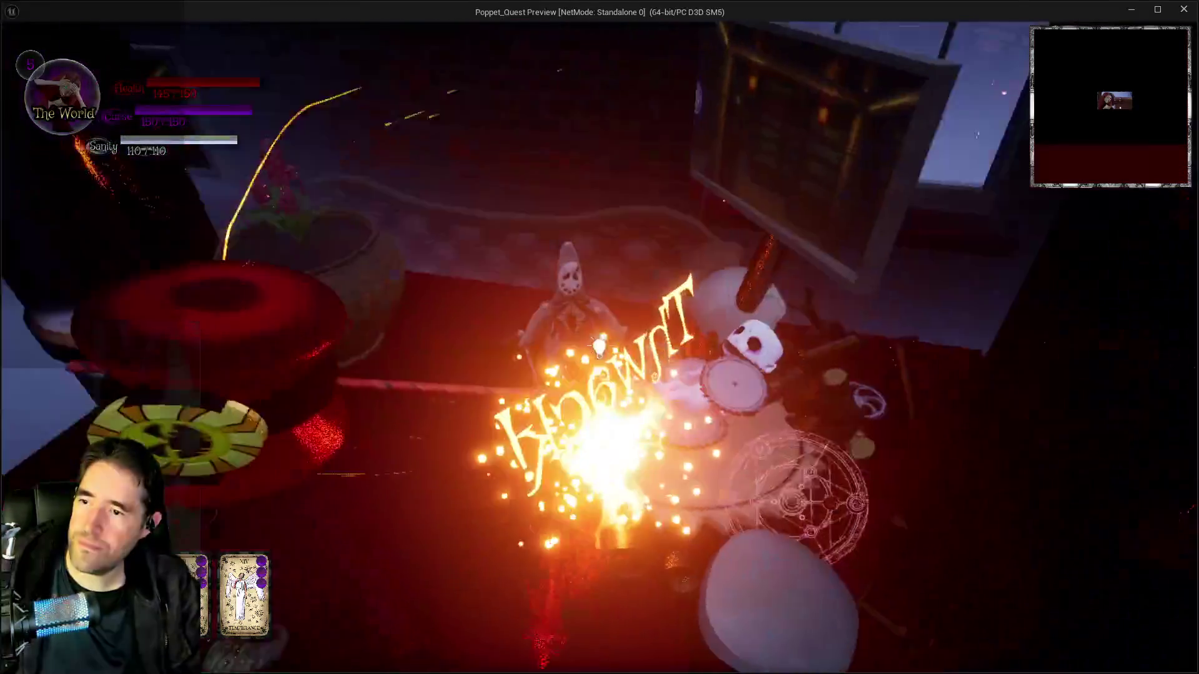
{"action": "key", "text": "w"}
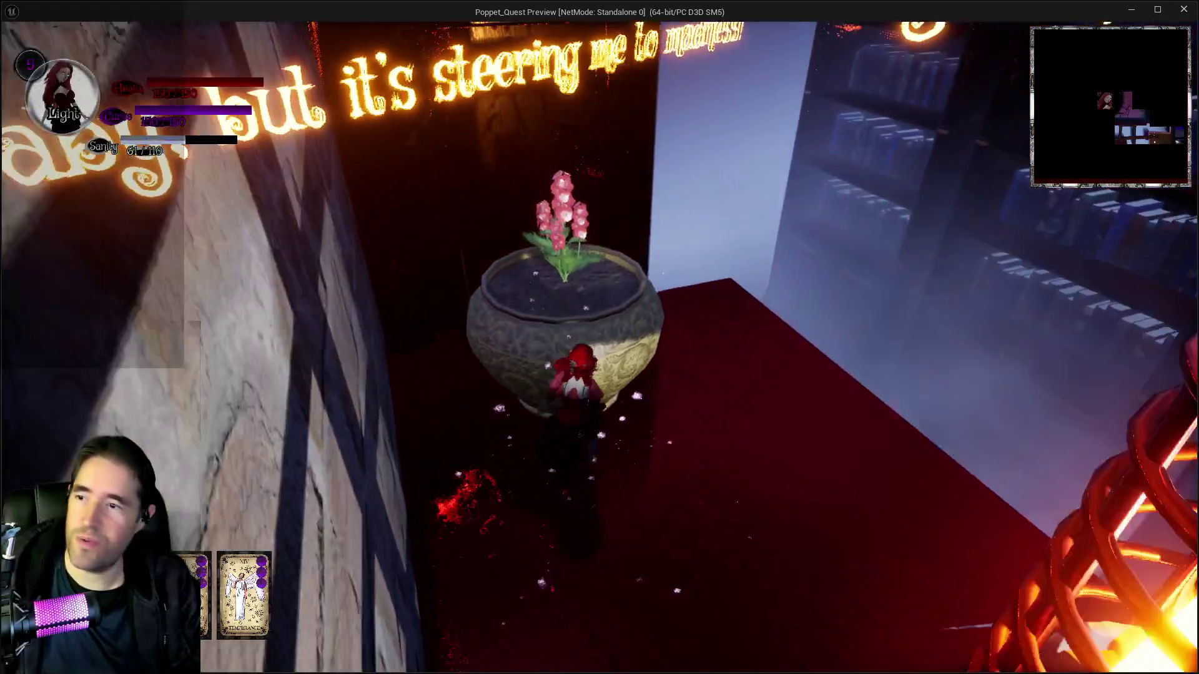
Climb the flower pot, run along the red table through the tube and up the slatted stairs to grab the key
{"action": "key", "text": "space"}
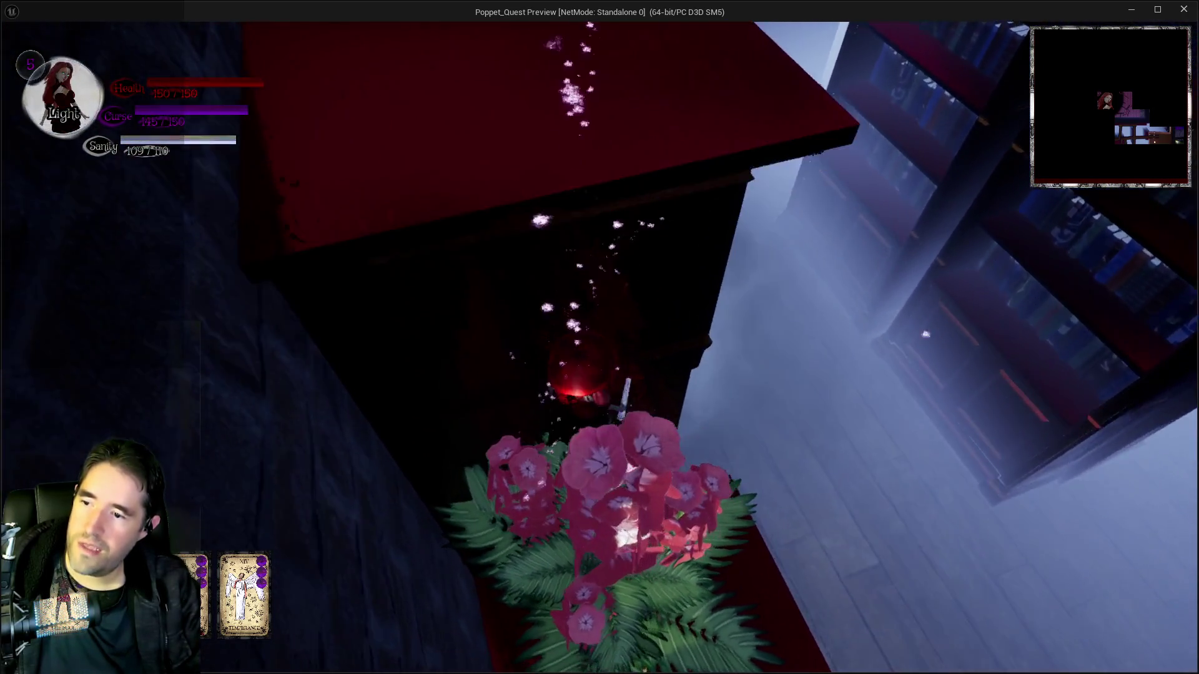
{"action": "key", "text": "w"}
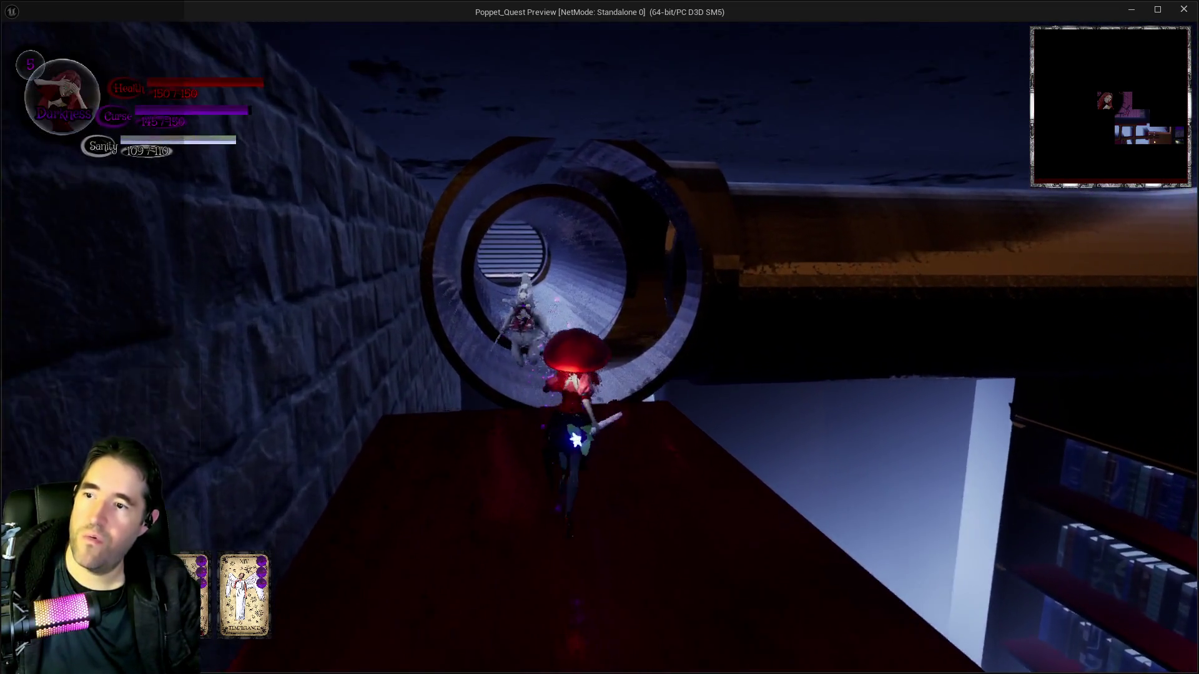
{"action": "key", "text": "w"}
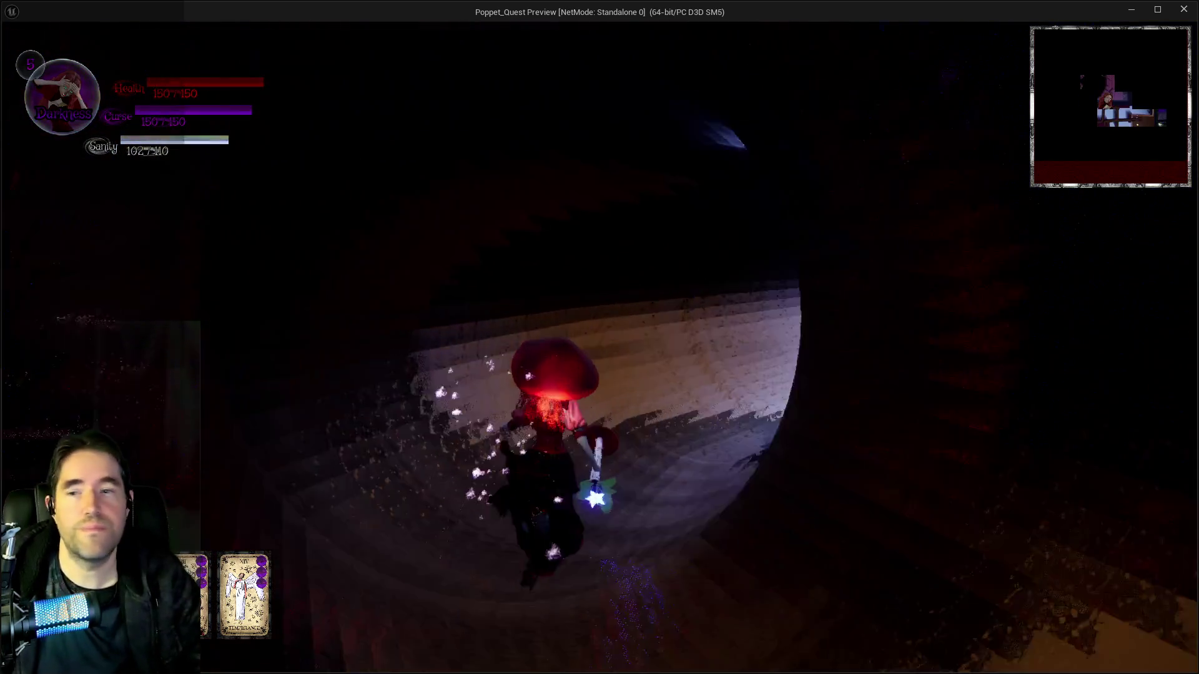
{"action": "key", "text": "w"}
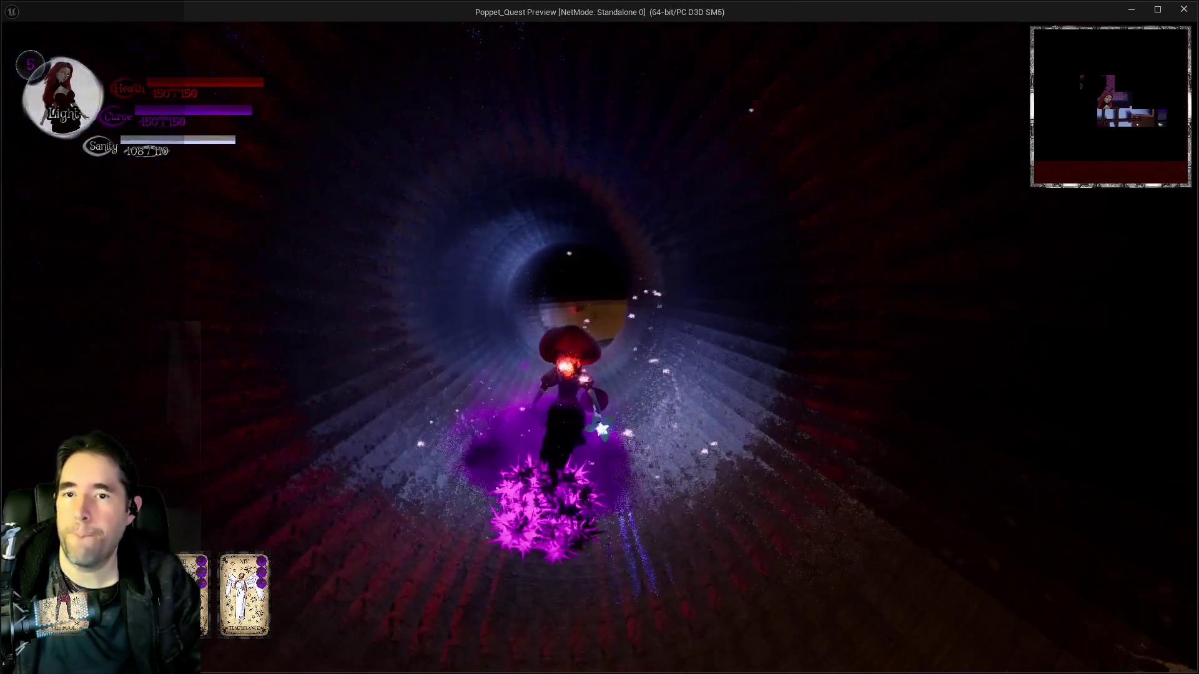
{"action": "key", "text": "w"}
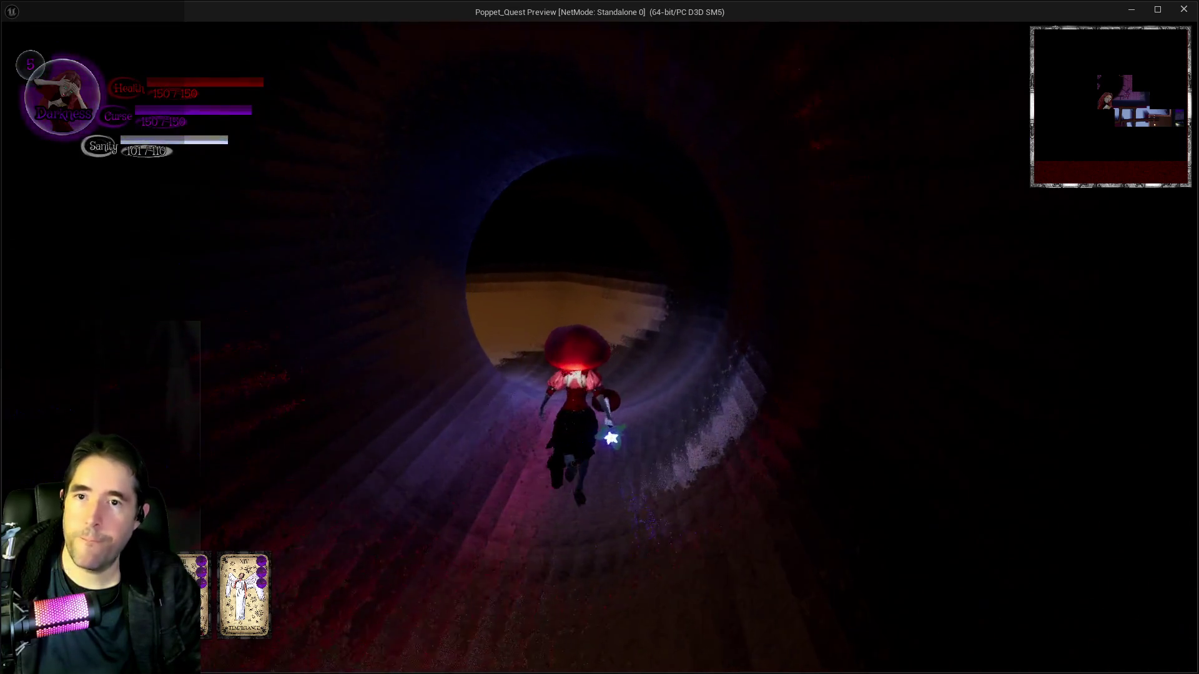
{"action": "key", "text": "w"}
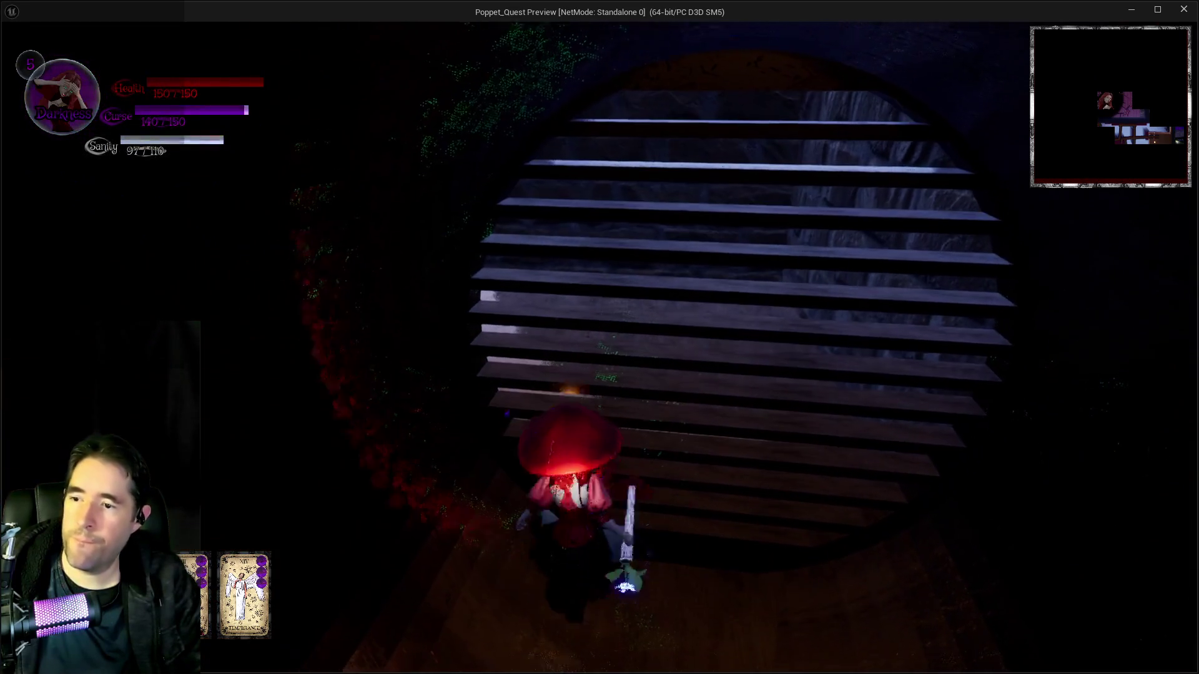
{"action": "key", "text": "w"}
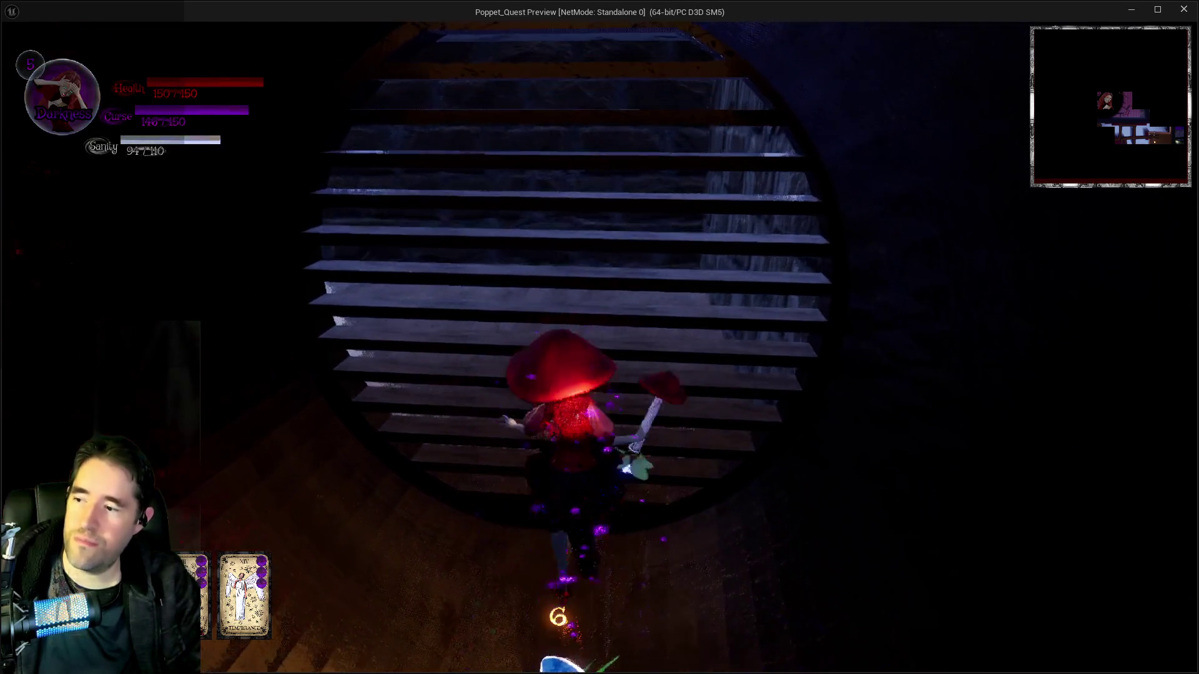
{"action": "key", "text": "w"}
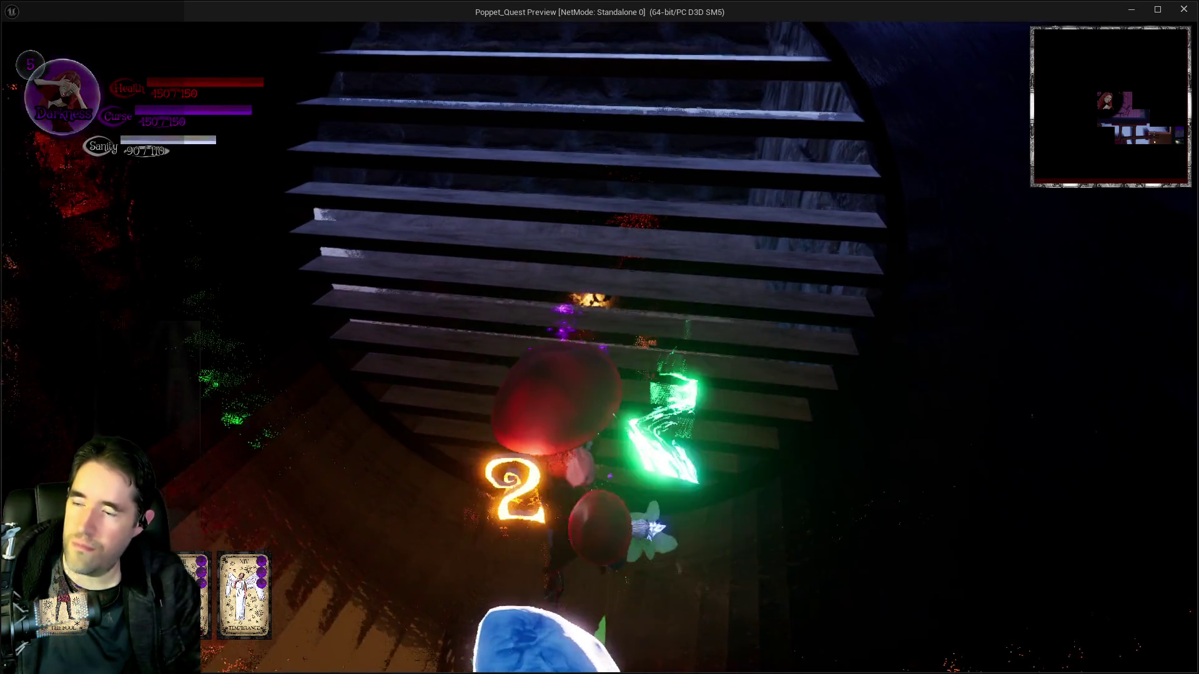
{"action": "key", "text": "w"}
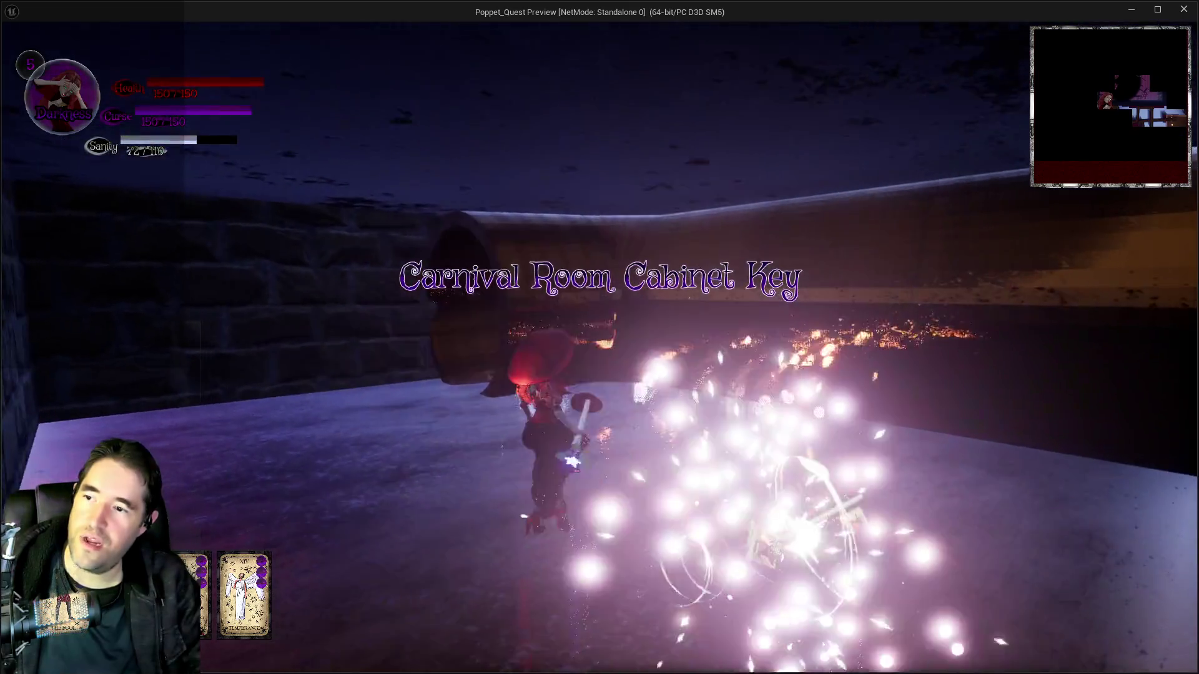
Run Poppet into and through the tunnel up to the grate at its end
{"action": "key", "text": "w"}
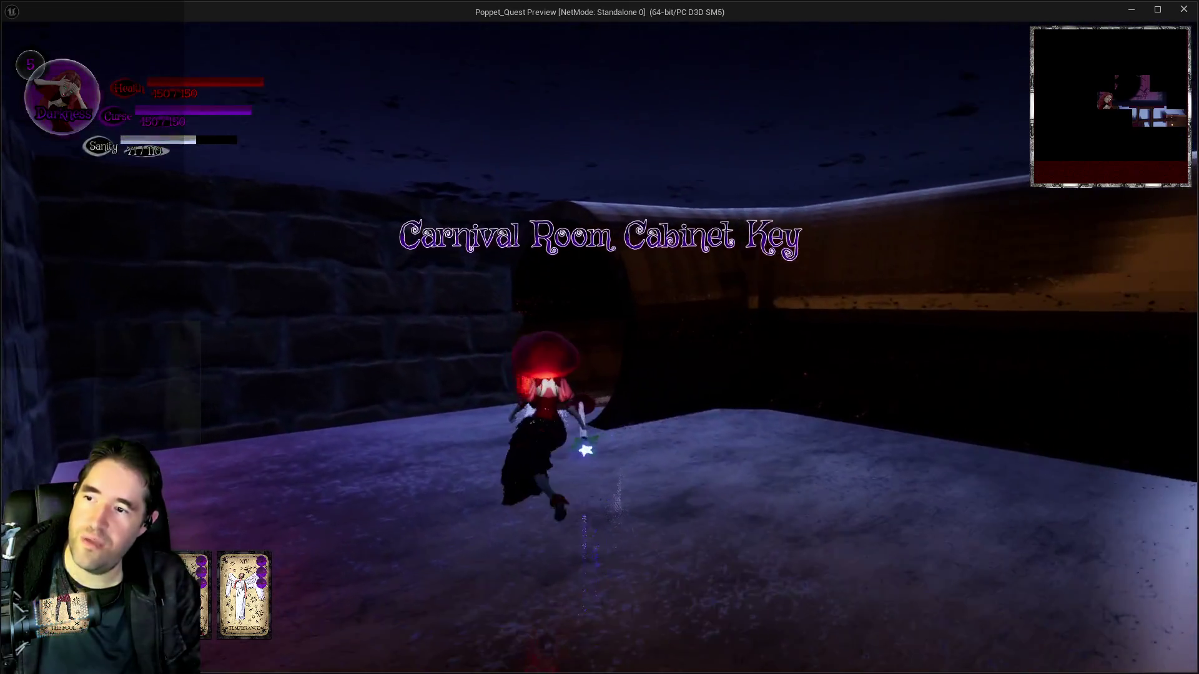
{"action": "key", "text": "w"}
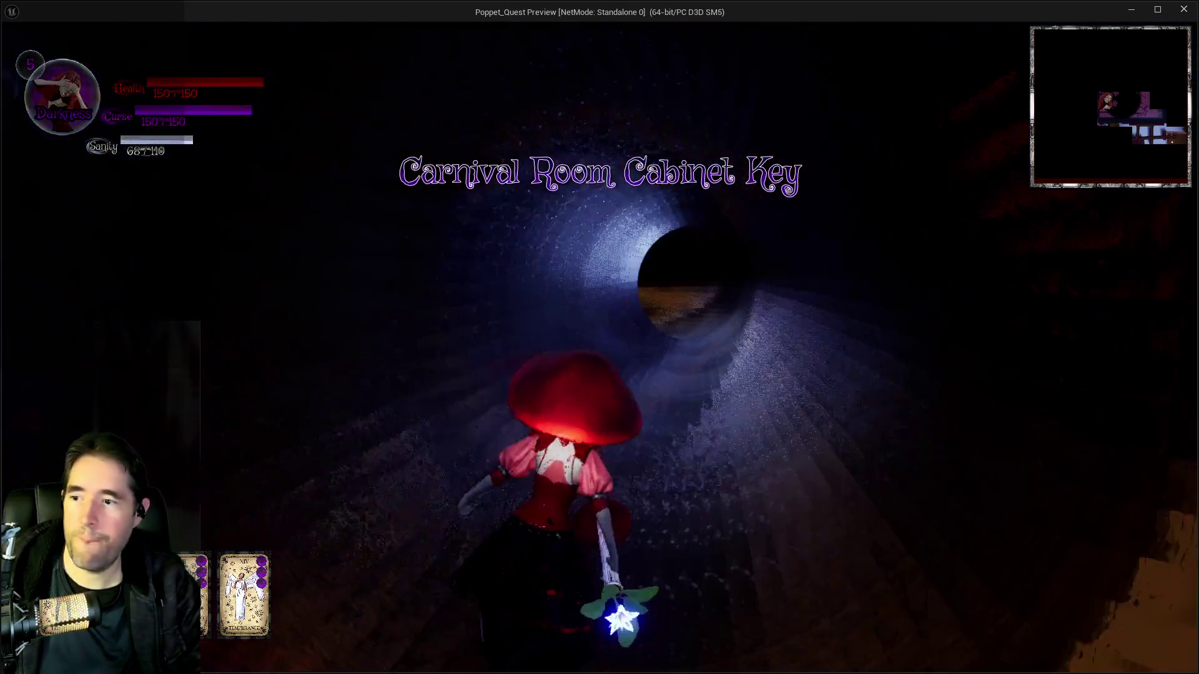
{"action": "key", "text": "w"}
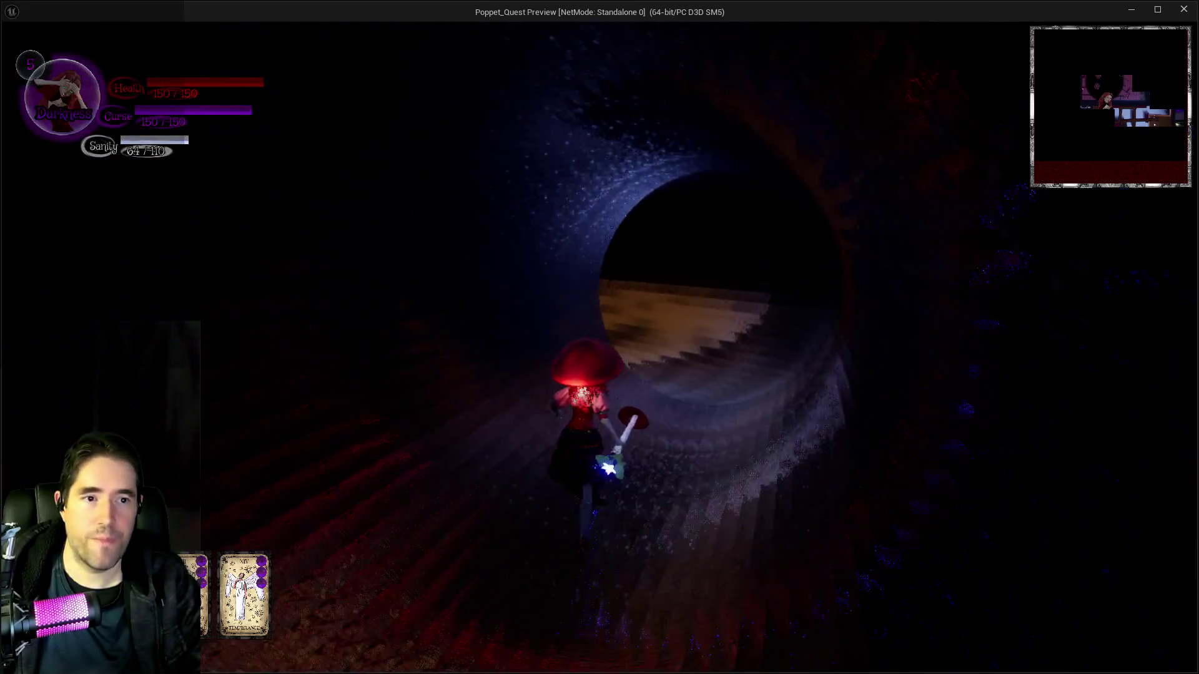
{"action": "key", "text": "w"}
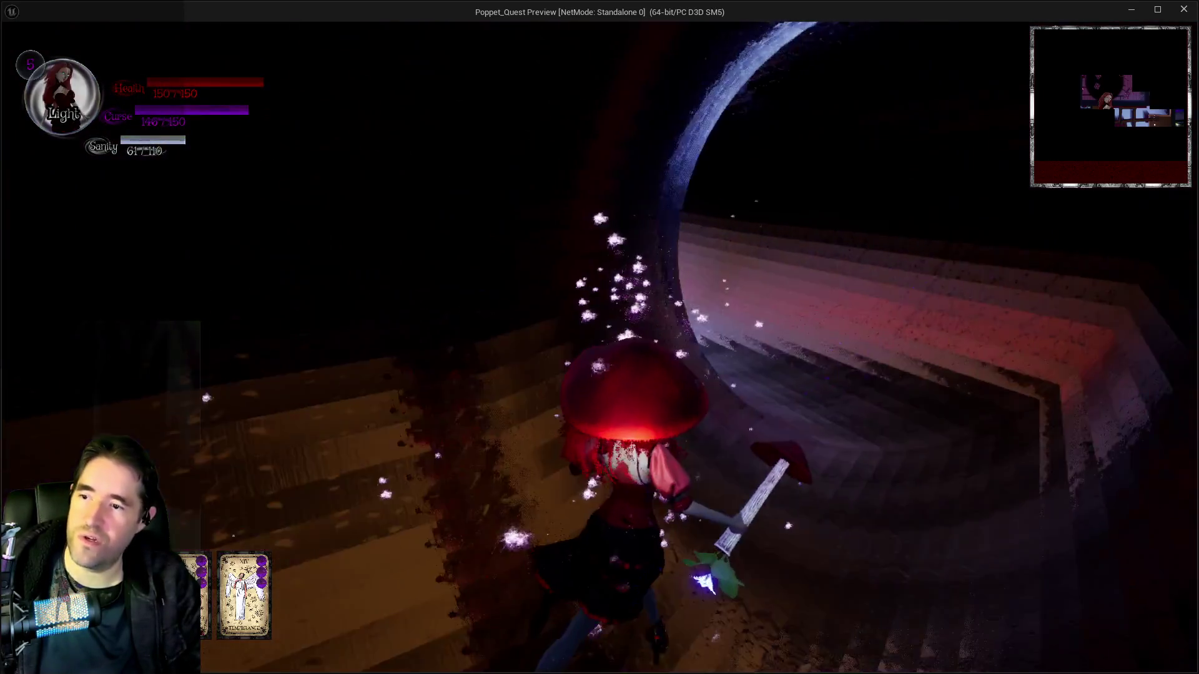
{"action": "key", "text": "w"}
{"action": "key", "text": "w"}
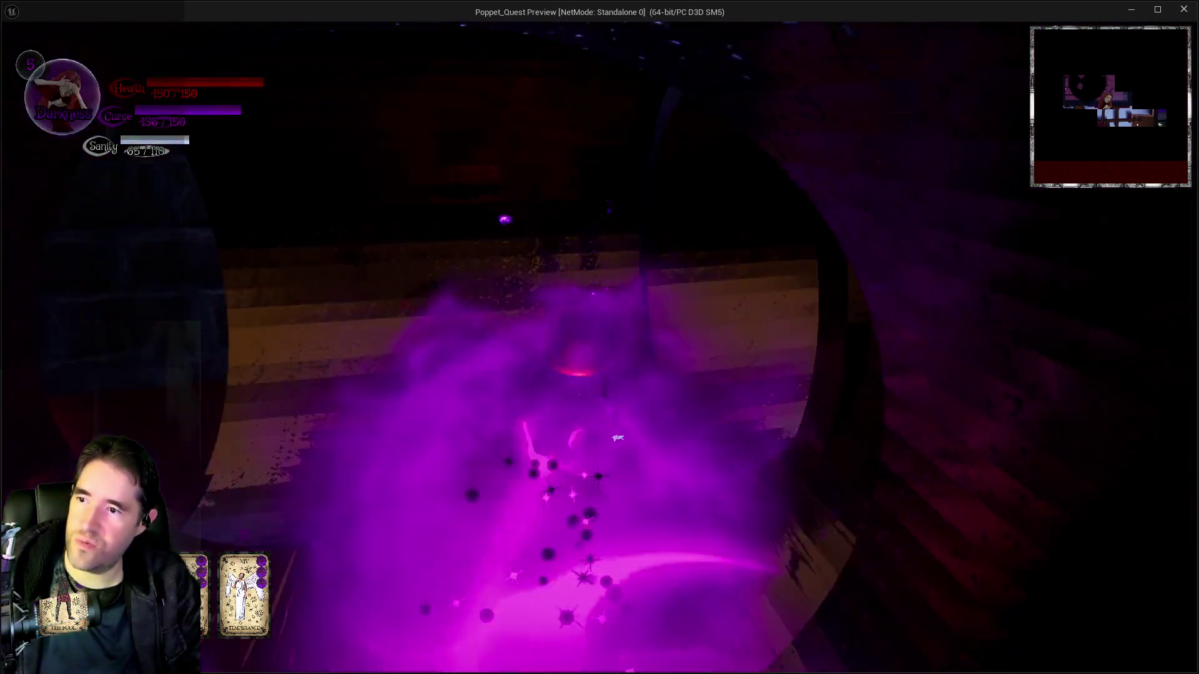
{"action": "key", "text": "w"}
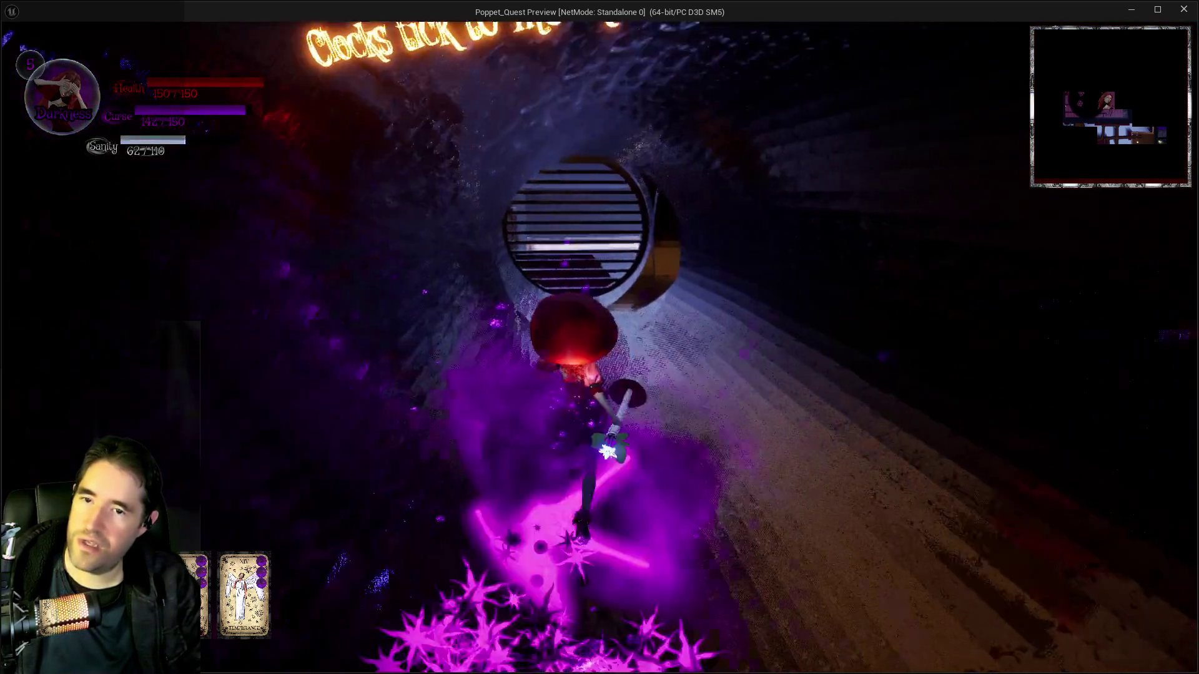
{"action": "key", "text": "w"}
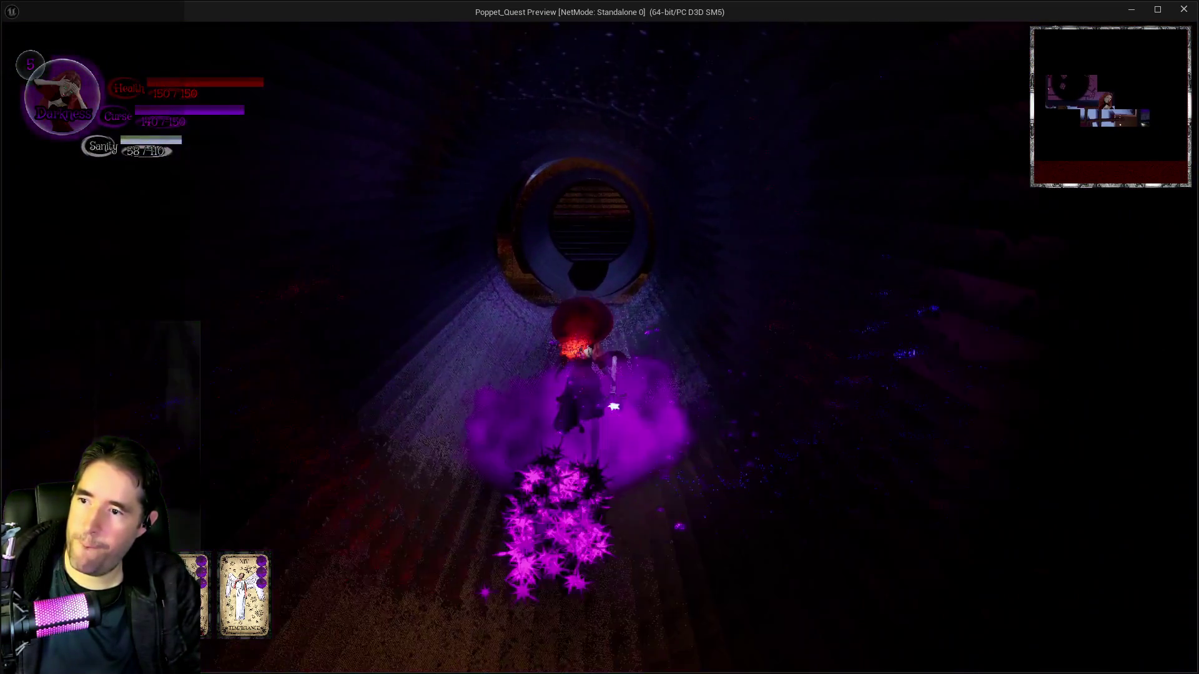
{"action": "key", "text": "w"}
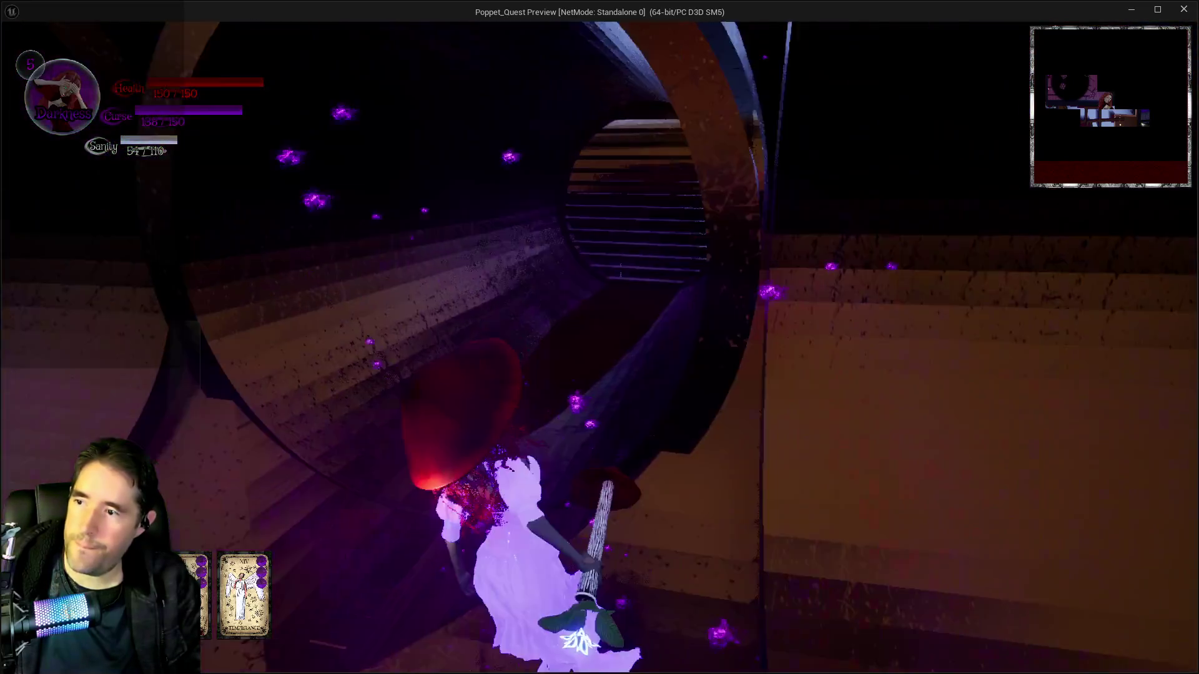
{"action": "key", "text": "w"}
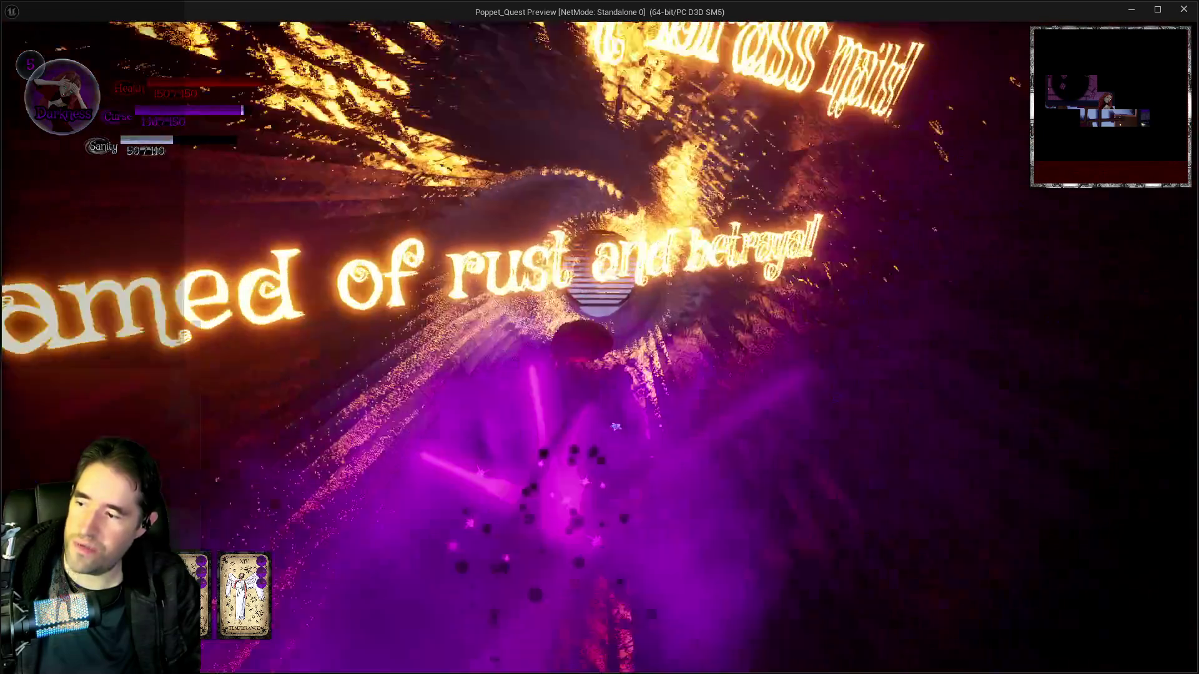
{"action": "key", "text": "w"}
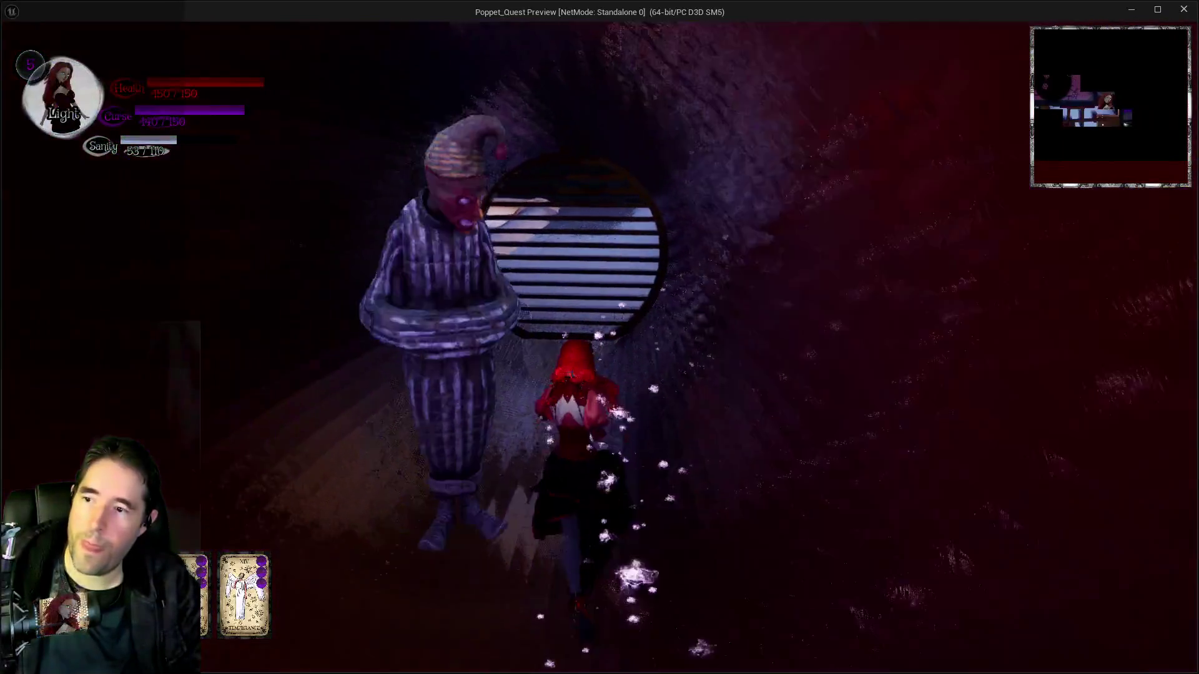
Pass through the grate, run along the big pipe, drop onto the couch and reach the window sill
{"action": "key", "text": "w"}
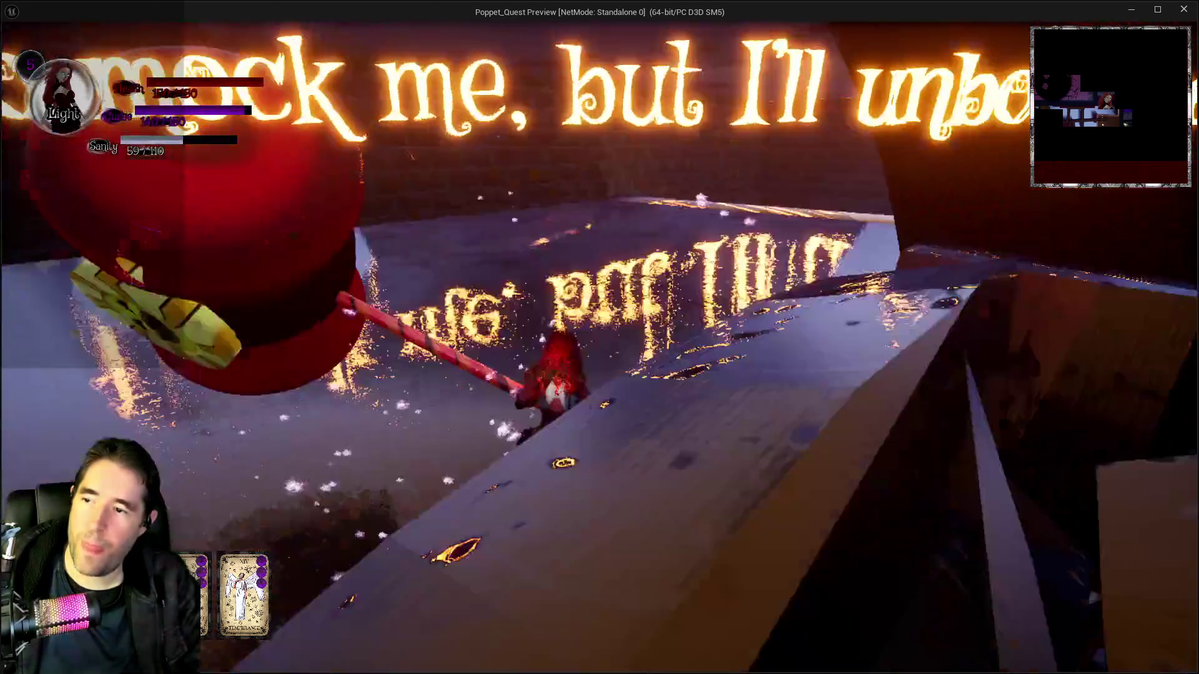
{"action": "key", "text": "w"}
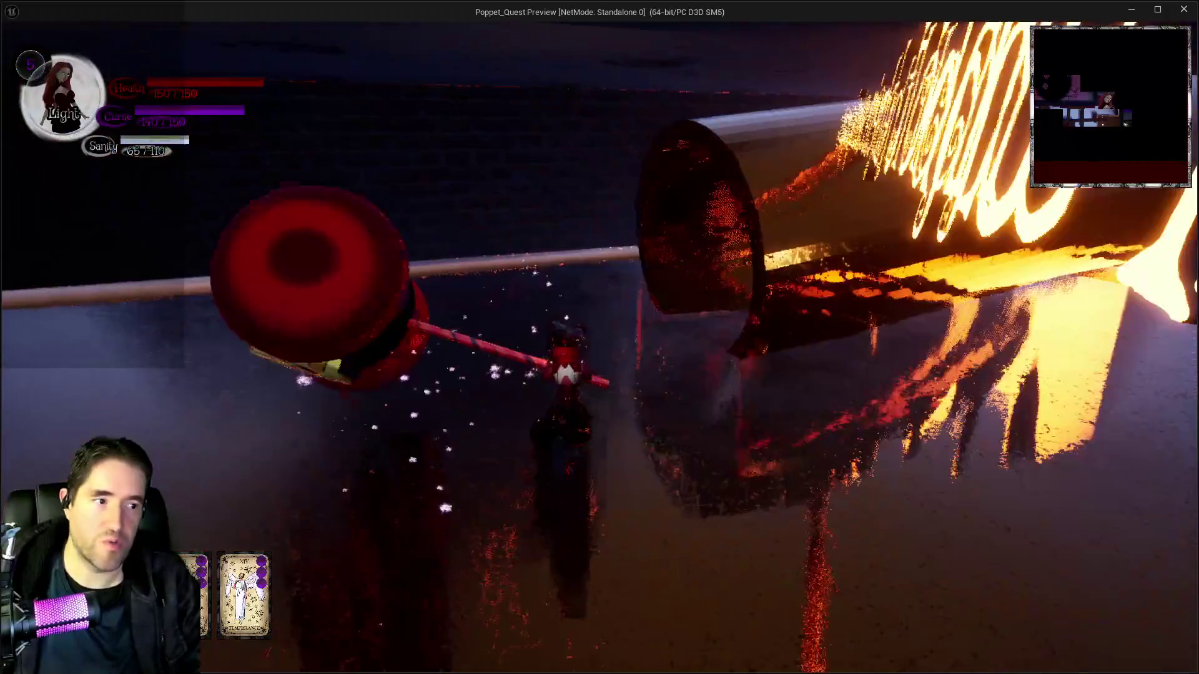
{"action": "key", "text": "w"}
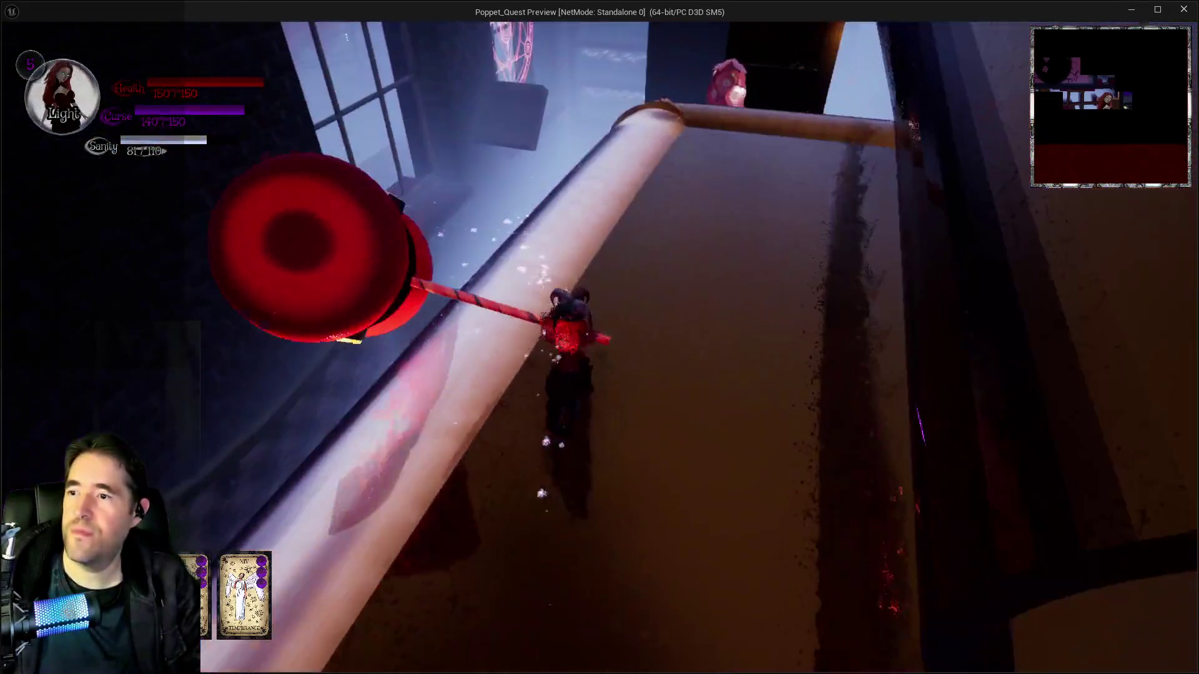
{"action": "key", "text": "w"}
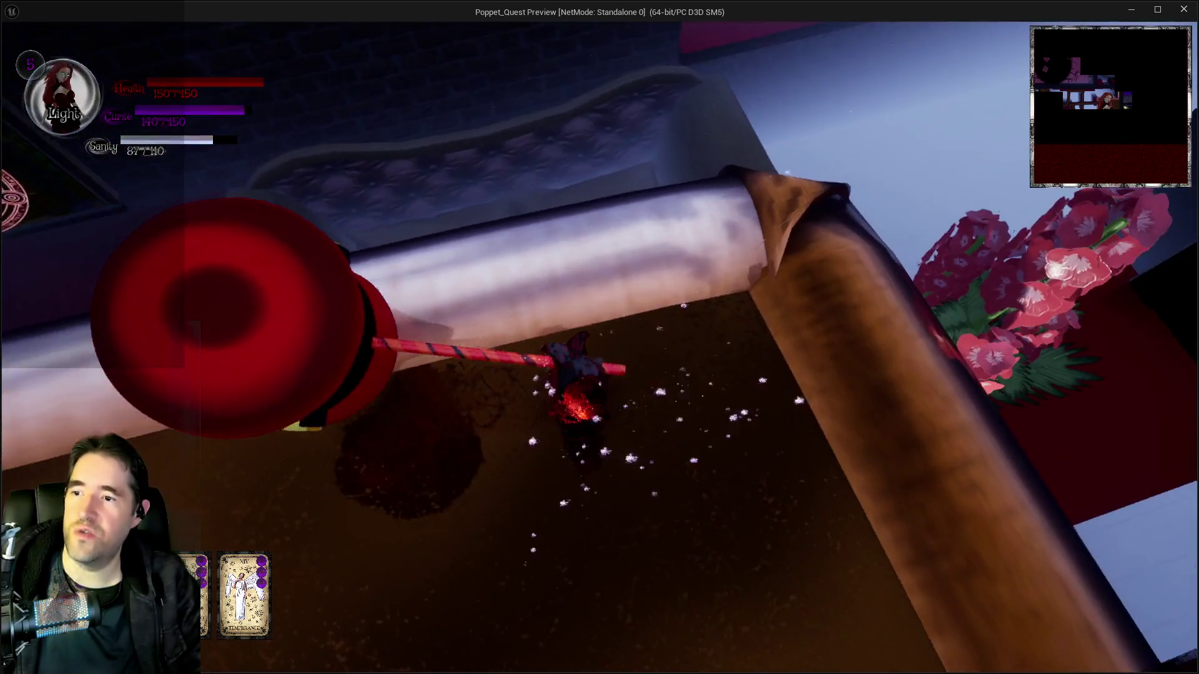
{"action": "key", "text": "w"}
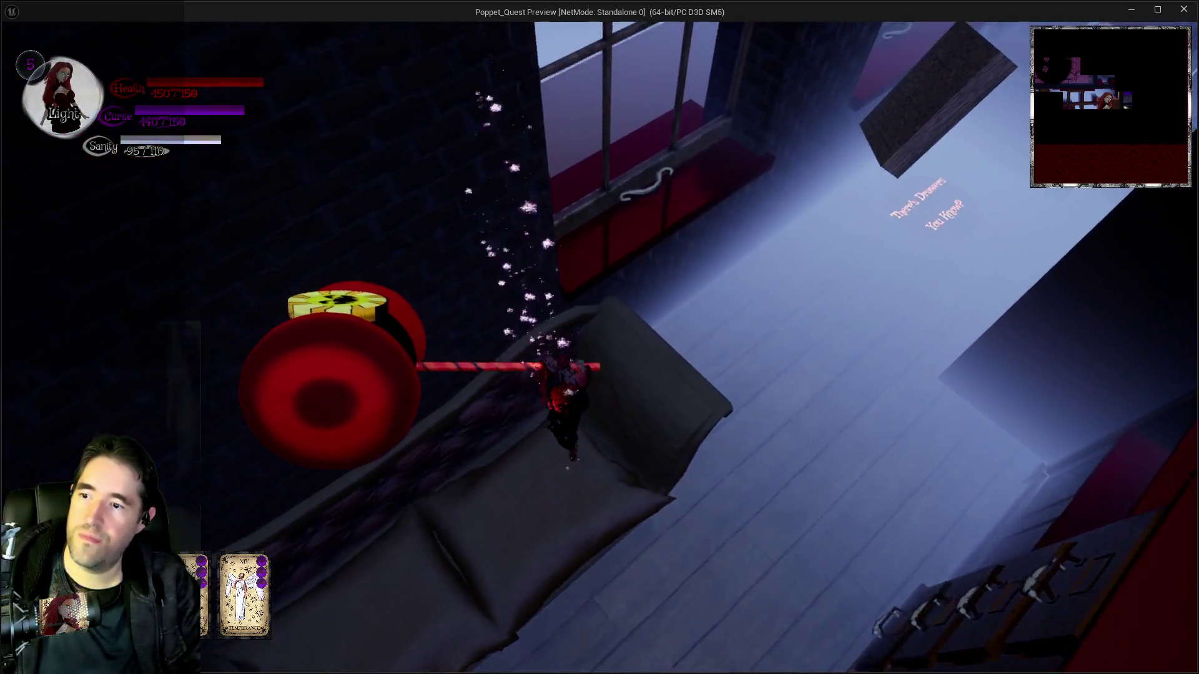
{"action": "key", "text": "w"}
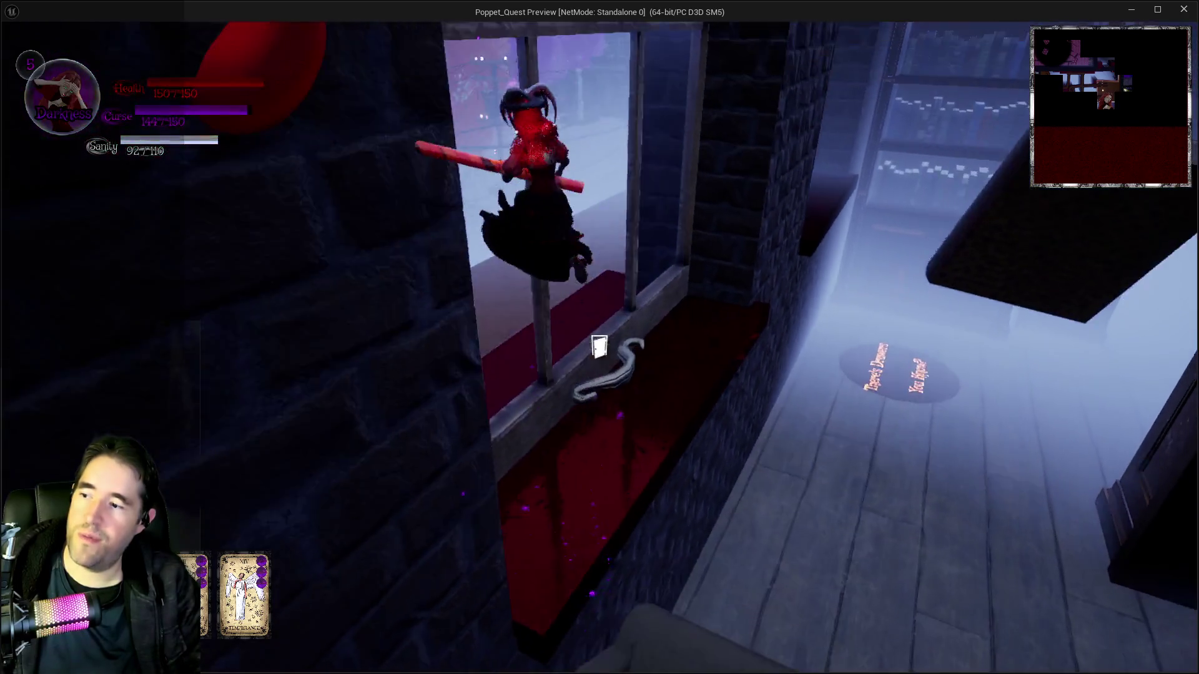
{"action": "key", "text": "w"}
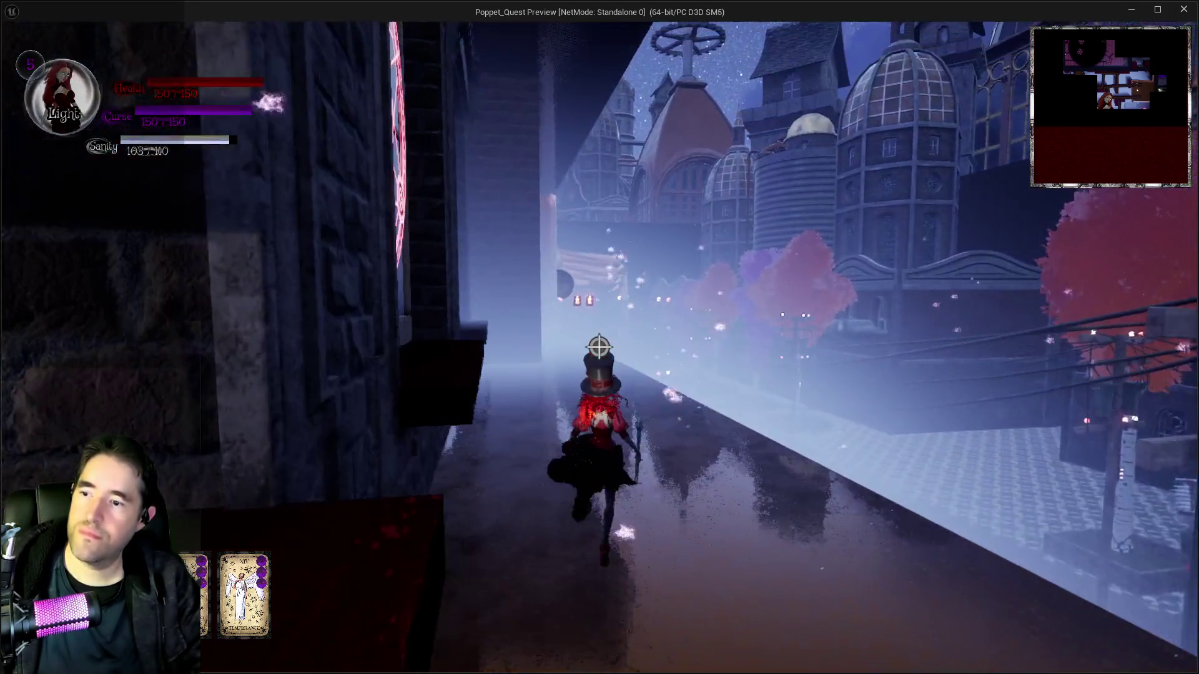
Switch Poppet to her Darkness form
{"action": "key", "text": "q"}
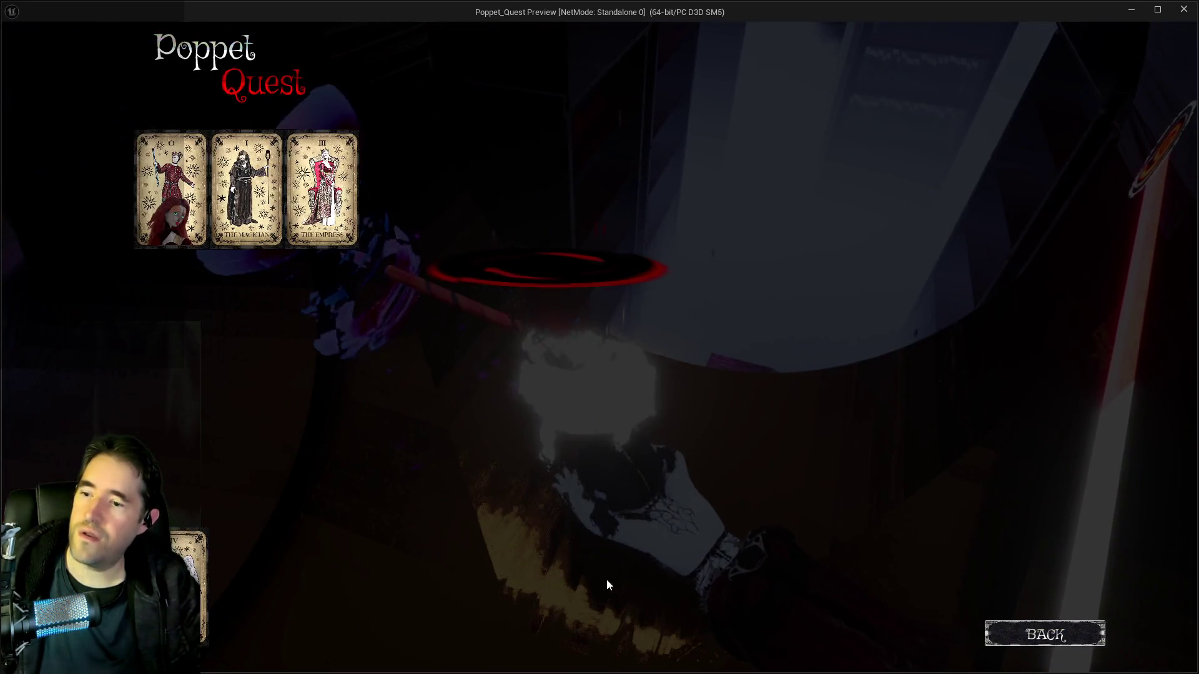
Close the card menu with BACK, then reopen and close it with Tab to resume play
{"action": "left_click", "coordinate": [1007, 631]}
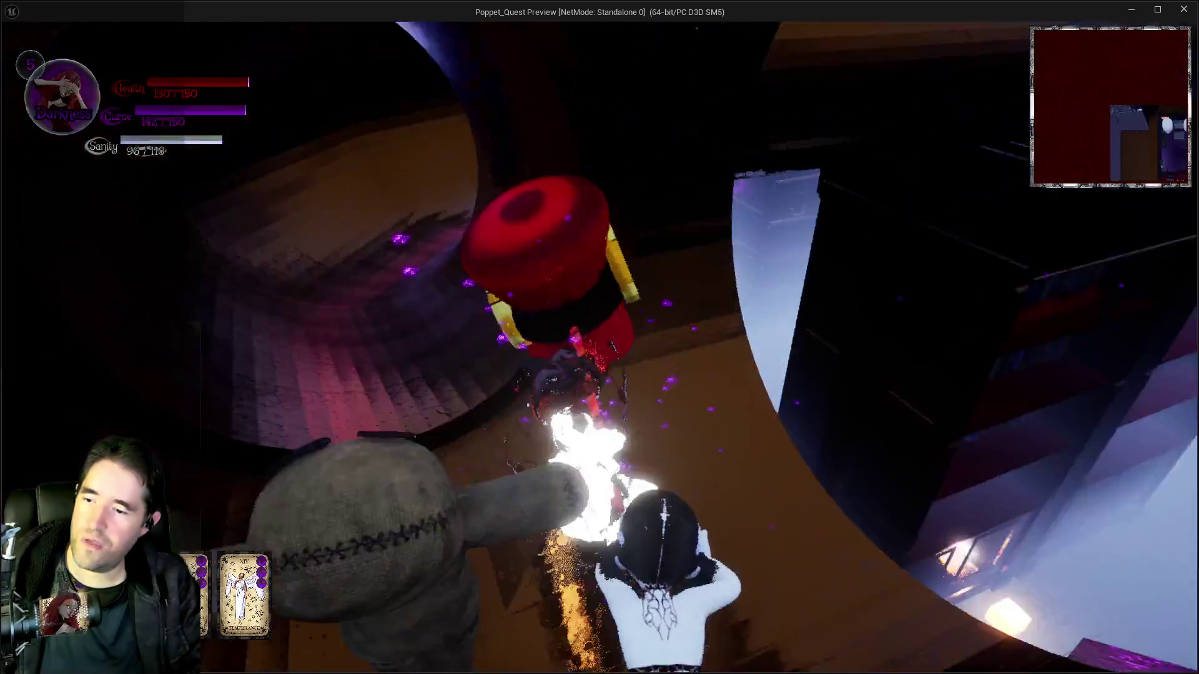
{"action": "key", "text": "Tab"}
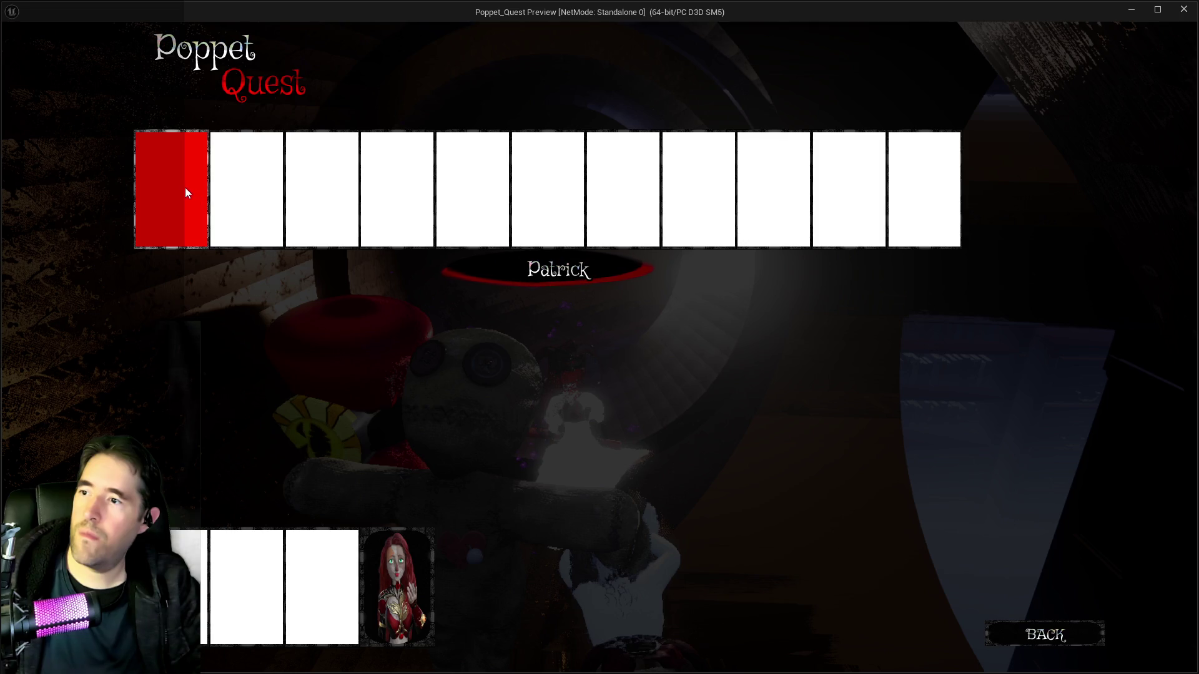
{"action": "key", "text": "Tab"}
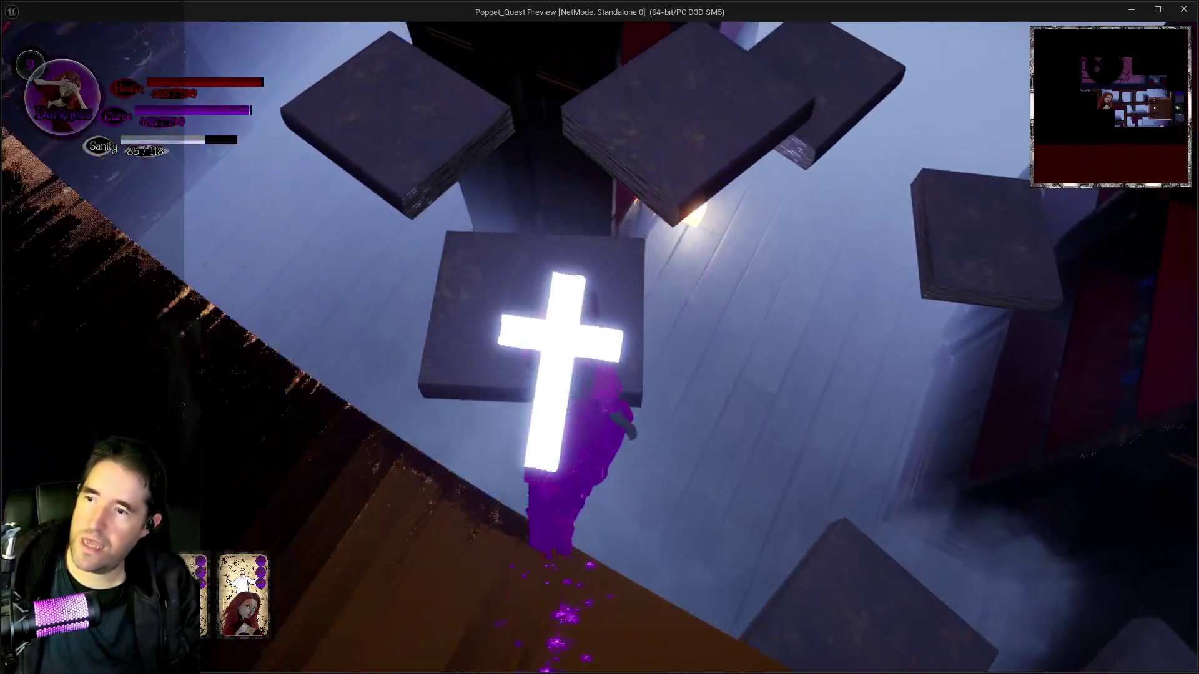
Jump up across the floating book platforms beside the bookshelf
{"action": "key", "text": "w"}
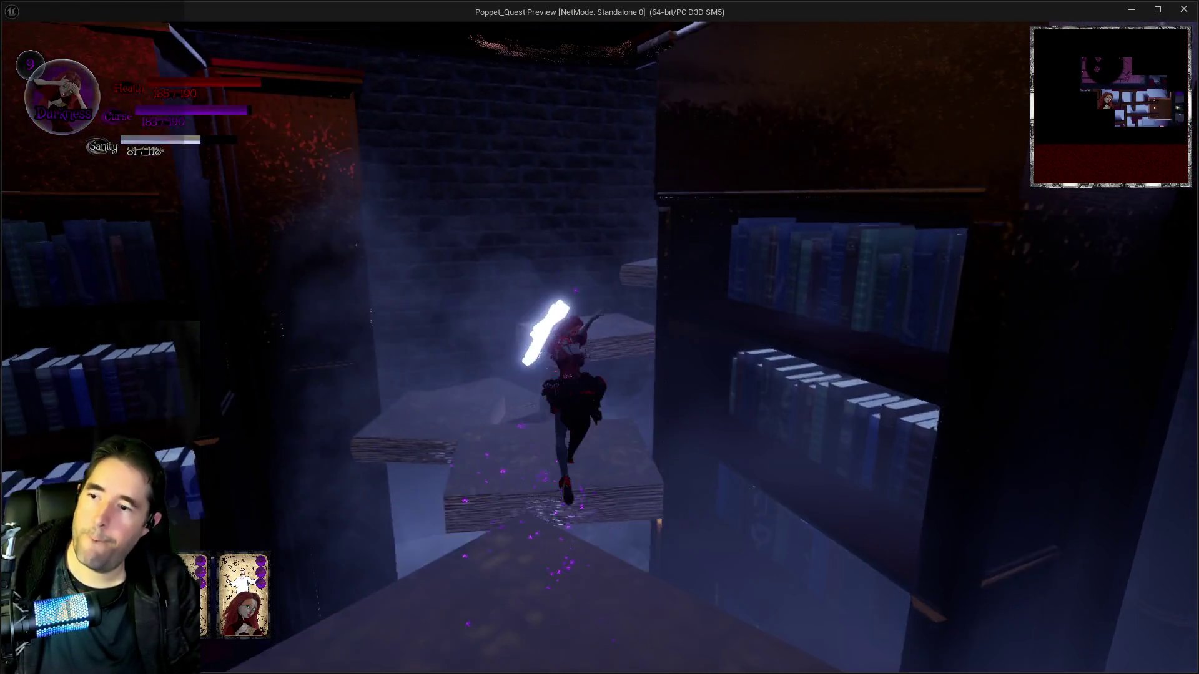
{"action": "key", "text": "w"}
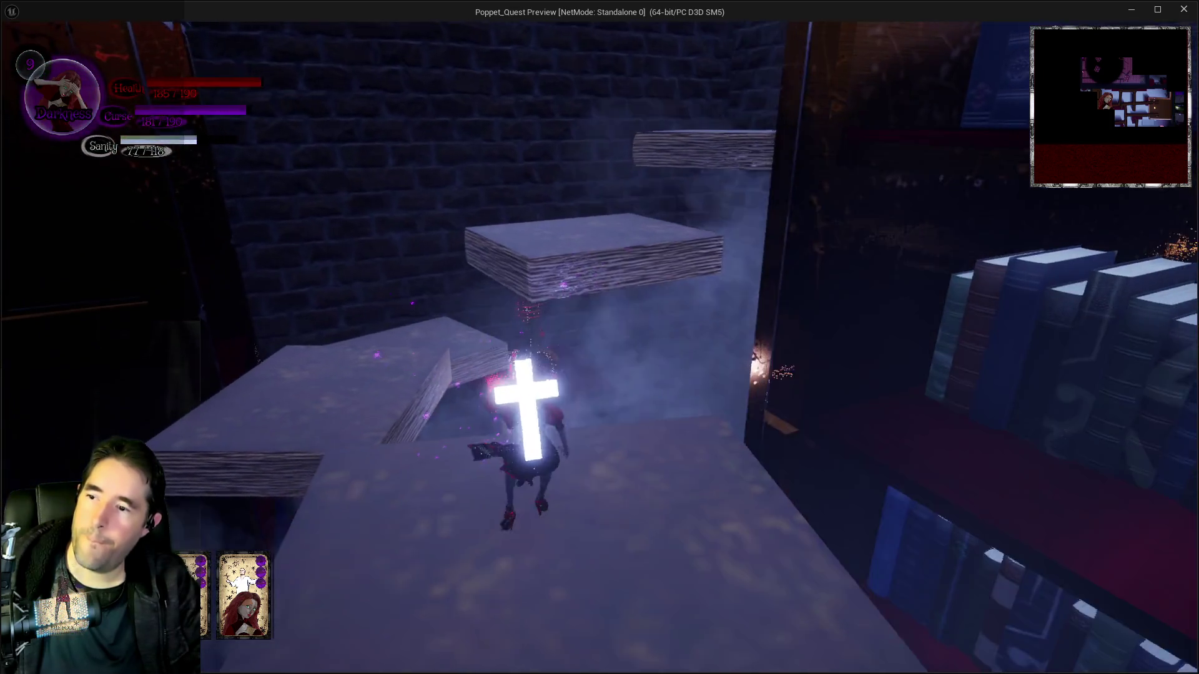
{"action": "key", "text": "space"}
{"action": "key", "text": "w"}
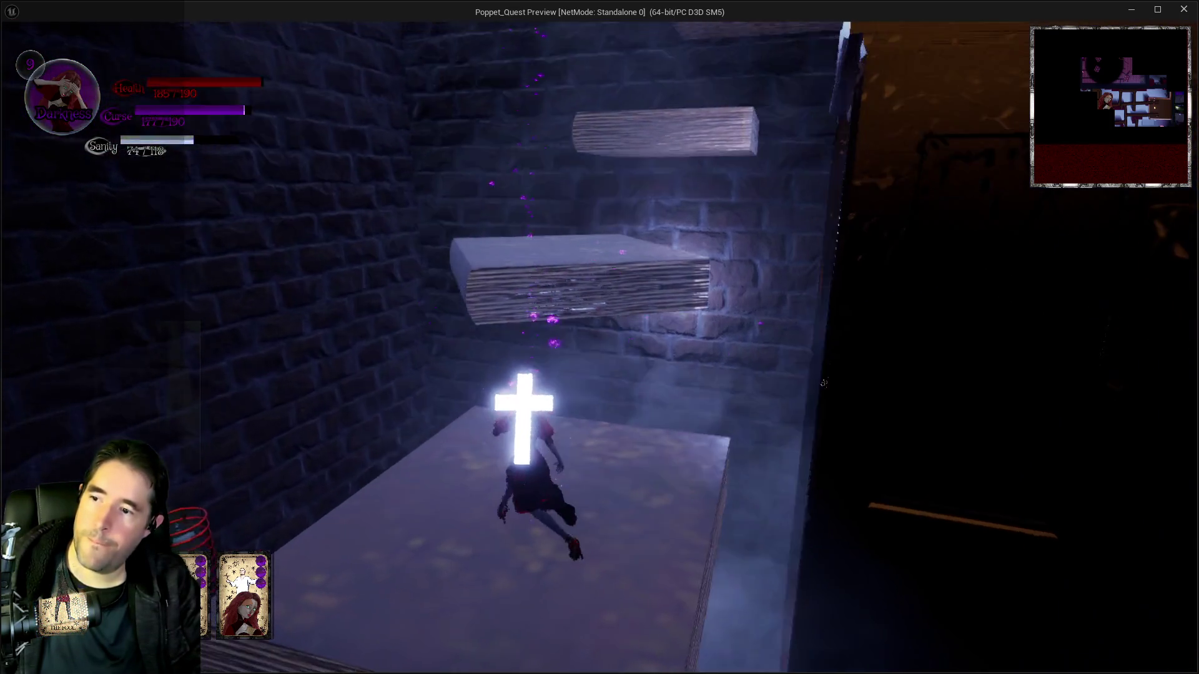
{"action": "key", "text": "w"}
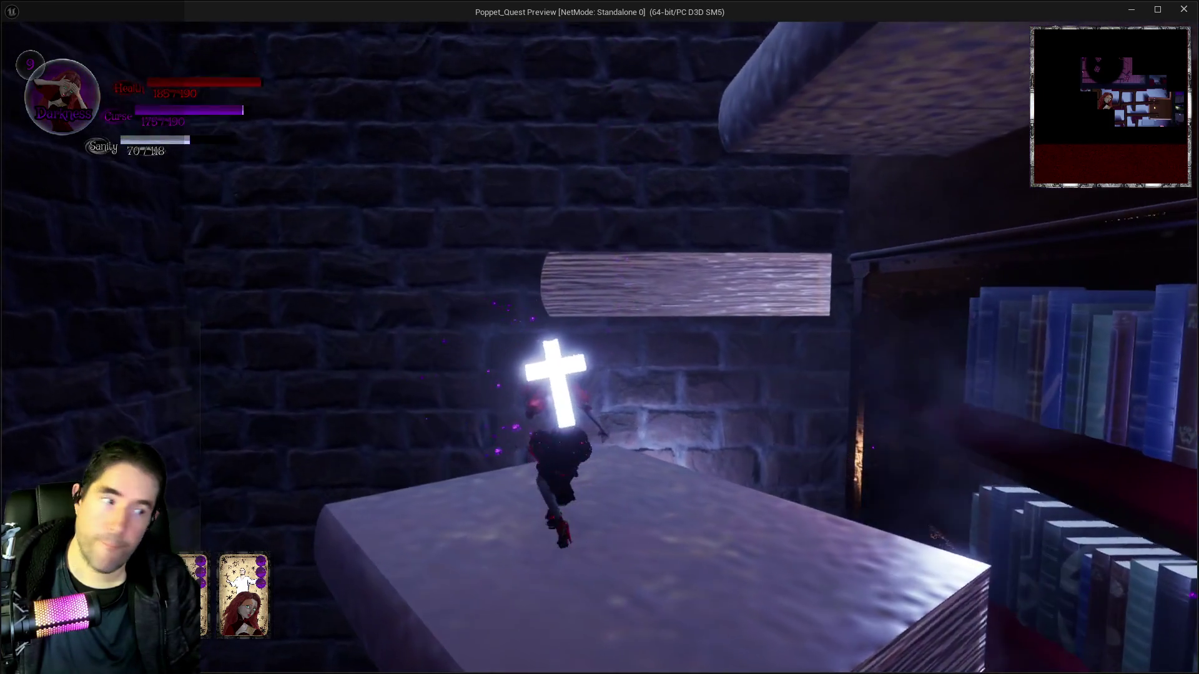
{"action": "key", "text": "space"}
Run down the stone corridor, grab the Music Room Key and head past the red caged pillar
{"action": "key", "text": "w"}
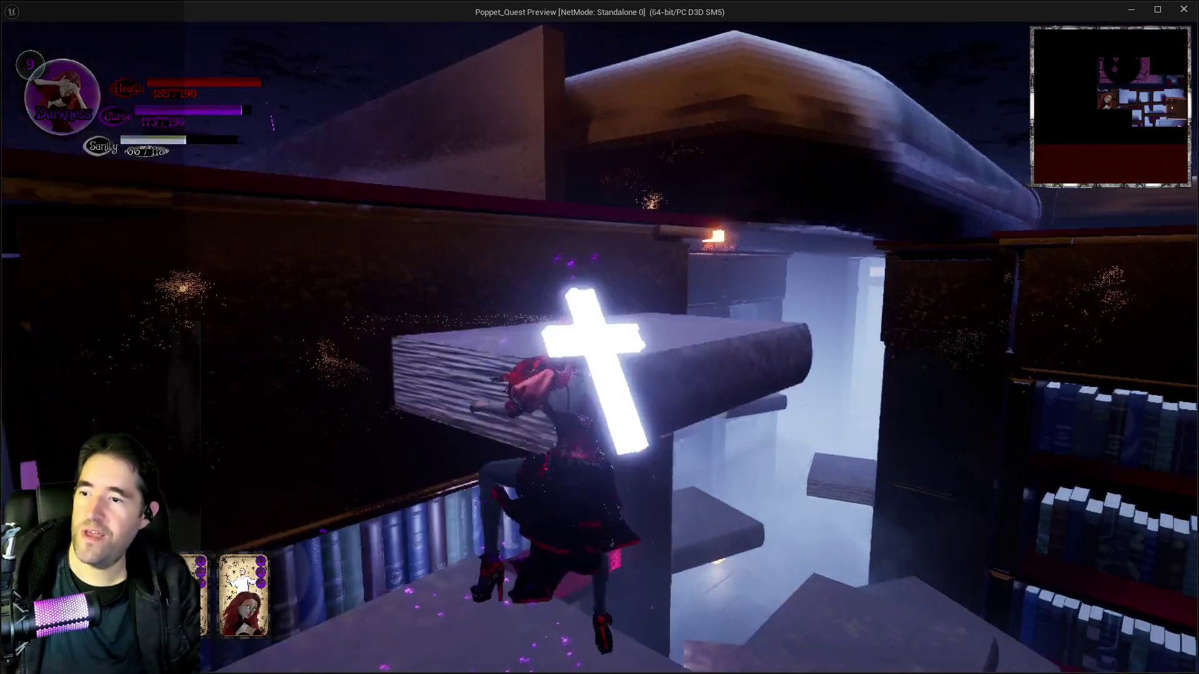
{"action": "key", "text": "w"}
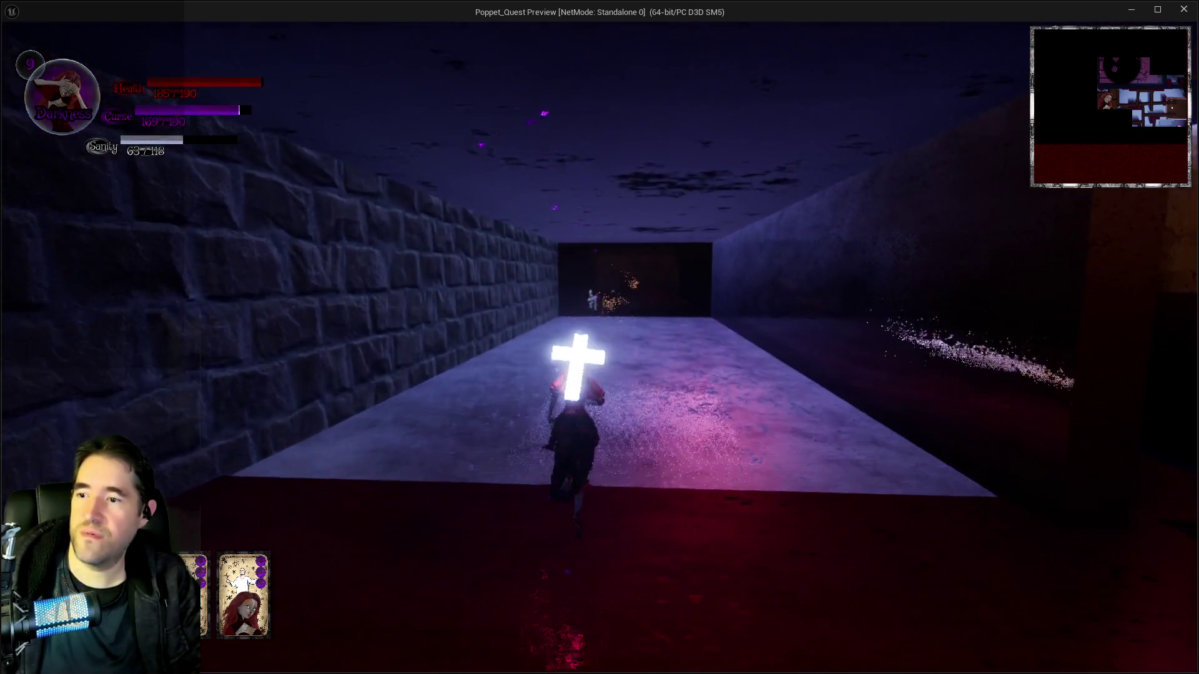
{"action": "key", "text": "w"}
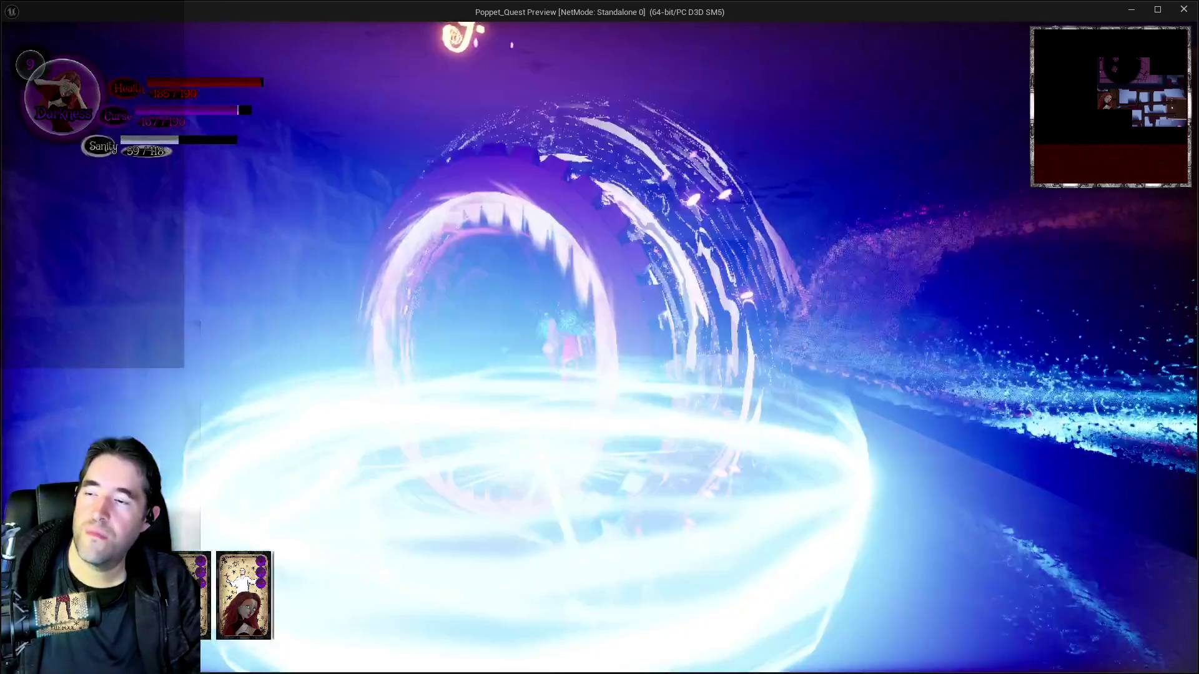
{"action": "key", "text": "w"}
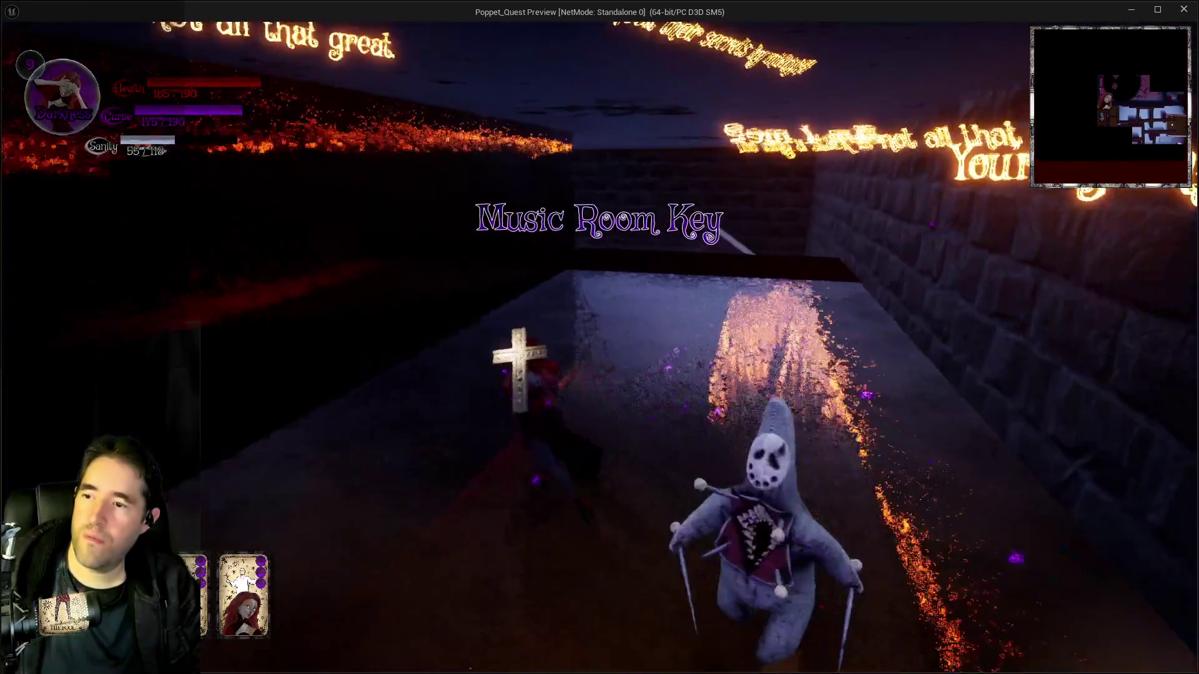
{"action": "key", "text": "w"}
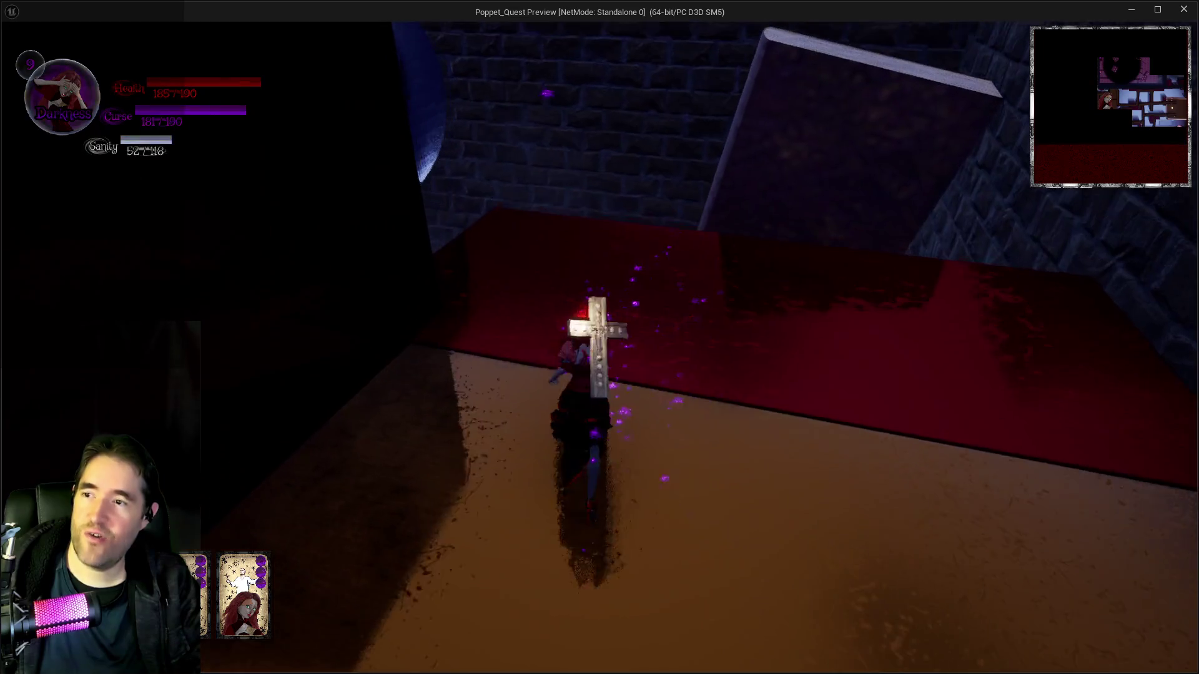
{"action": "key", "text": "w"}
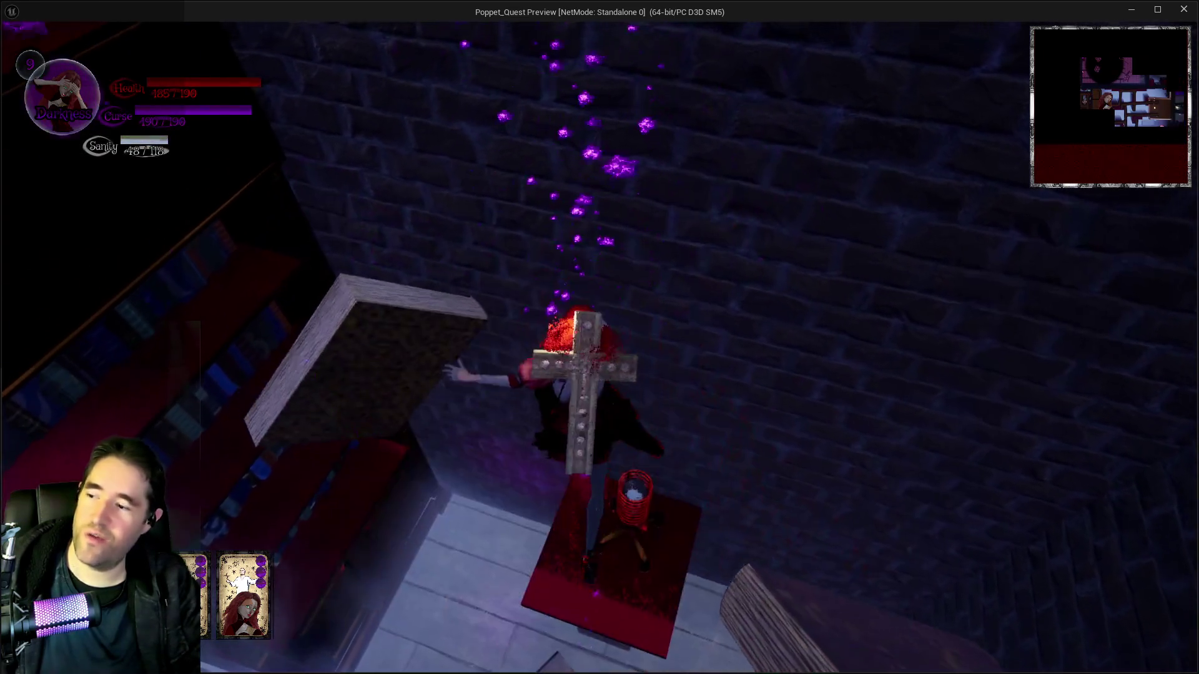
{"action": "key", "text": "w"}
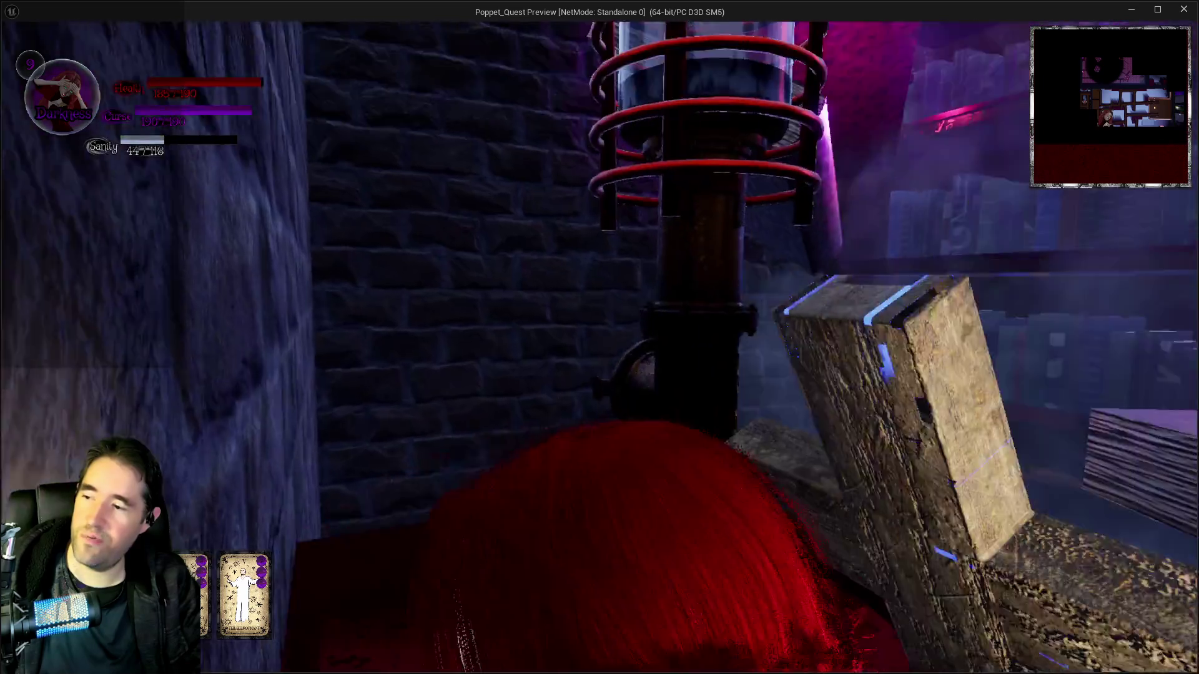
{"action": "key", "text": "w"}
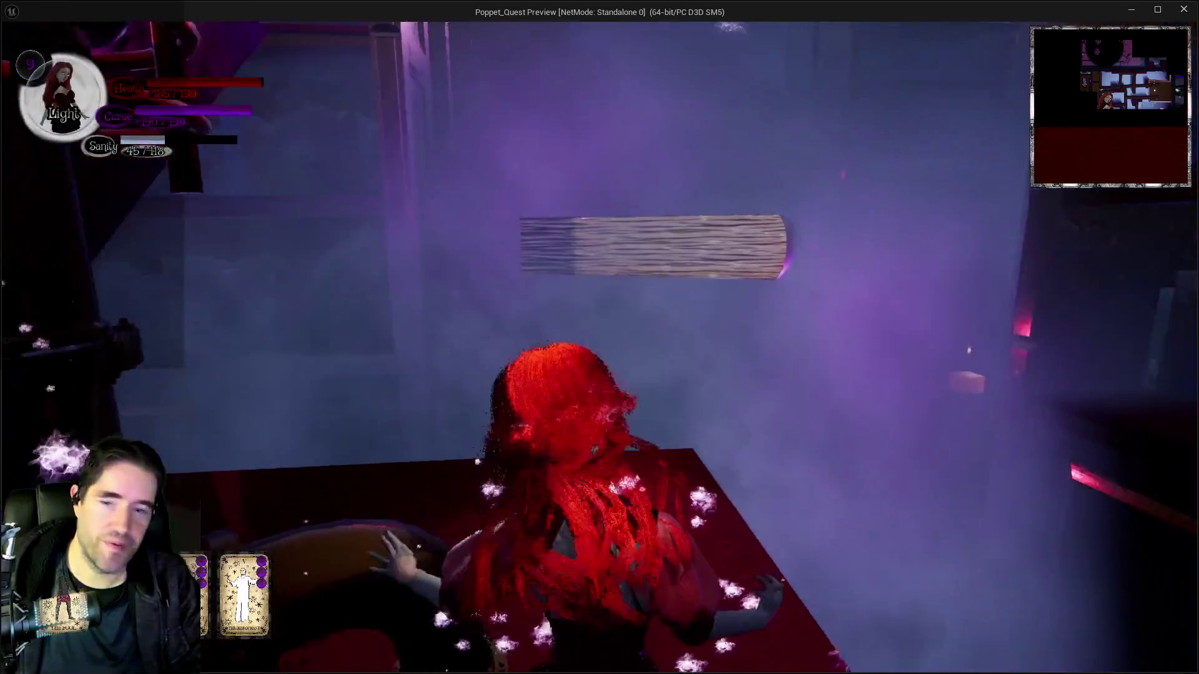
{"action": "key", "text": "w"}
{"action": "key", "text": "w"}
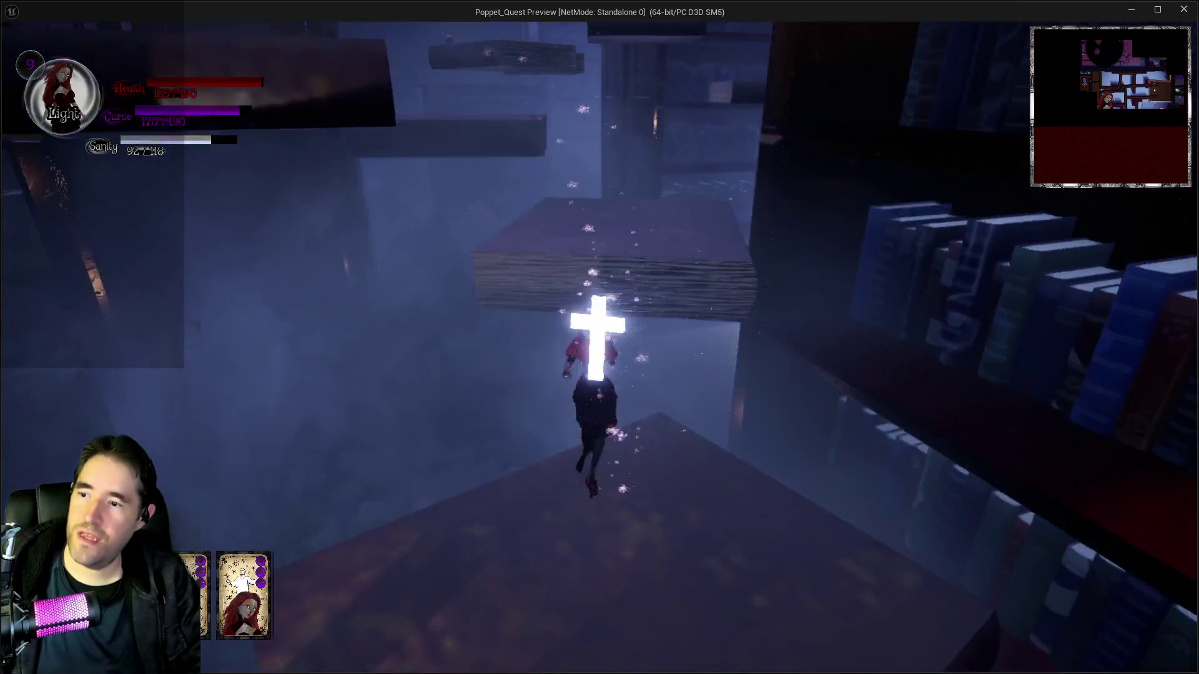
Enter the Music Room and run between the pews toward the altar, then switch to the editor
{"action": "key", "text": "w"}
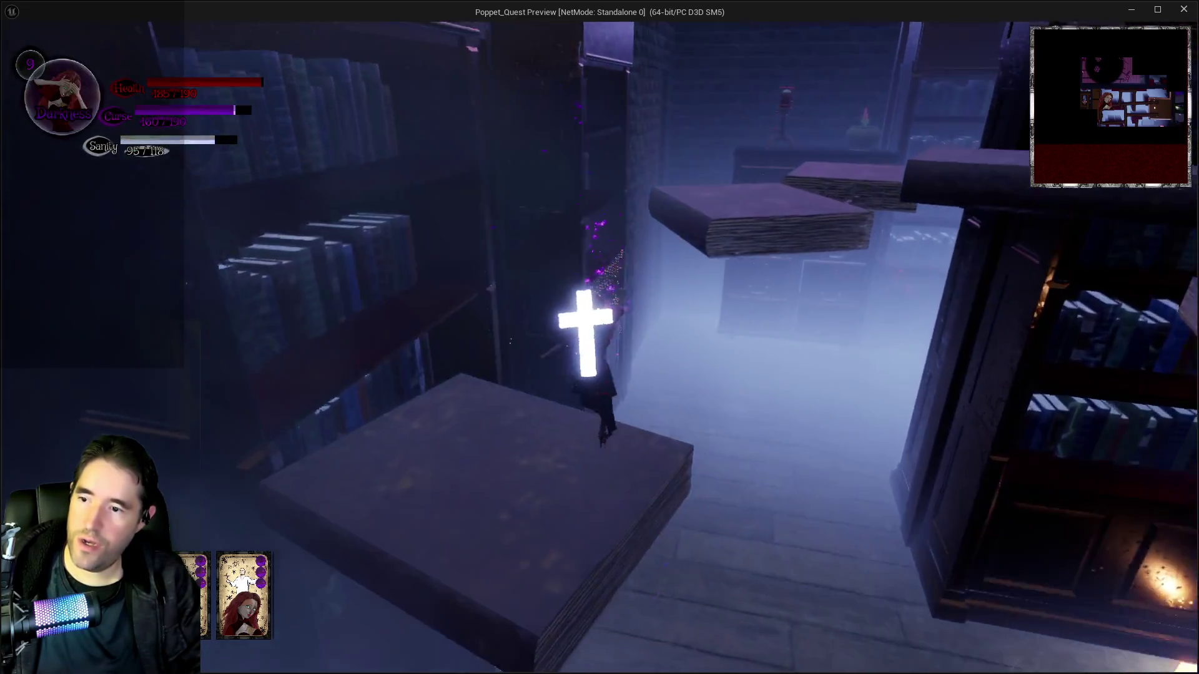
{"action": "key", "text": "w"}
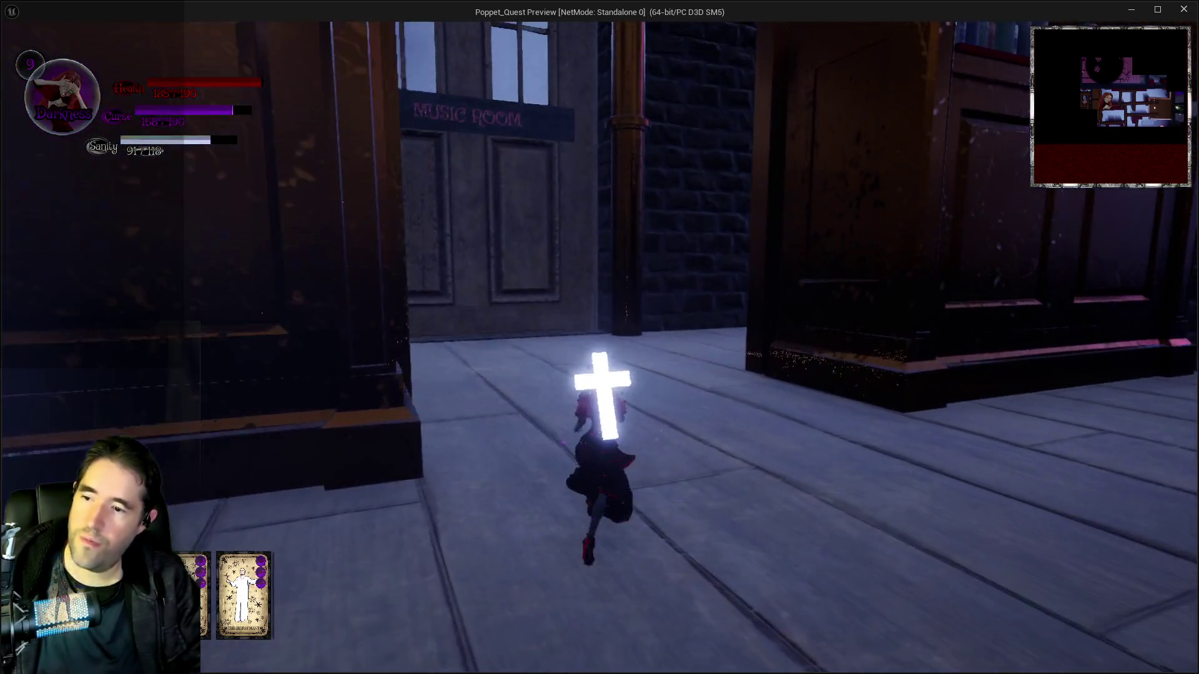
{"action": "key", "text": "w"}
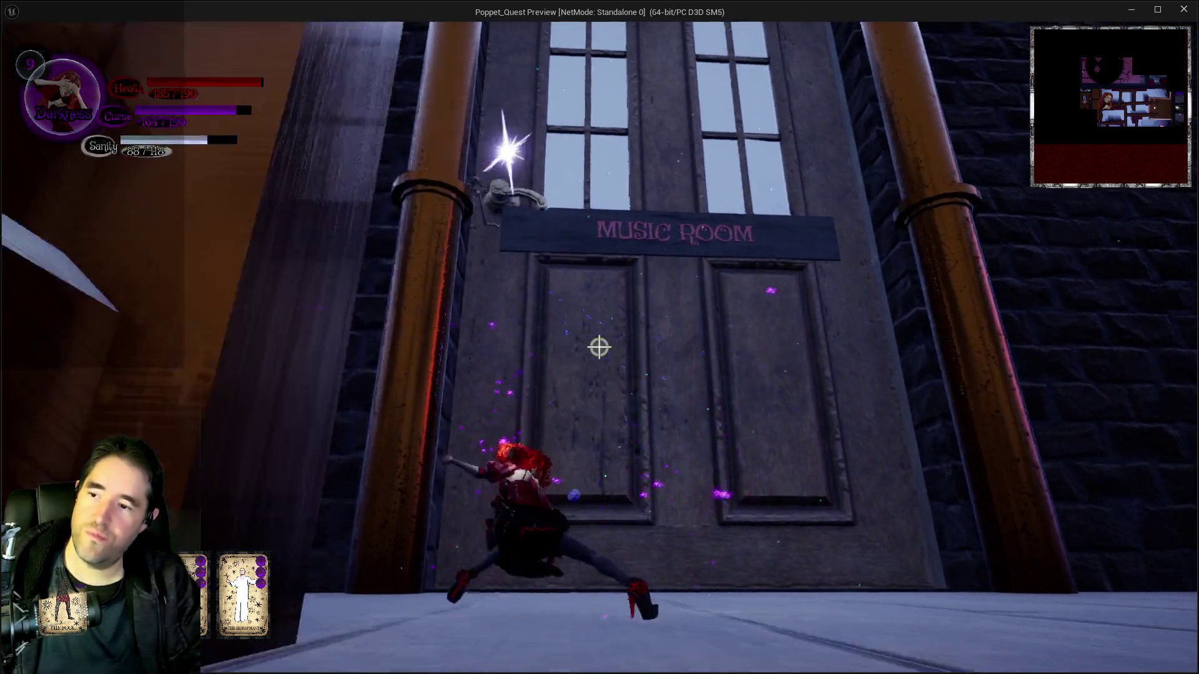
{"action": "key", "text": "w"}
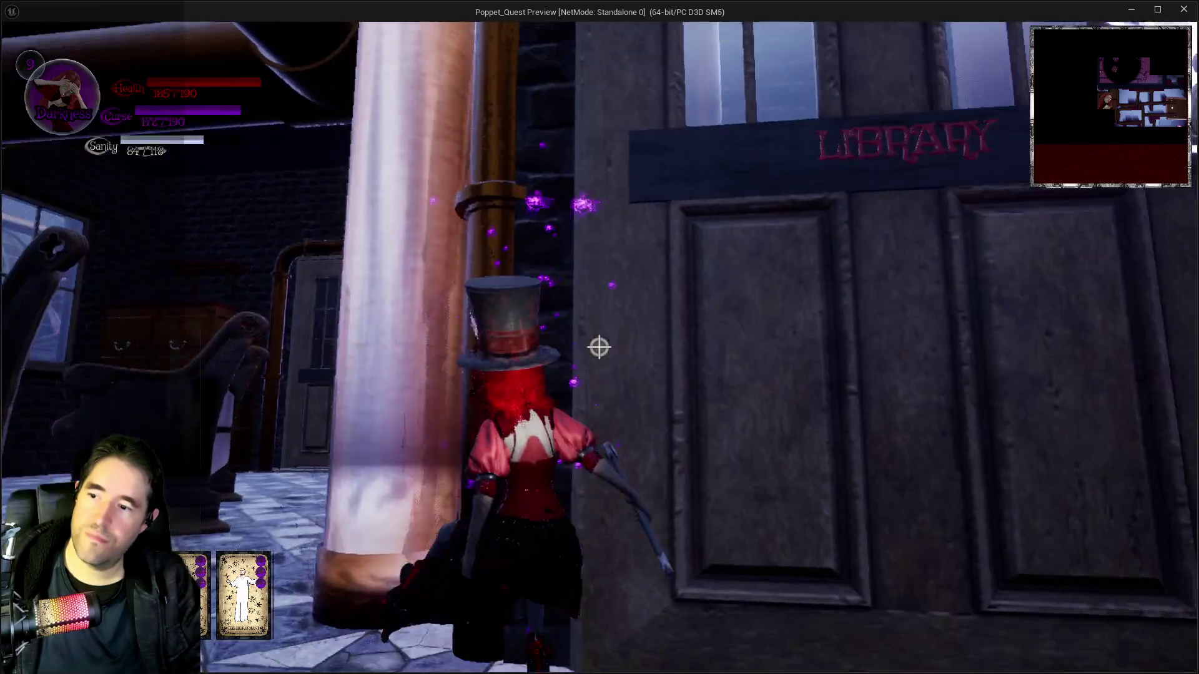
{"action": "key", "text": "w"}
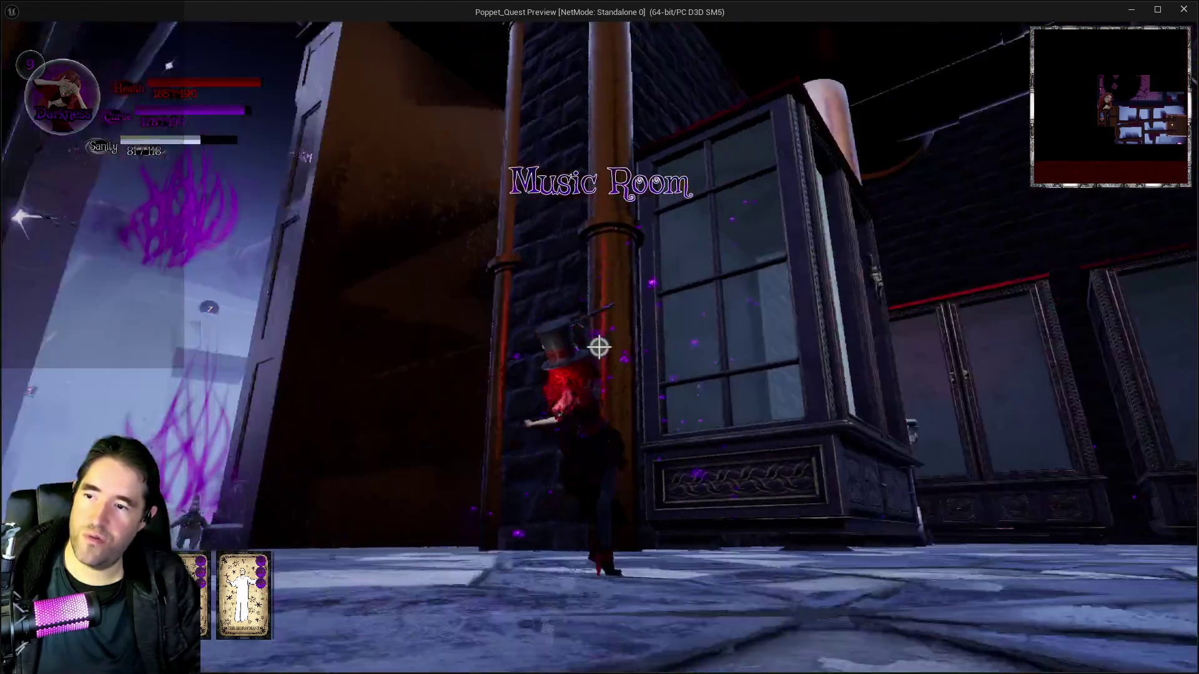
{"action": "key", "text": "w"}
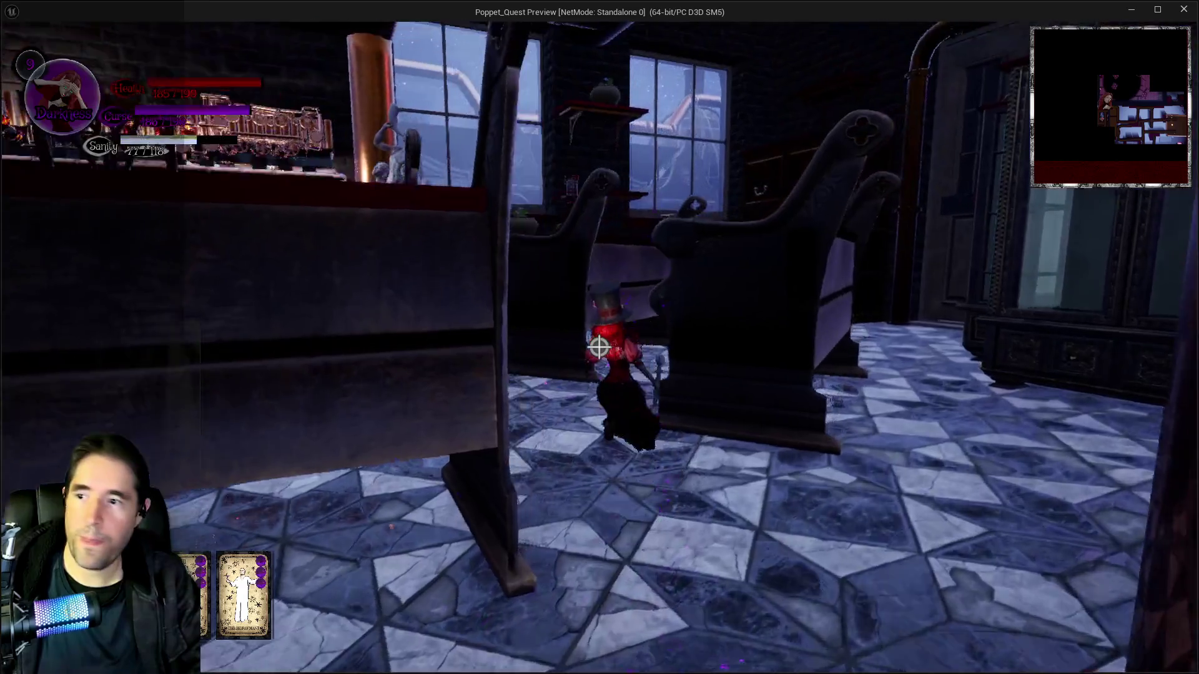
{"action": "key", "text": "w"}
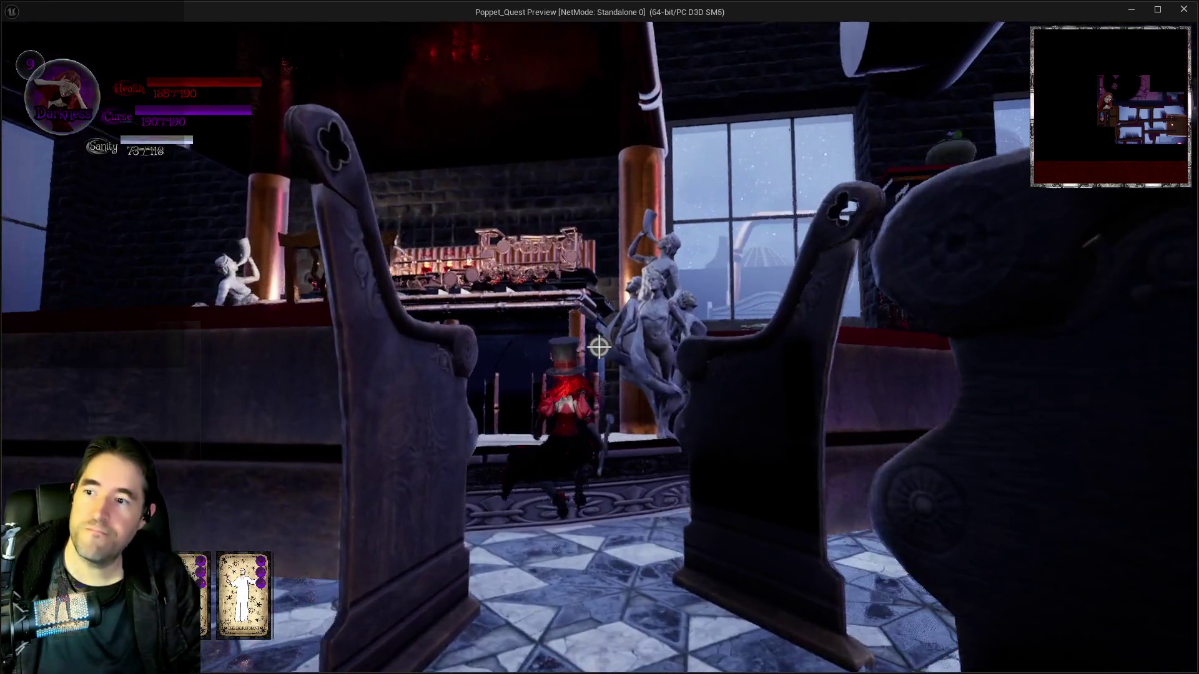
{"action": "key", "text": "w"}
{"action": "key", "text": "alt+Tab"}
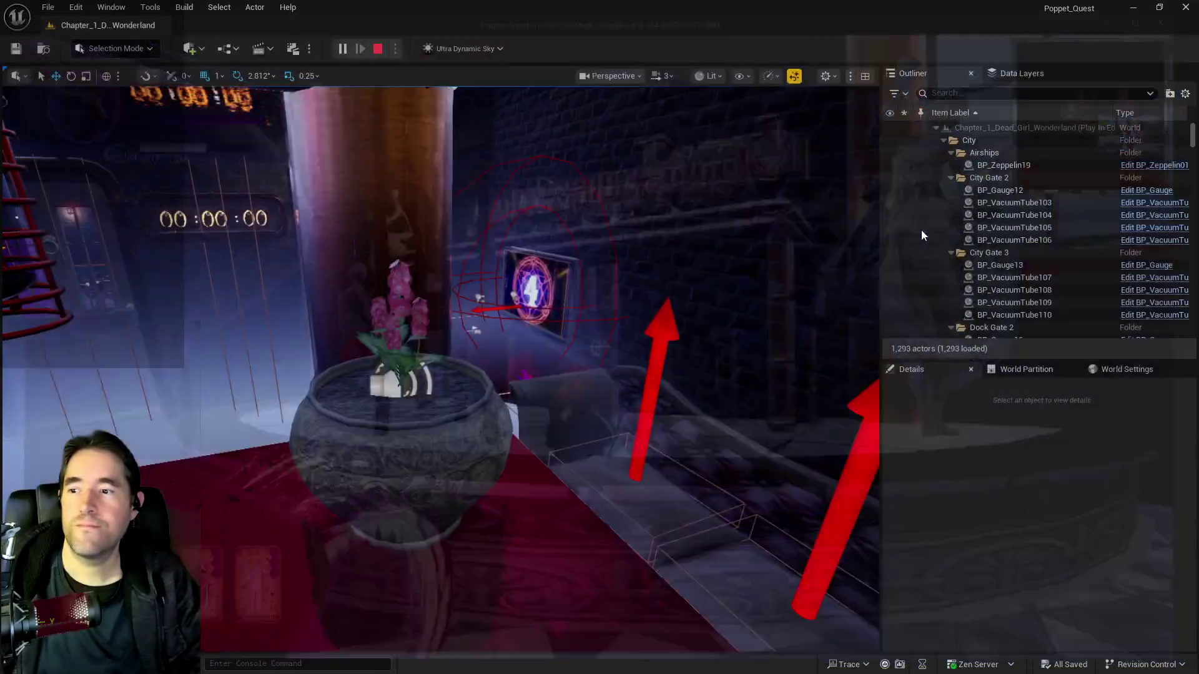
Stop the play session with Esc and fly the camera to the caged red lamp room
{"action": "key", "text": "Escape"}
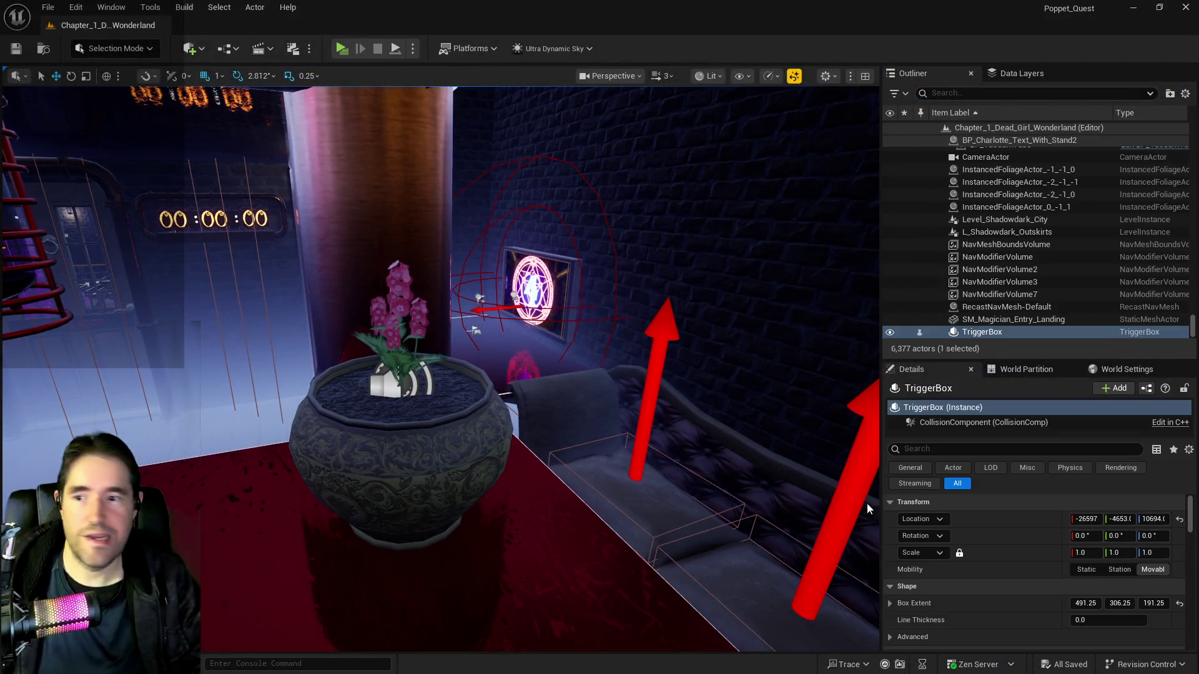
{"action": "key", "text": "w"}
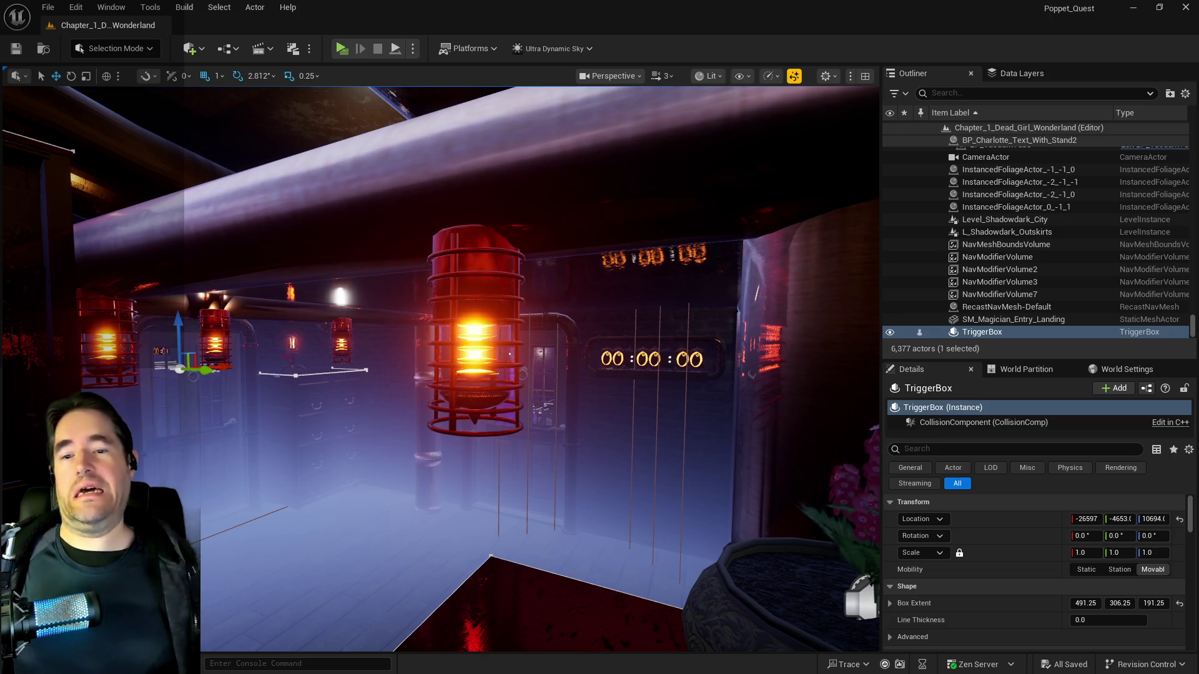
Tilt the view up to the pipe and trigger volume, then bring the X profile browser over the editor
{"action": "mouse_move", "coordinate": [493, 435]}
{"action": "left_mouse_down"}
{"action": "mouse_move", "coordinate": [349, 418]}
{"action": "mouse_move", "coordinate": [318, 375]}
{"action": "left_mouse_up"}
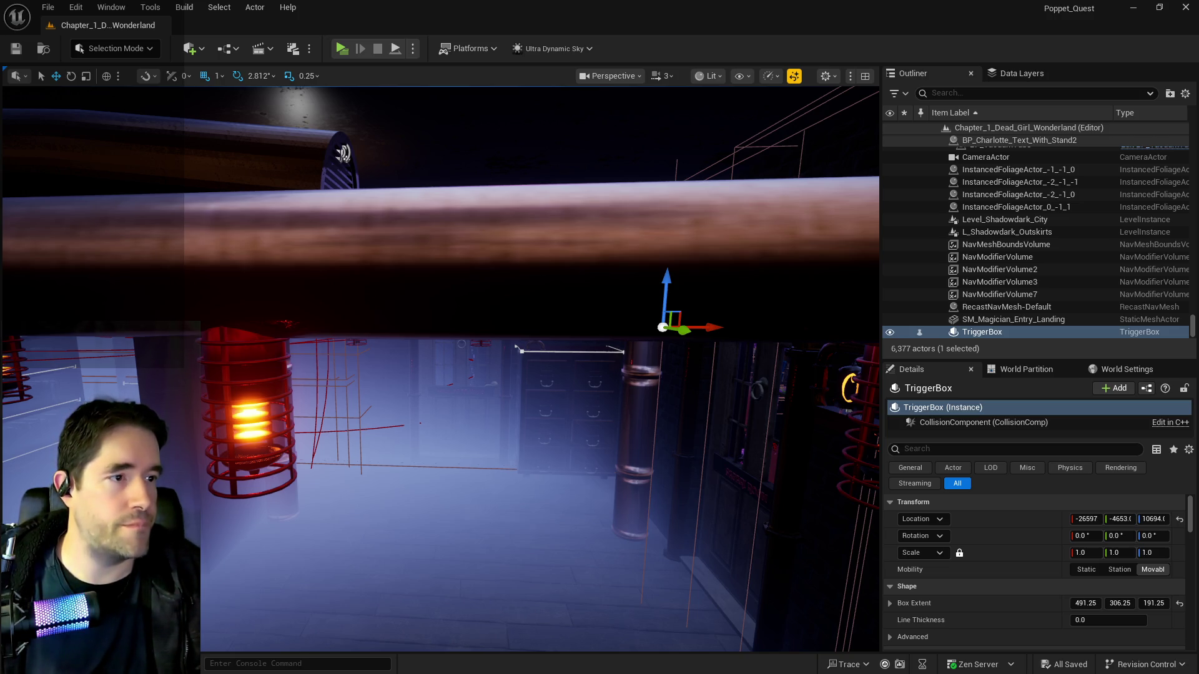
{"action": "mouse_move", "coordinate": [1198, 129]}
{"action": "left_mouse_down"}
{"action": "mouse_move", "coordinate": [800, 177]}
{"action": "mouse_move", "coordinate": [559, 80]}
{"action": "mouse_move", "coordinate": [575, 51]}
{"action": "left_mouse_up"}
{"action": "scroll", "coordinate": [567, 500], "scroll_direction": "down", "scroll_amount": 3}
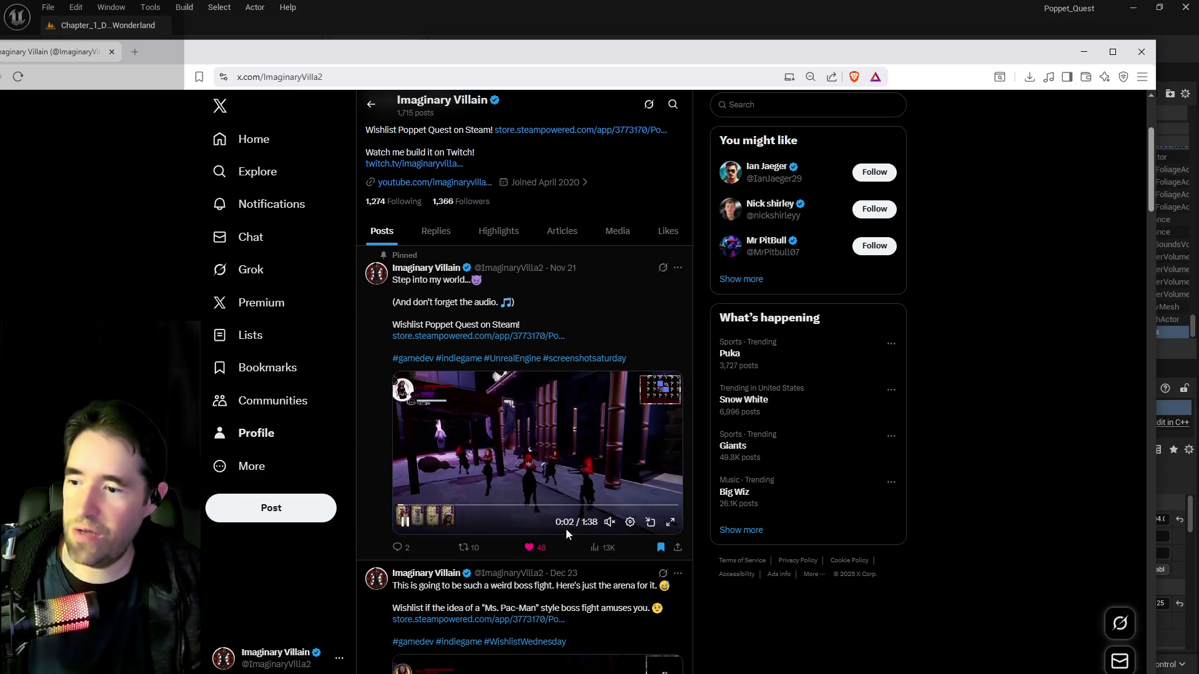
Review the pinned Poppet Quest post's Post Analytics, then close them
{"action": "left_click", "coordinate": [594, 545]}
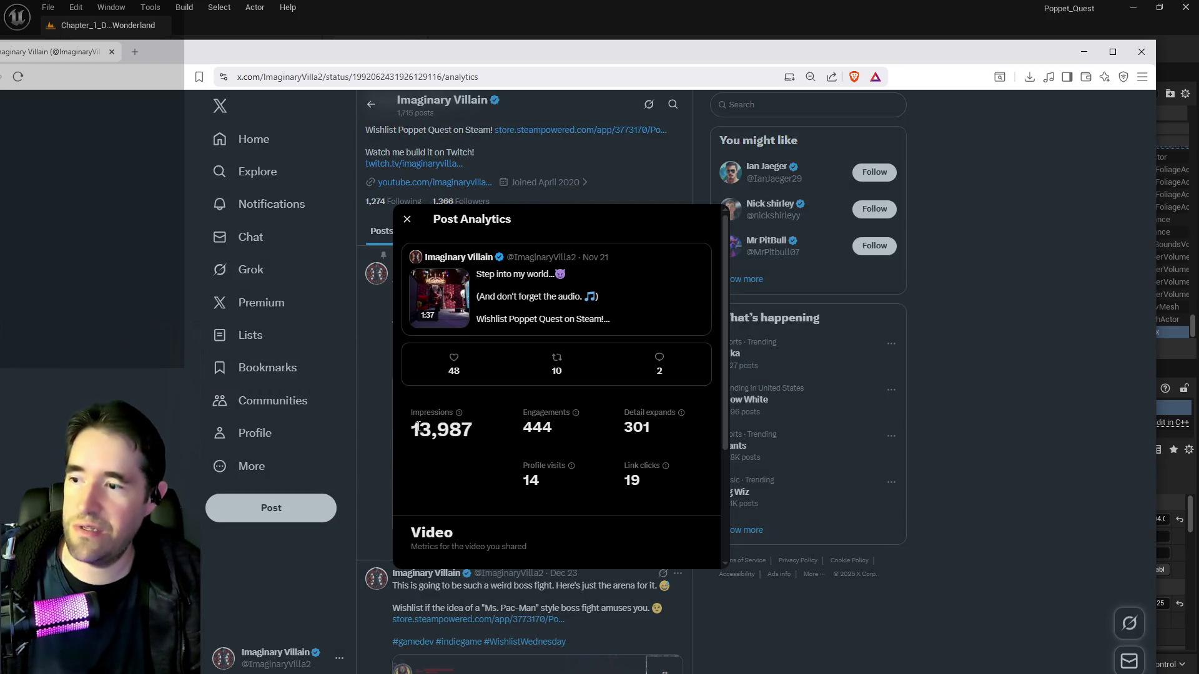
{"action": "scroll", "coordinate": [500, 432], "scroll_direction": "down", "scroll_amount": 3}
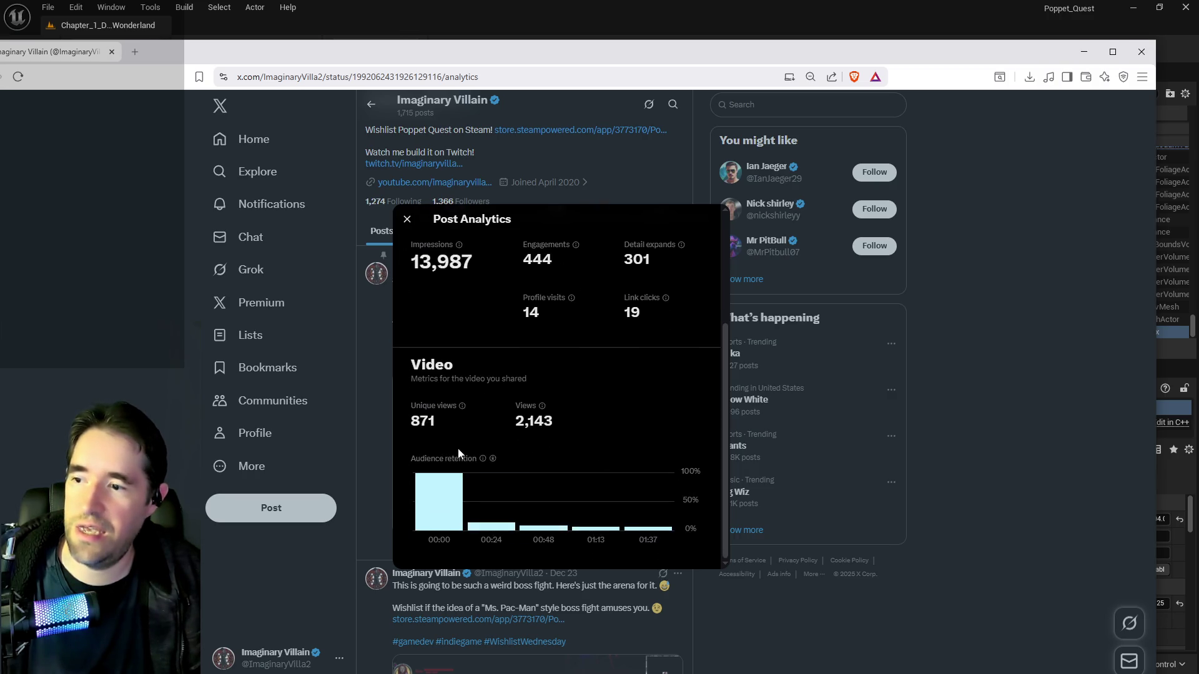
{"action": "left_click", "coordinate": [1076, 403]}
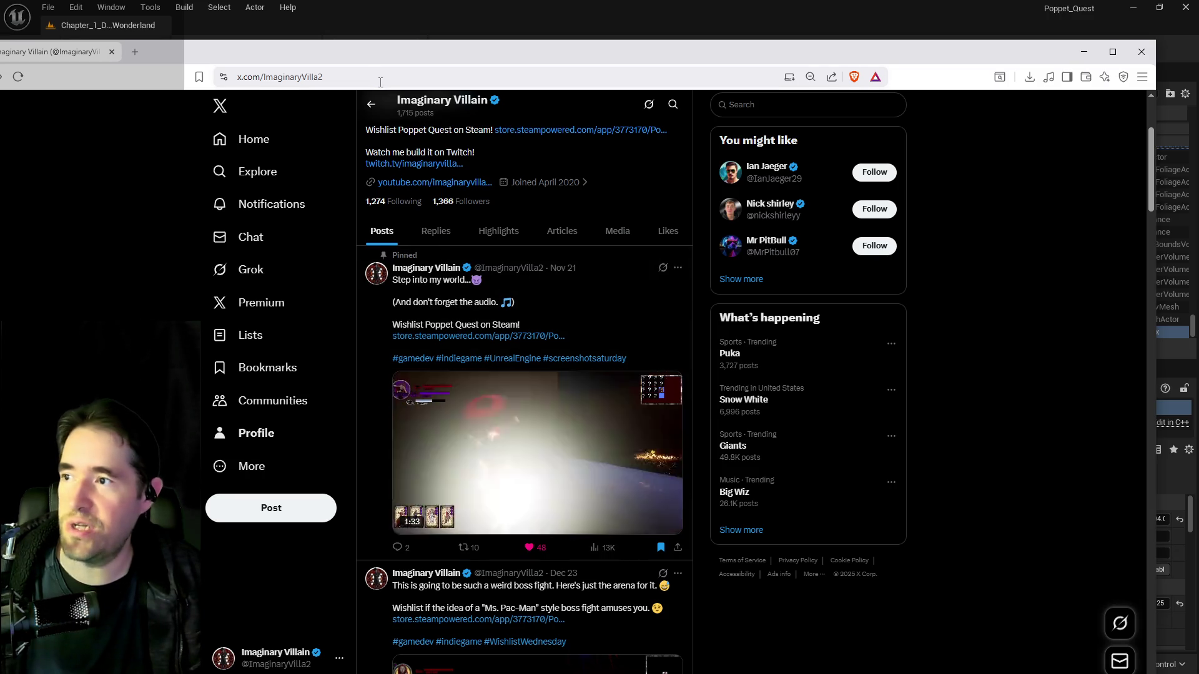
{"action": "left_click", "coordinate": [609, 551]}
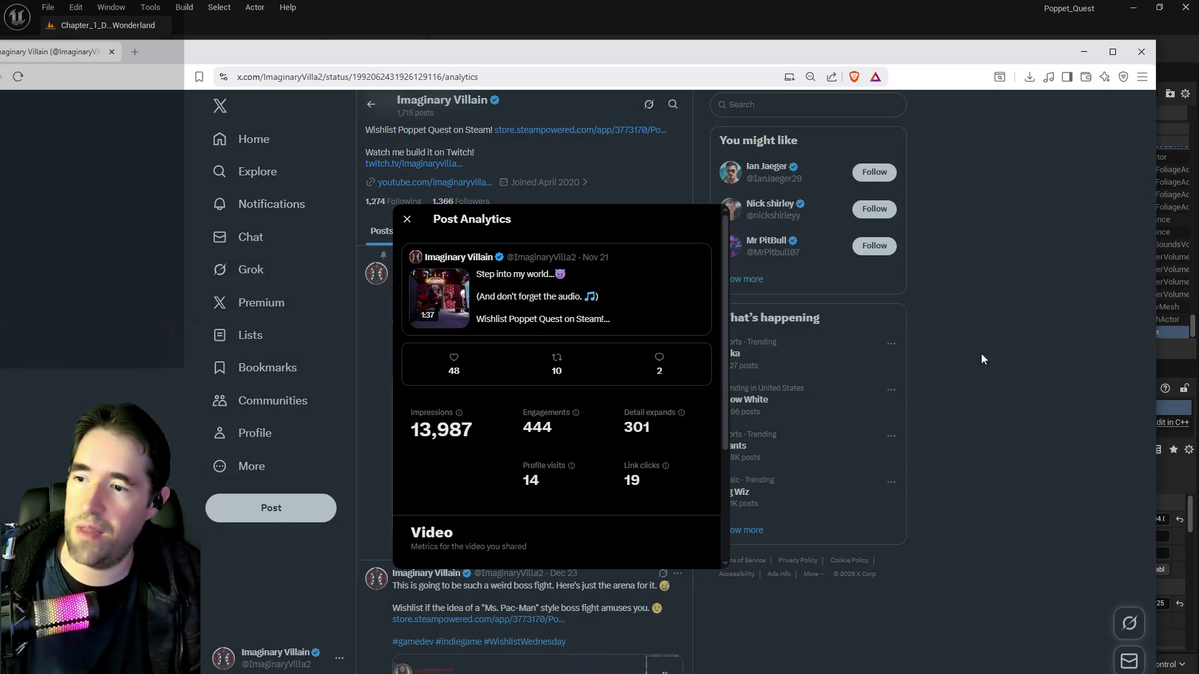
{"action": "left_click", "coordinate": [414, 103]}
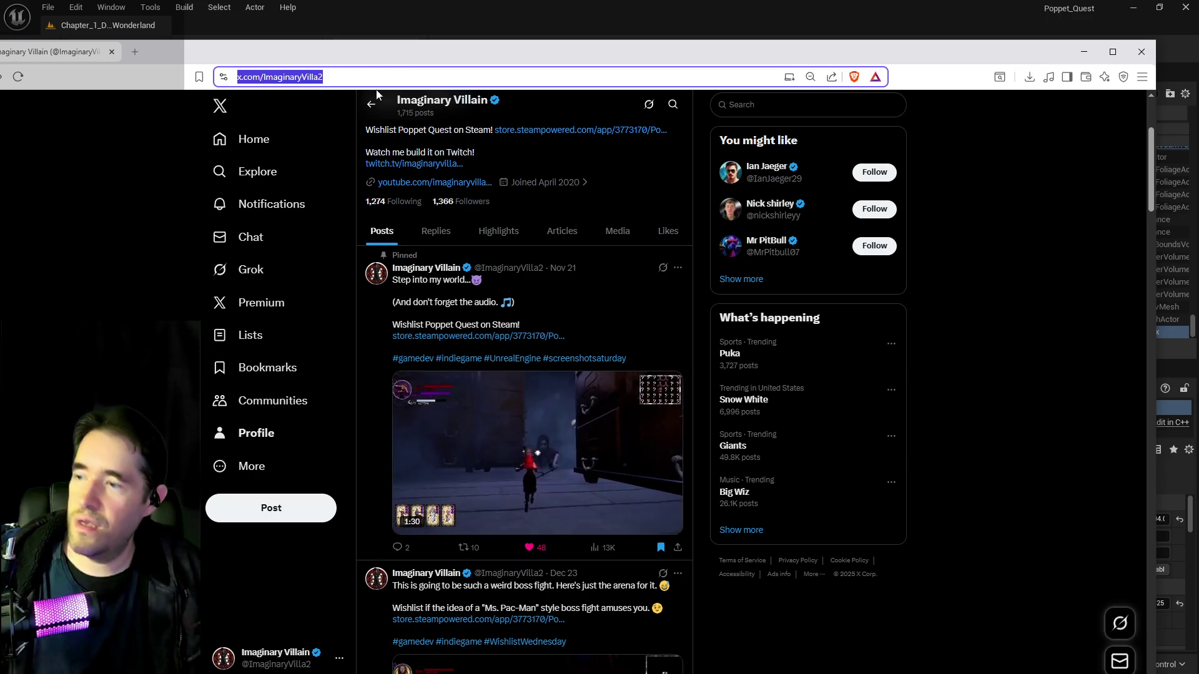
Open the pinned post on its own page and copy its link
{"action": "left_click", "coordinate": [377, 324]}
{"action": "left_click", "coordinate": [468, 76]}
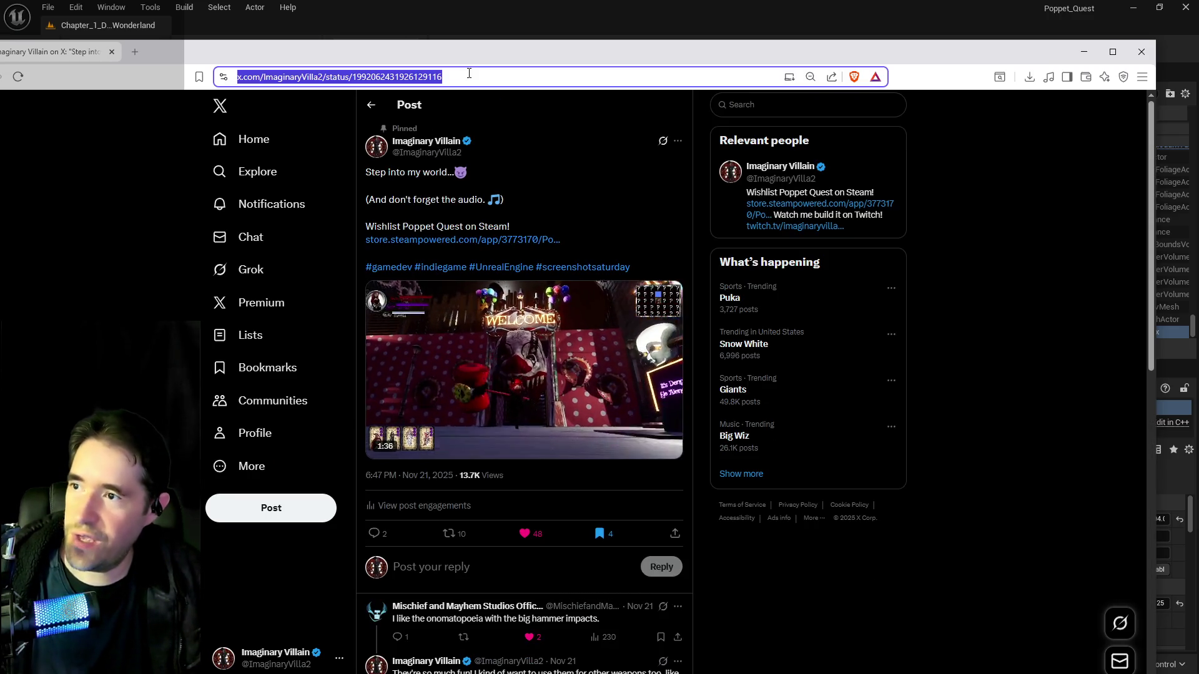
{"action": "left_click_drag", "start_coordinate": [253, 56], "coordinate": [313, 33]}
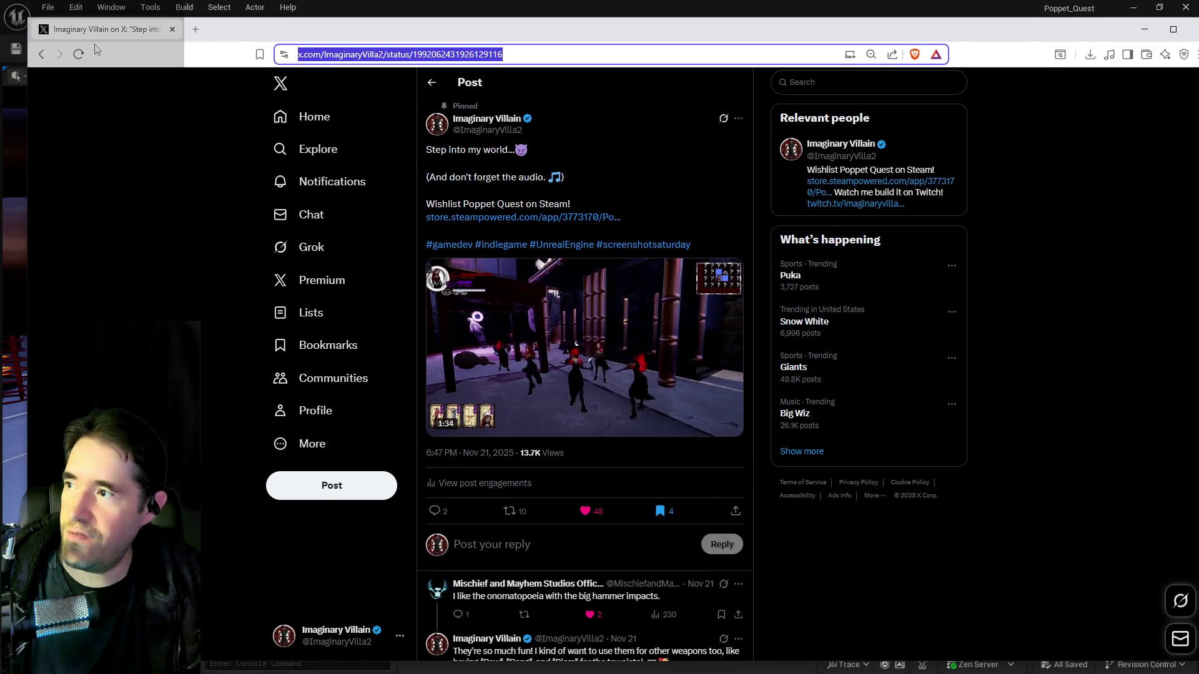
Return to the profile, scroll its posts and open the #MotivationMonday hashtag results
{"action": "key", "text": "alt+Left"}
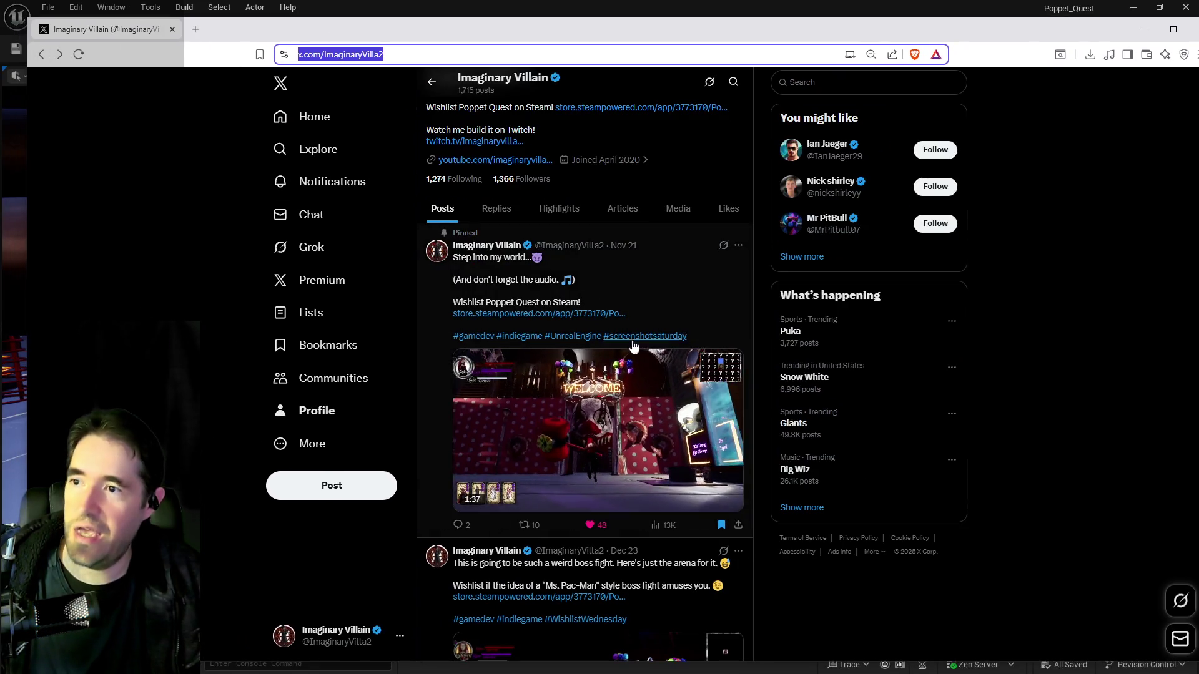
{"action": "scroll", "coordinate": [617, 374], "scroll_direction": "down", "scroll_amount": 8}
{"action": "scroll", "coordinate": [617, 394], "scroll_direction": "down", "scroll_amount": 10}
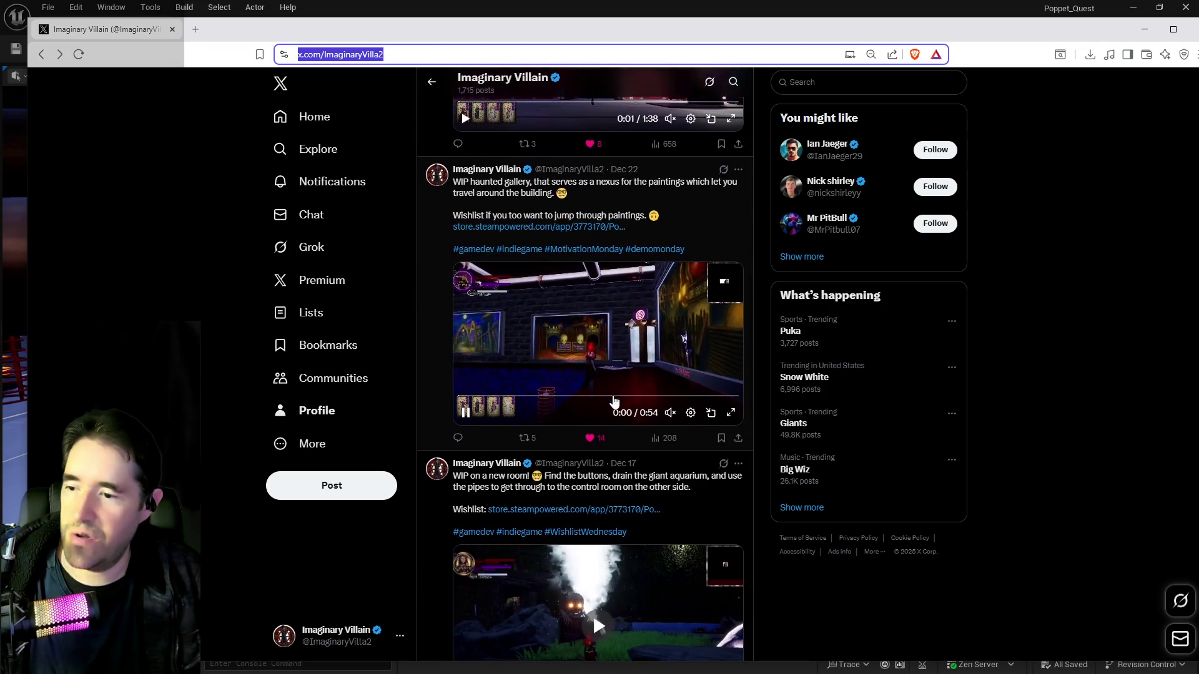
{"action": "scroll", "coordinate": [600, 417], "scroll_direction": "down", "scroll_amount": 15}
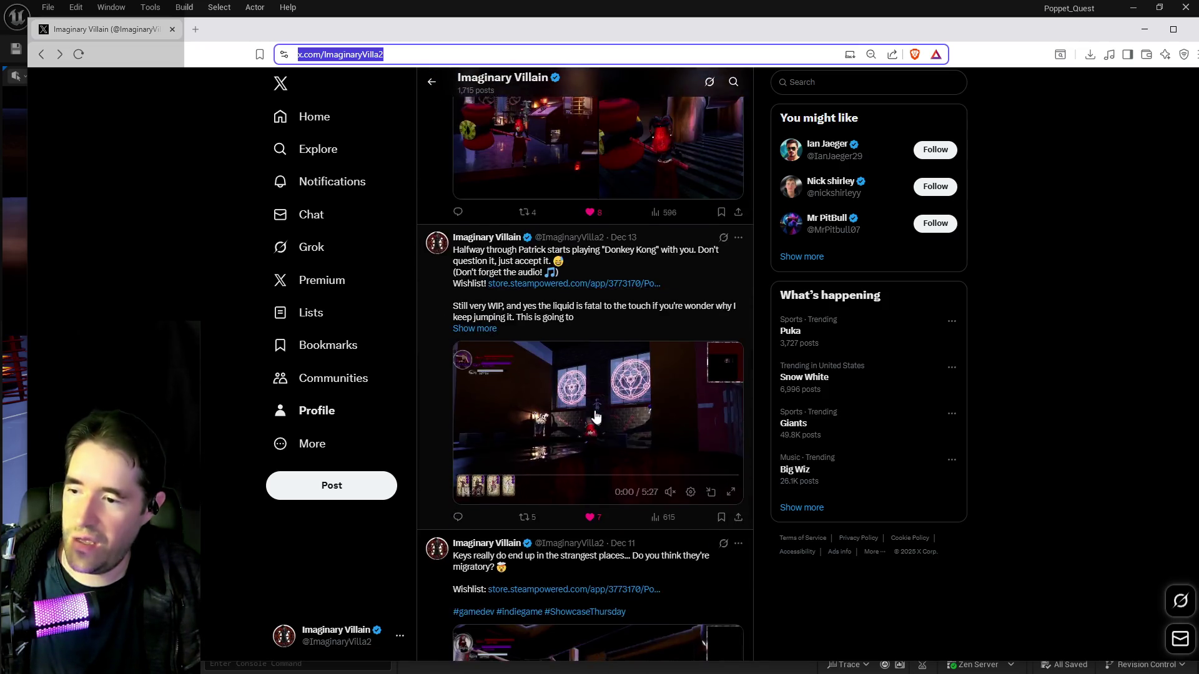
{"action": "scroll", "coordinate": [592, 423], "scroll_direction": "down", "scroll_amount": 15}
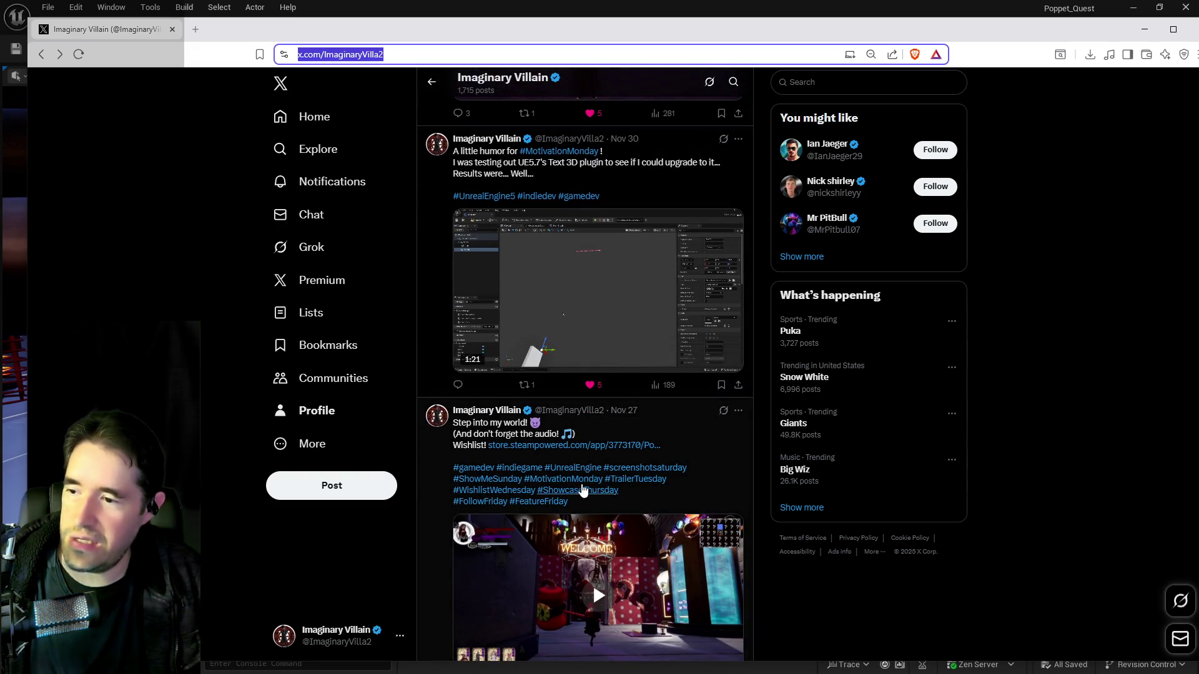
{"action": "left_click", "coordinate": [585, 481]}
{"action": "left_click", "coordinate": [585, 482]}
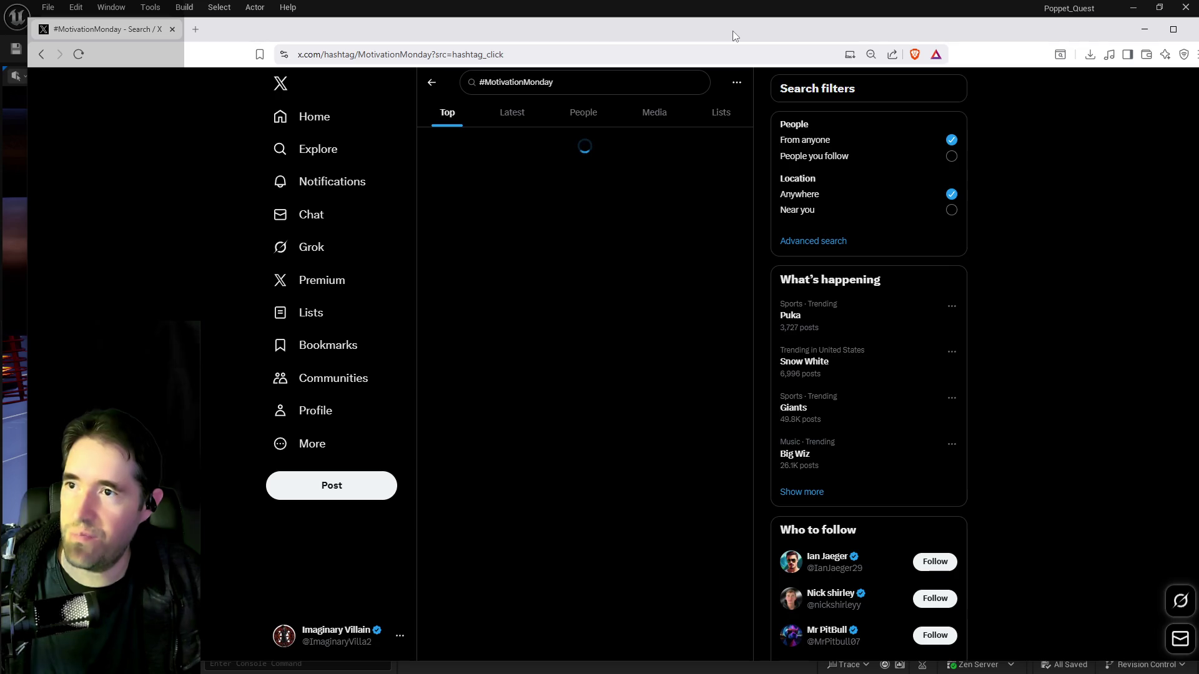
Show the Latest #MotivationMonday posts, briefly switching to the Unreal editor and back
{"action": "left_click_drag", "start_coordinate": [733, 31], "coordinate": [748, 32]}
{"action": "left_click", "coordinate": [529, 116]}
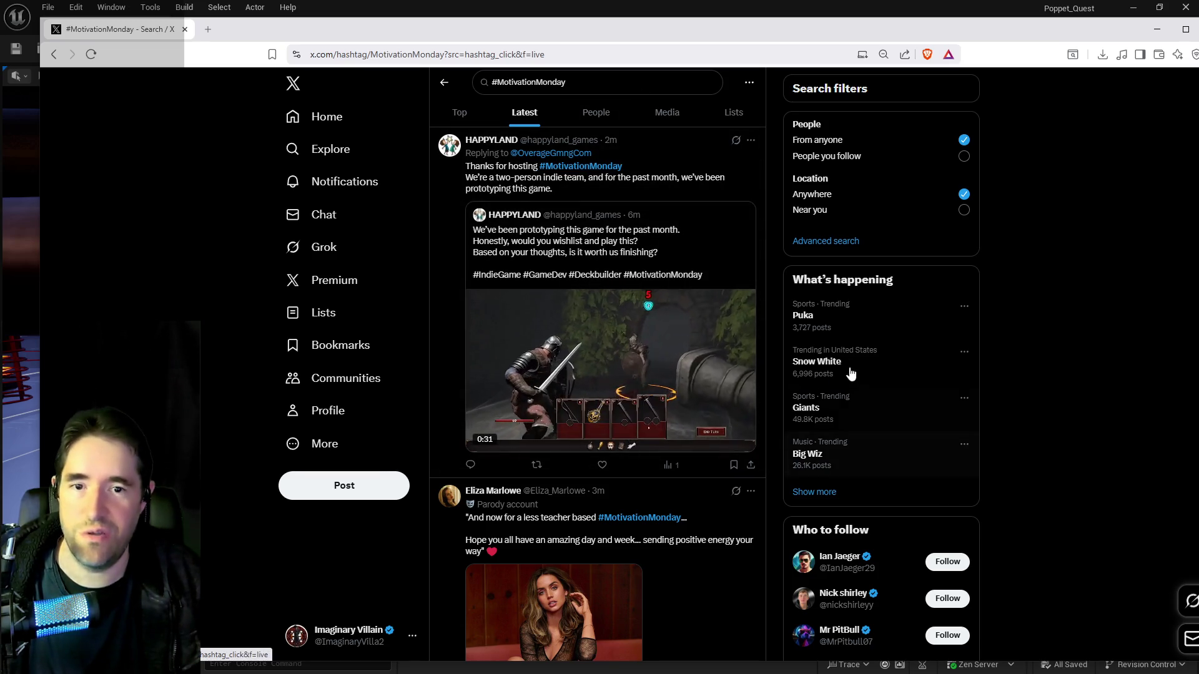
{"action": "key", "text": "alt+Tab"}
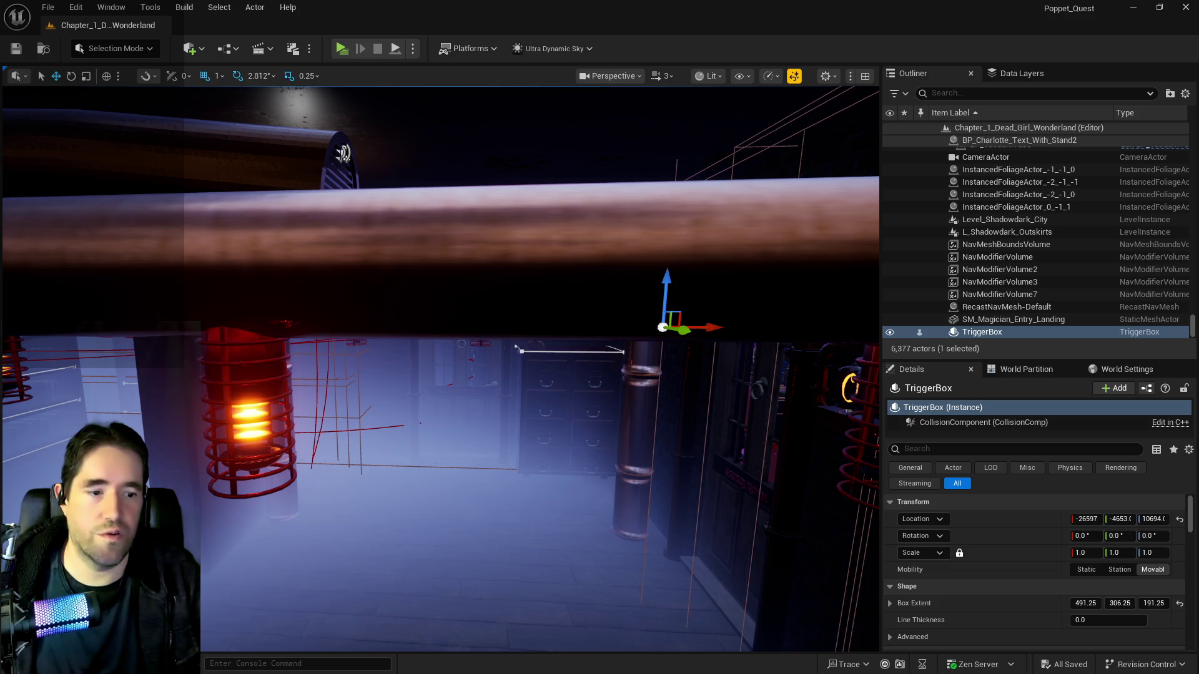
{"action": "mouse_move", "coordinate": [1198, 141]}
{"action": "left_mouse_down"}
{"action": "mouse_move", "coordinate": [995, 142]}
{"action": "mouse_move", "coordinate": [759, 117]}
{"action": "mouse_move", "coordinate": [748, 103]}
{"action": "left_mouse_up"}
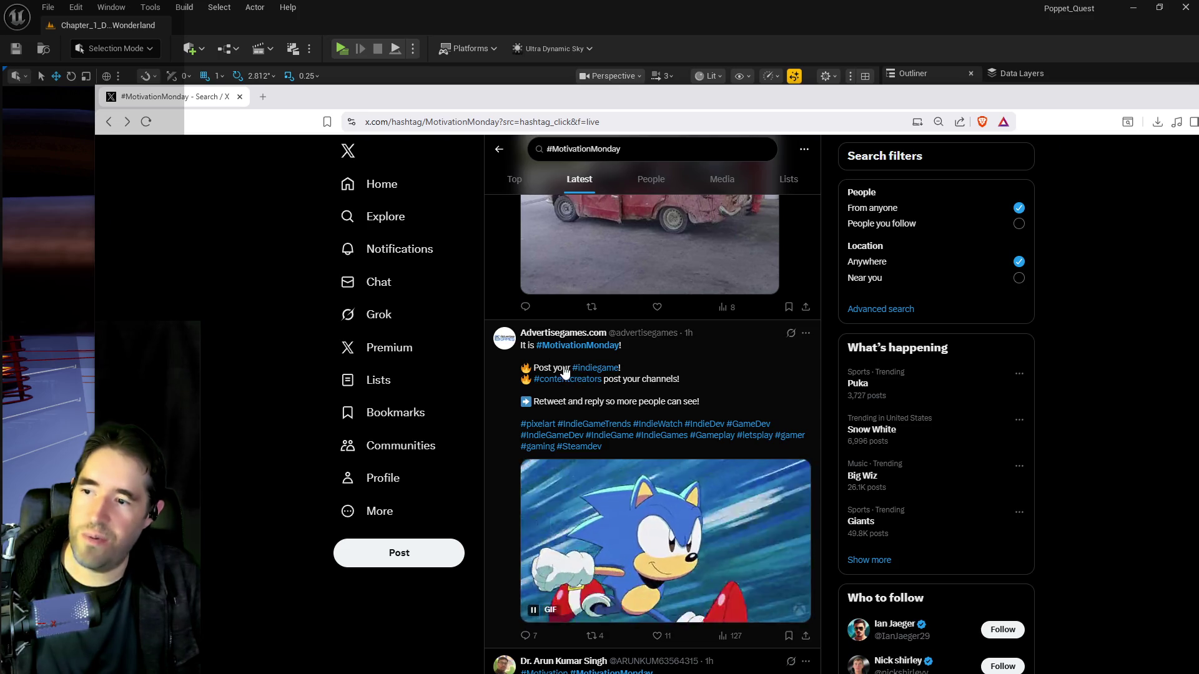
Reply to the Advertisegames promo post with the pinned Poppet Quest link, then like it
{"action": "left_click", "coordinate": [498, 541]}
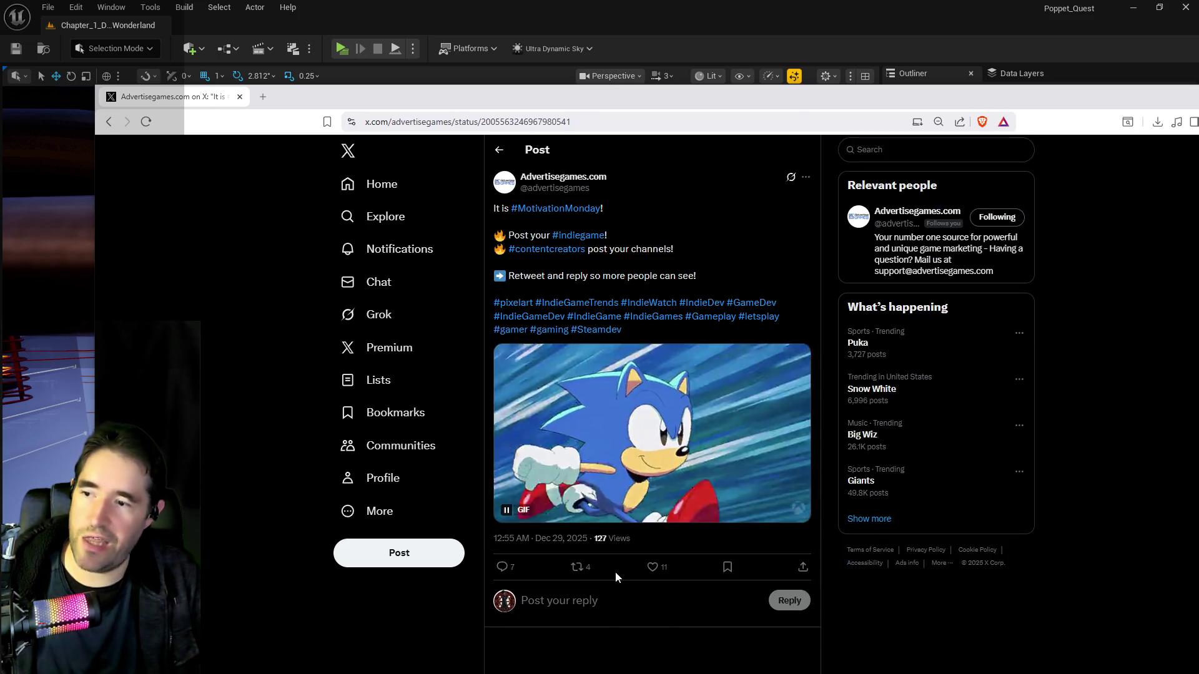
{"action": "left_click", "coordinate": [683, 612]}
{"action": "key", "text": "ctrl+v"}
{"action": "left_click", "coordinate": [784, 656]}
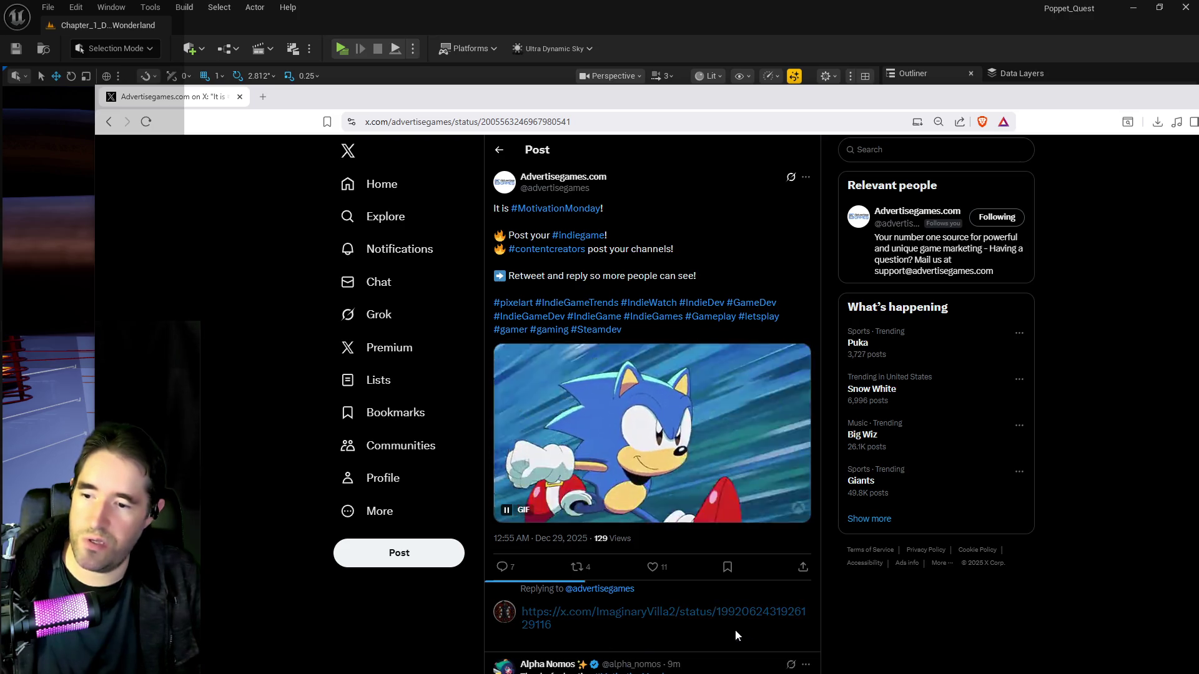
{"action": "left_click", "coordinate": [653, 569]}
Return to the #MotivationMonday results and move the browser aside to reveal the editor
{"action": "scroll", "coordinate": [653, 572], "scroll_direction": "down", "scroll_amount": 1}
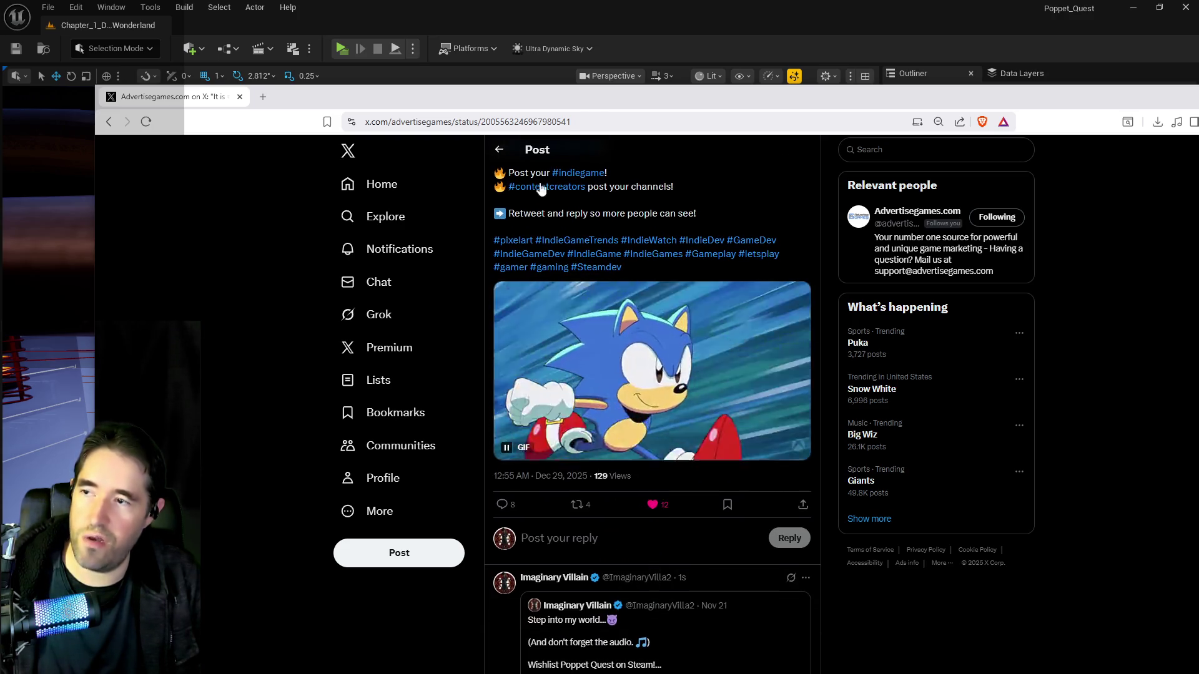
{"action": "left_click", "coordinate": [499, 150]}
{"action": "left_click_drag", "start_coordinate": [664, 101], "coordinate": [1198, 106]}
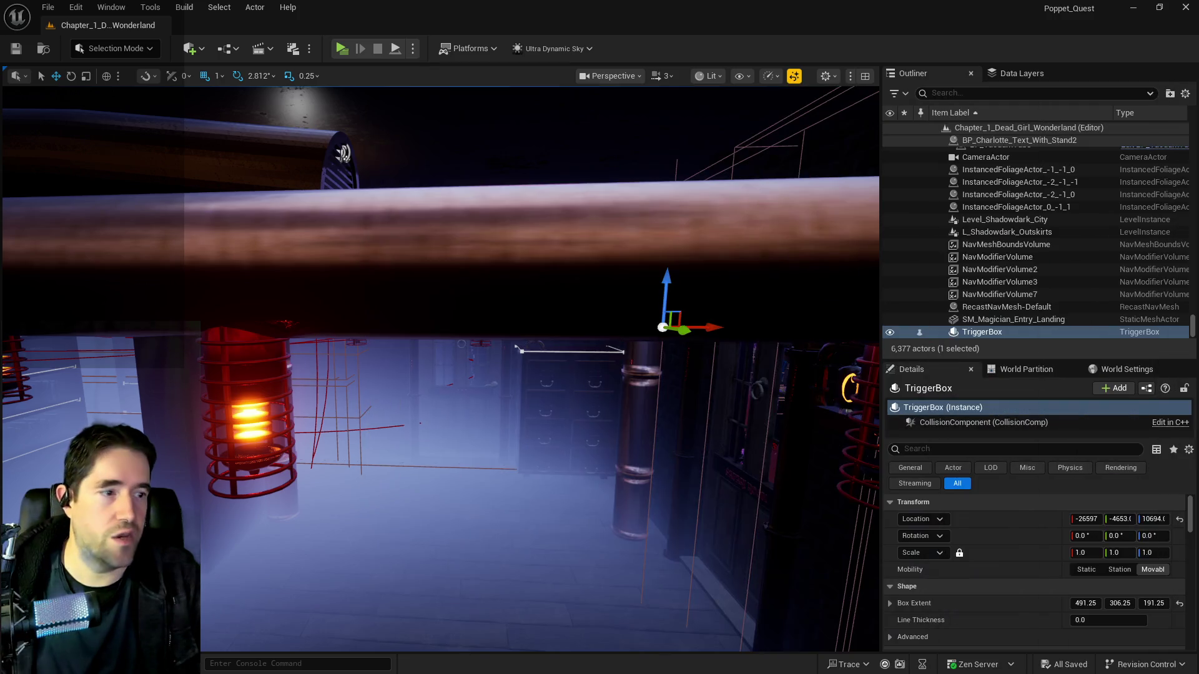
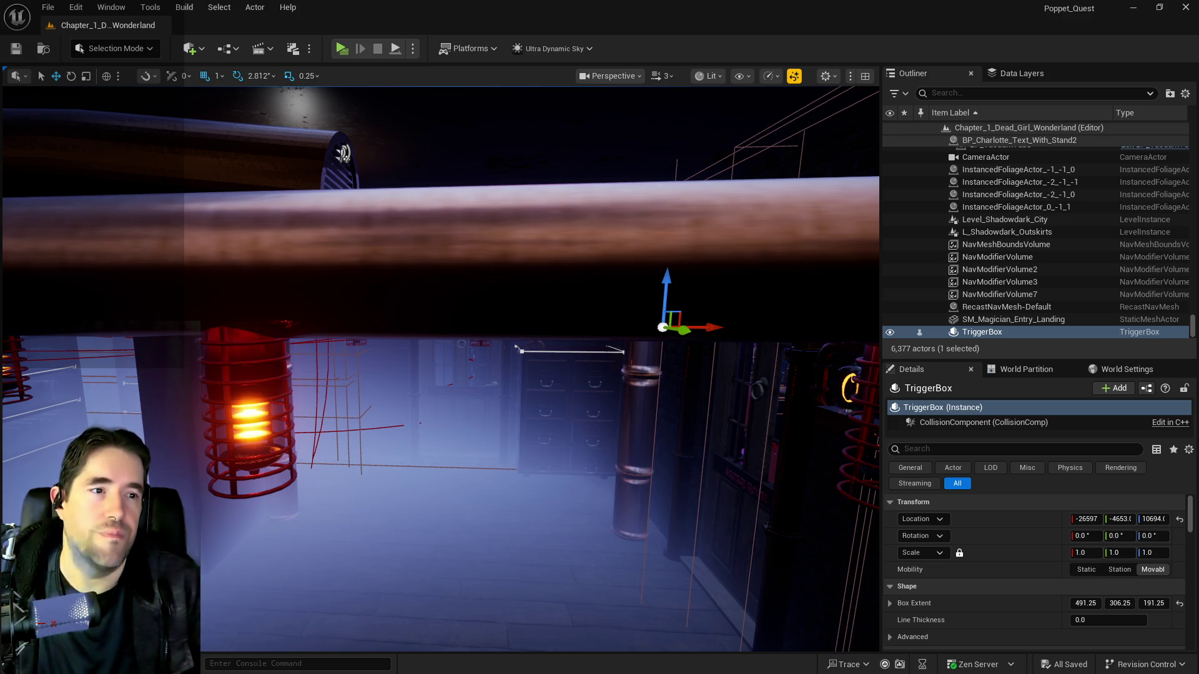
Reply to the first #MobileMonday tweet with the Poppet Quest link and like it
{"action": "key", "text": "alt+Tab"}
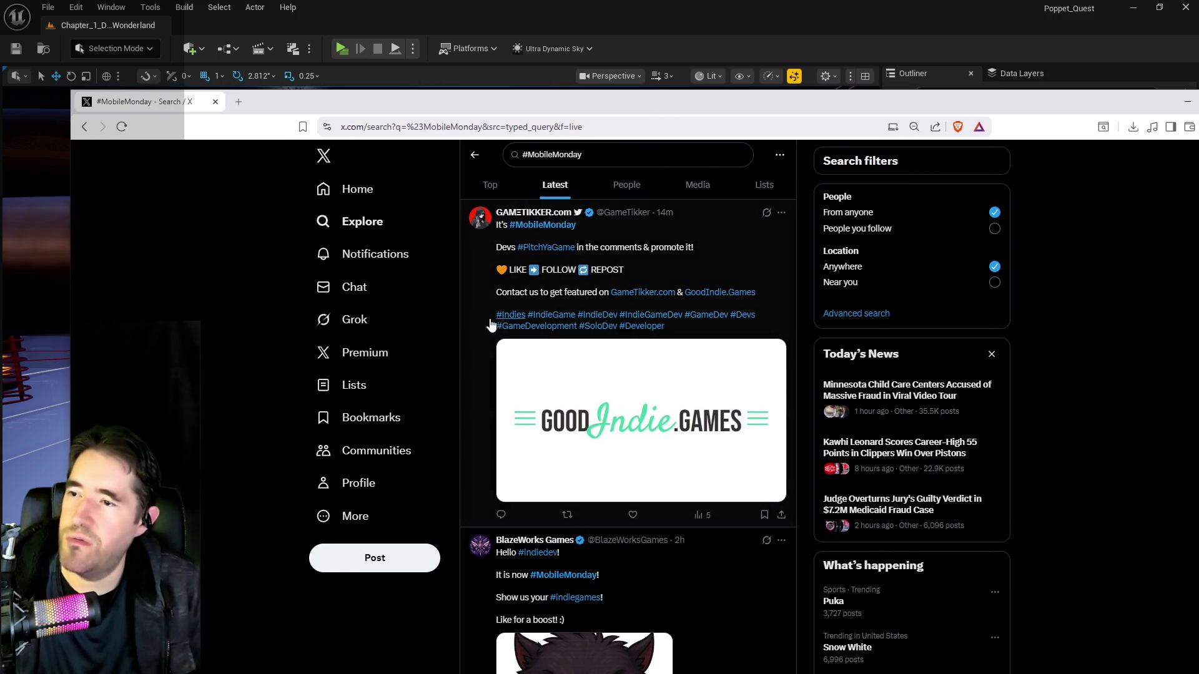
{"action": "left_click", "coordinate": [476, 348]}
{"action": "left_click", "coordinate": [549, 612]}
{"action": "key", "text": "ctrl+v"}
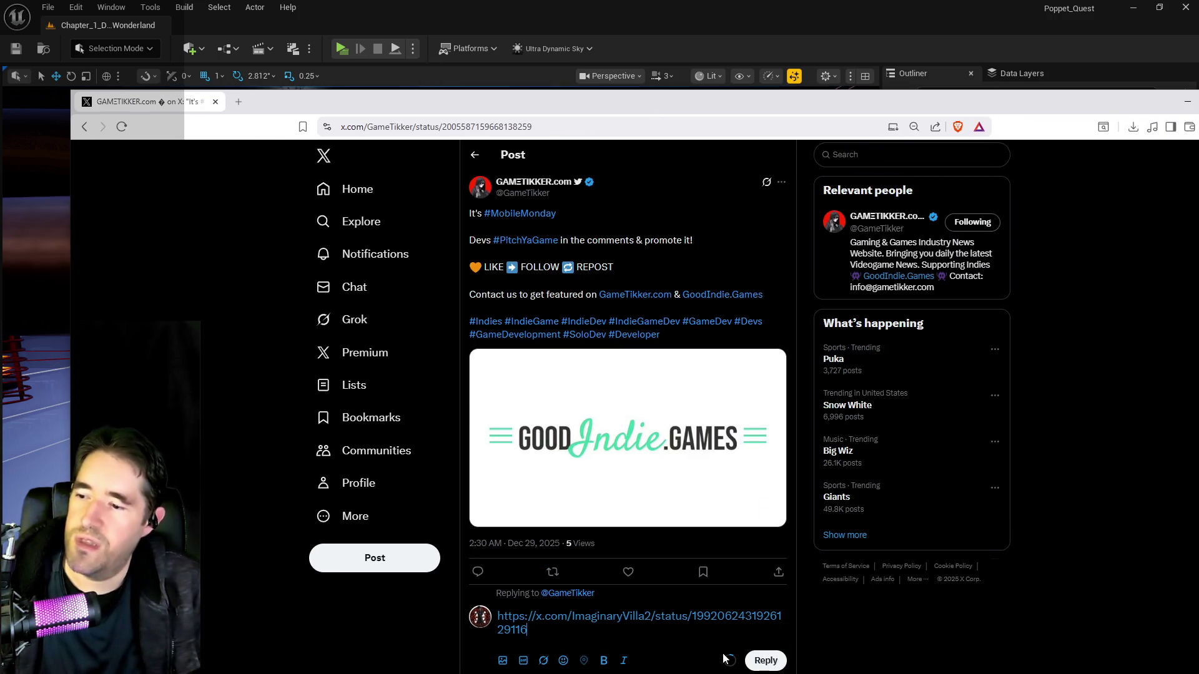
{"action": "left_click", "coordinate": [752, 660]}
{"action": "left_click", "coordinate": [628, 572]}
{"action": "scroll", "coordinate": [624, 569], "scroll_direction": "down", "scroll_amount": 5}
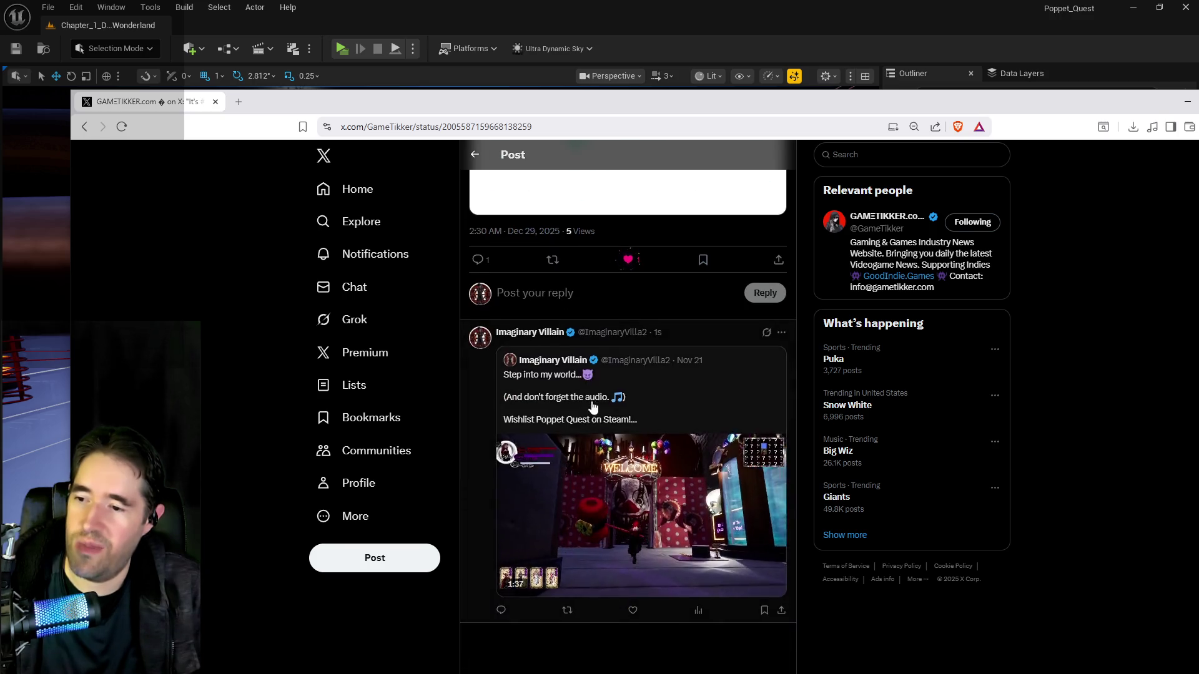
{"action": "scroll", "coordinate": [593, 407], "scroll_direction": "up", "scroll_amount": 5}
{"action": "left_click", "coordinate": [475, 155]}
Reply to the monster-in-a-box tweet with the Poppet Quest link and like it
{"action": "scroll", "coordinate": [638, 407], "scroll_direction": "down", "scroll_amount": 2}
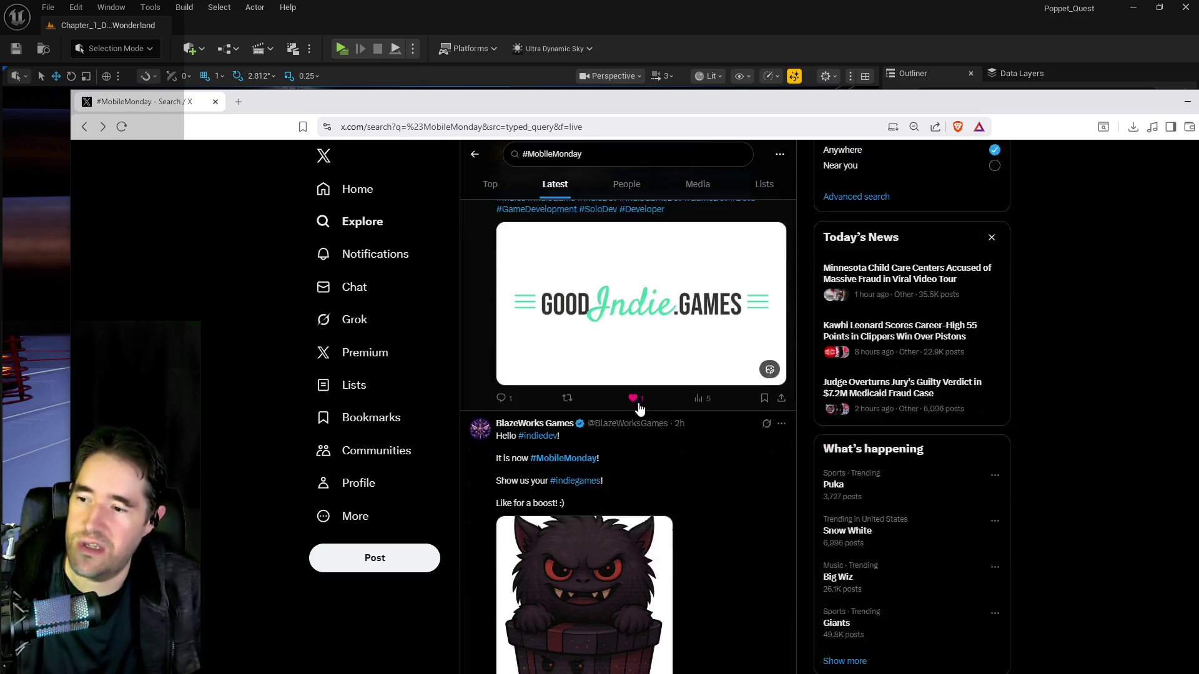
{"action": "scroll", "coordinate": [639, 407], "scroll_direction": "down", "scroll_amount": 1}
{"action": "scroll", "coordinate": [679, 383], "scroll_direction": "down", "scroll_amount": 2}
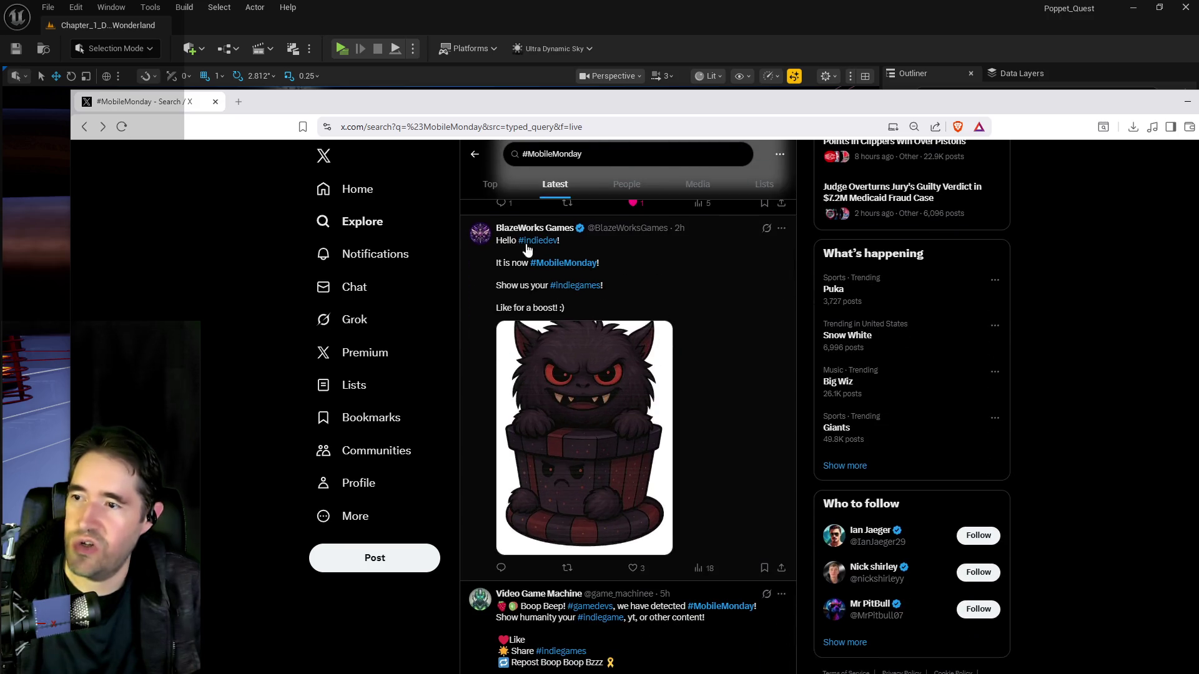
{"action": "left_click", "coordinate": [482, 334]}
{"action": "scroll", "coordinate": [613, 519], "scroll_direction": "down", "scroll_amount": 4}
{"action": "left_click", "coordinate": [580, 598]}
{"action": "key", "text": "ctrl+v"}
{"action": "key", "text": "ctrl+Return"}
{"action": "left_click", "coordinate": [628, 573]}
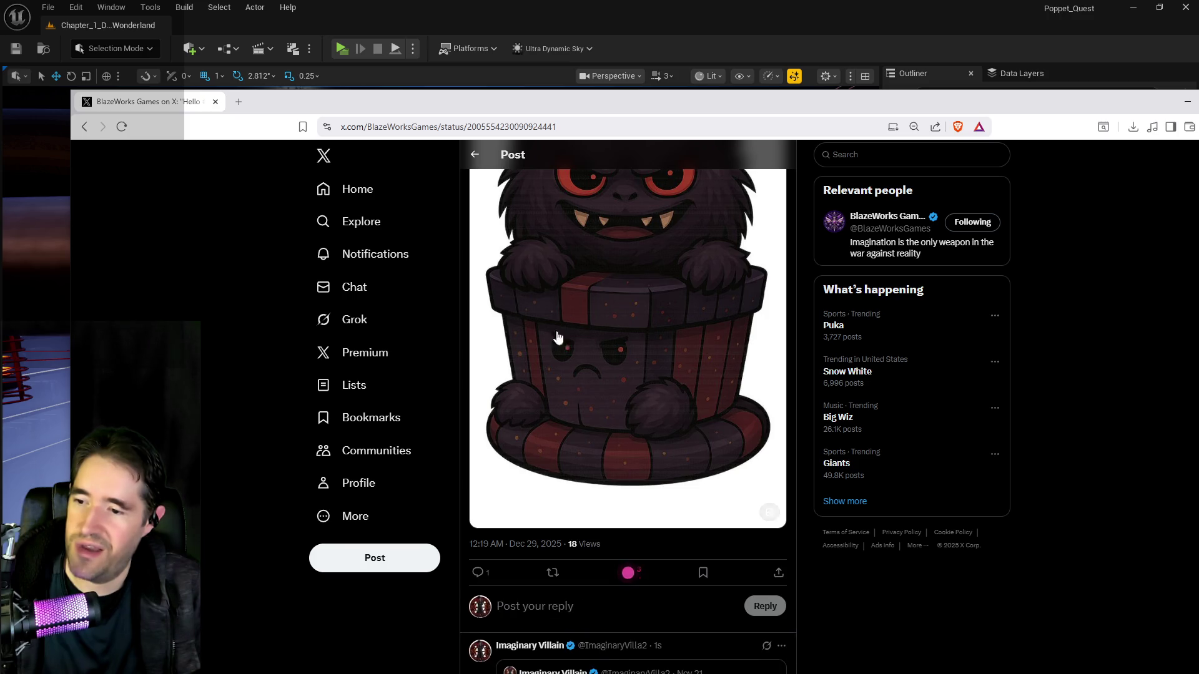
{"action": "scroll", "coordinate": [557, 337], "scroll_direction": "up", "scroll_amount": 2}
{"action": "key", "text": "alt+Left"}
Reply to the Boop Beep #MobileMonday tweet with the Poppet Quest link and like it
{"action": "scroll", "coordinate": [535, 488], "scroll_direction": "down", "scroll_amount": 4}
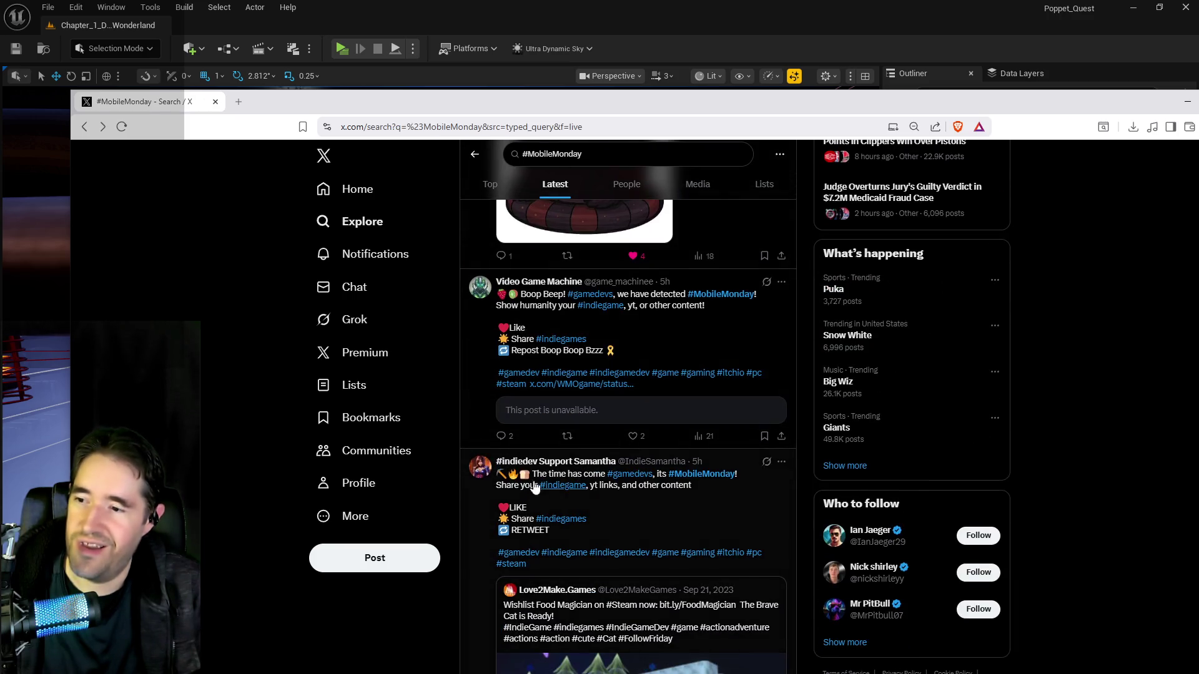
{"action": "left_click", "coordinate": [493, 375]}
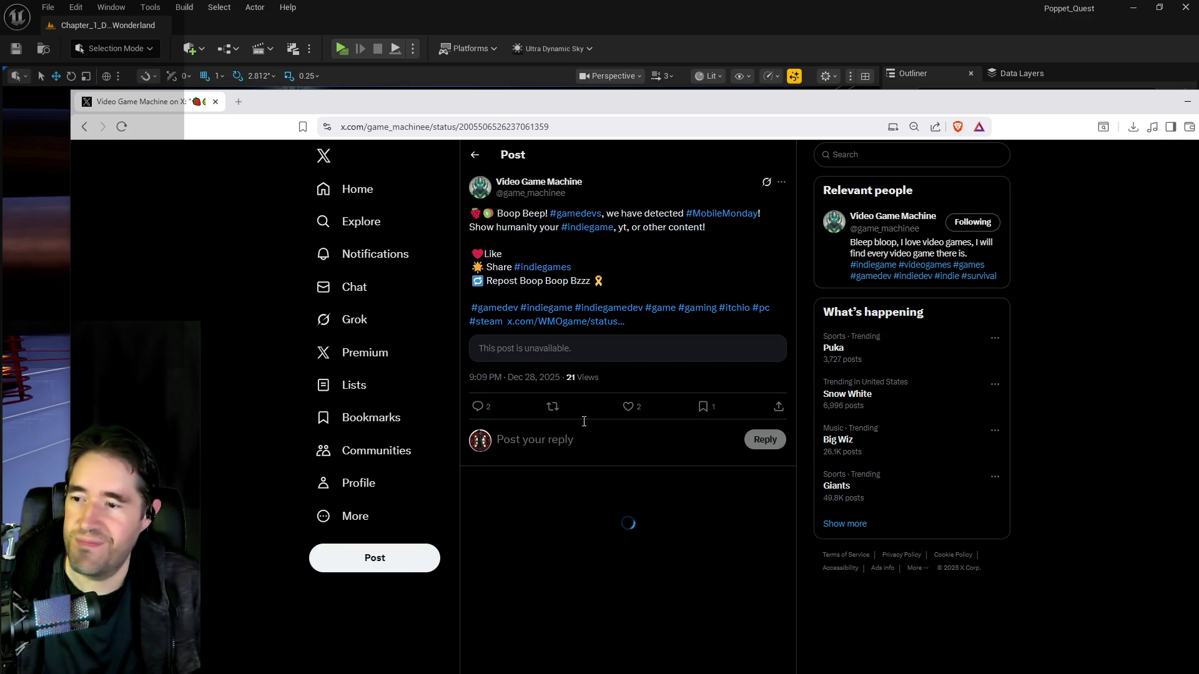
{"action": "left_click", "coordinate": [552, 440]}
{"action": "key", "text": "ctrl+v"}
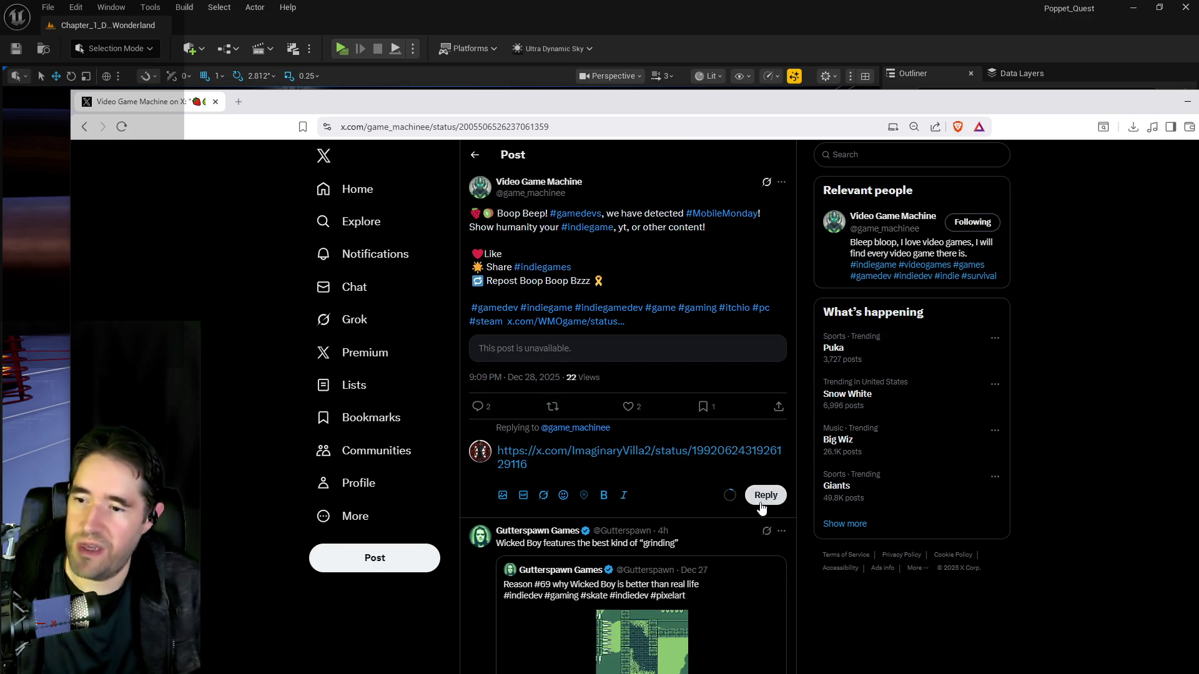
{"action": "left_click", "coordinate": [762, 495]}
{"action": "left_click", "coordinate": [629, 407]}
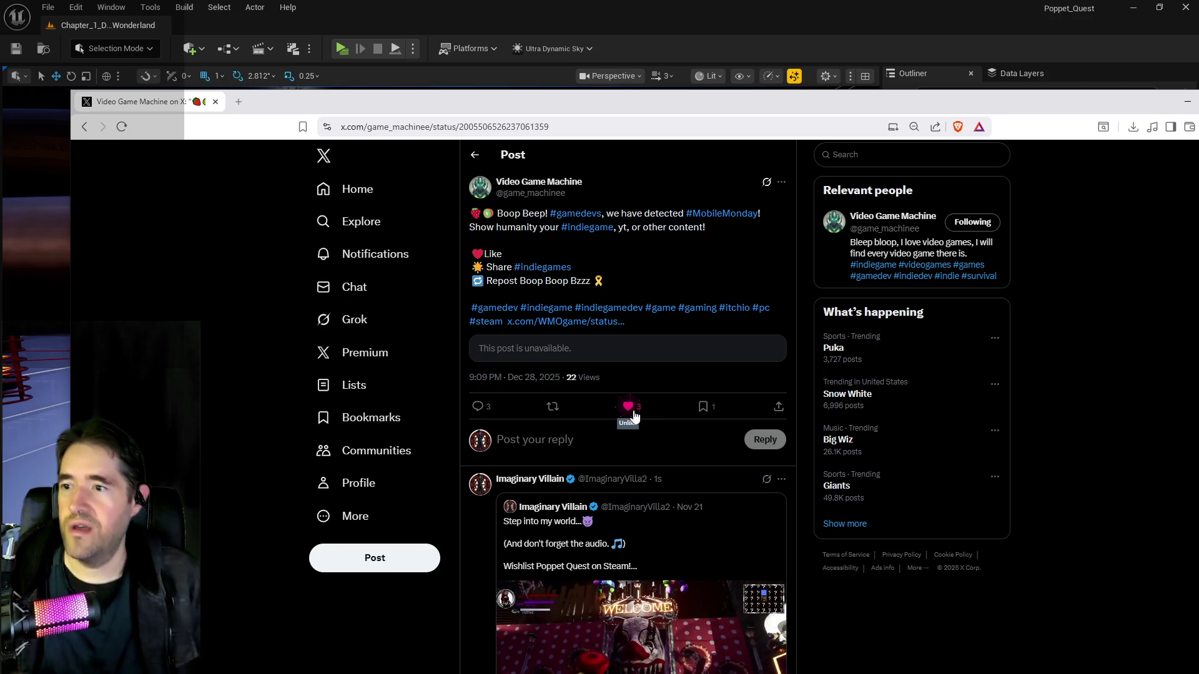
{"action": "left_click", "coordinate": [474, 155]}
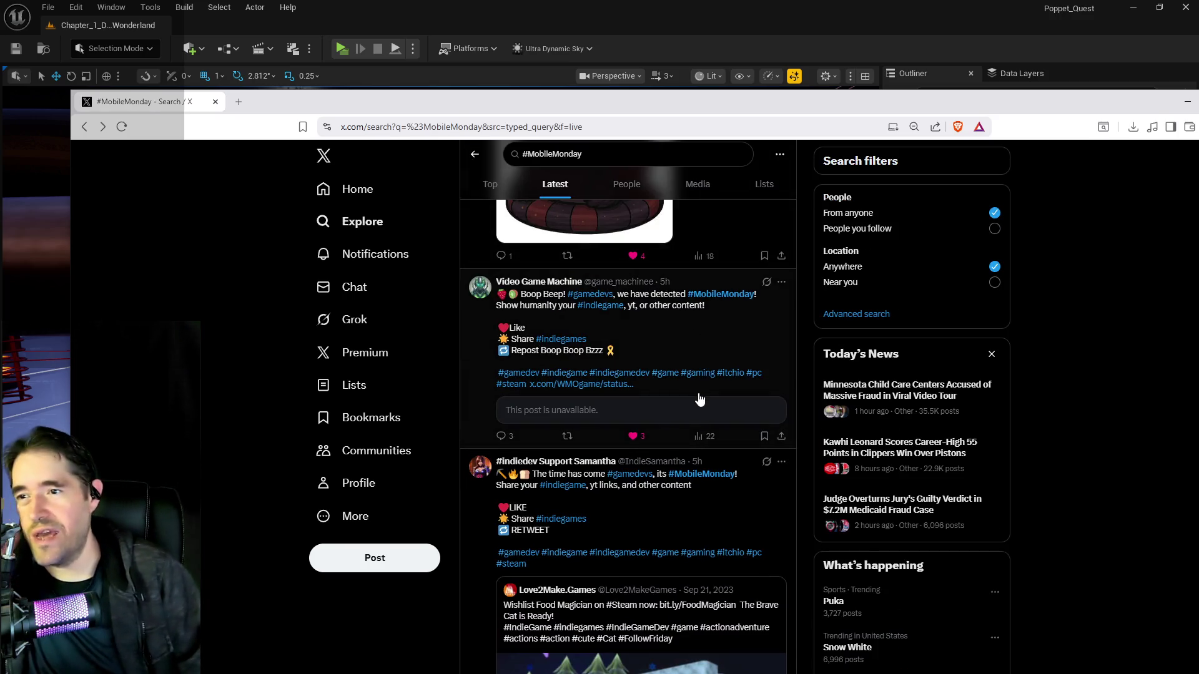
Reply to the tweet quoting Food Magician with the Poppet Quest link and like it
{"action": "scroll", "coordinate": [668, 468], "scroll_direction": "down", "scroll_amount": 2}
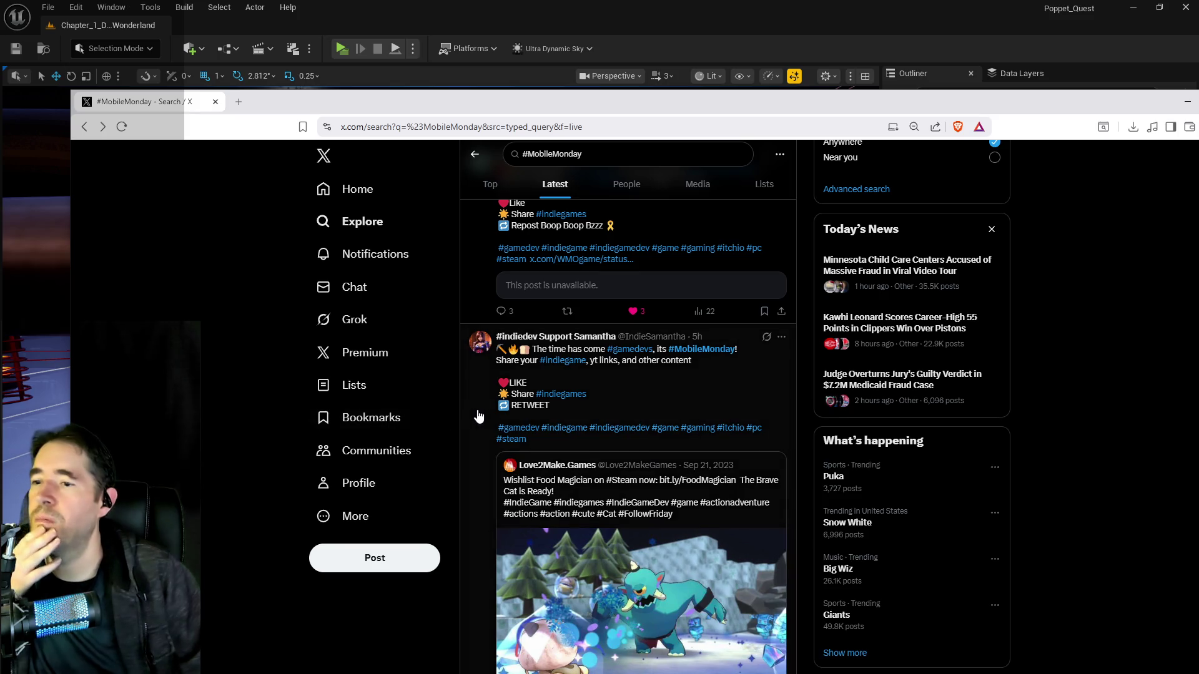
{"action": "left_click", "coordinate": [478, 417]}
{"action": "left_click", "coordinate": [549, 579]}
{"action": "key", "text": "ctrl+v"}
{"action": "left_click", "coordinate": [765, 594]}
{"action": "left_click", "coordinate": [626, 510]}
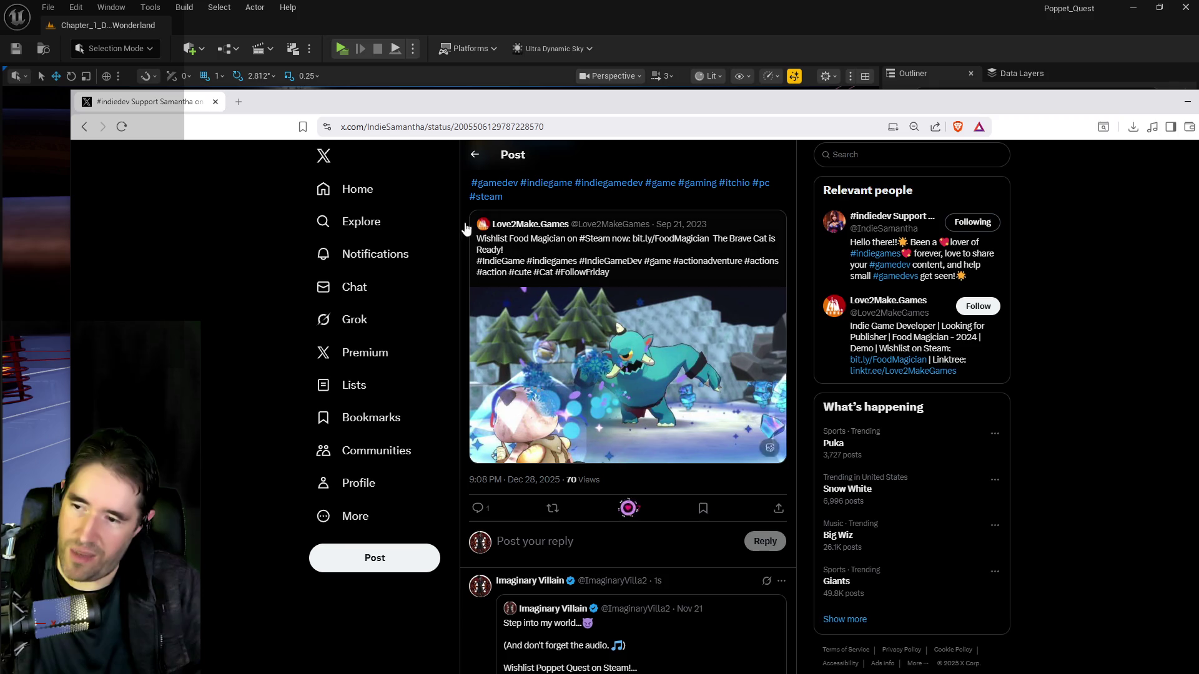
{"action": "left_click", "coordinate": [474, 154]}
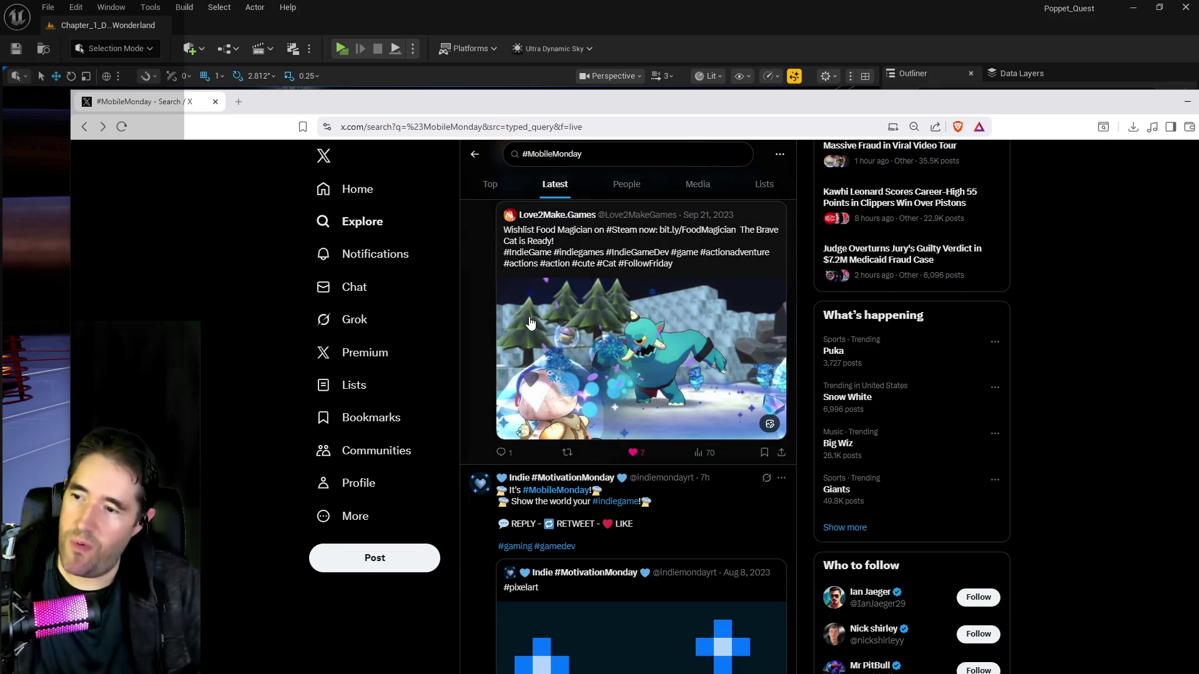
Reply to the pixel-art heart post with the Poppet Quest link and like it
{"action": "scroll", "coordinate": [531, 323], "scroll_direction": "up", "scroll_amount": 2}
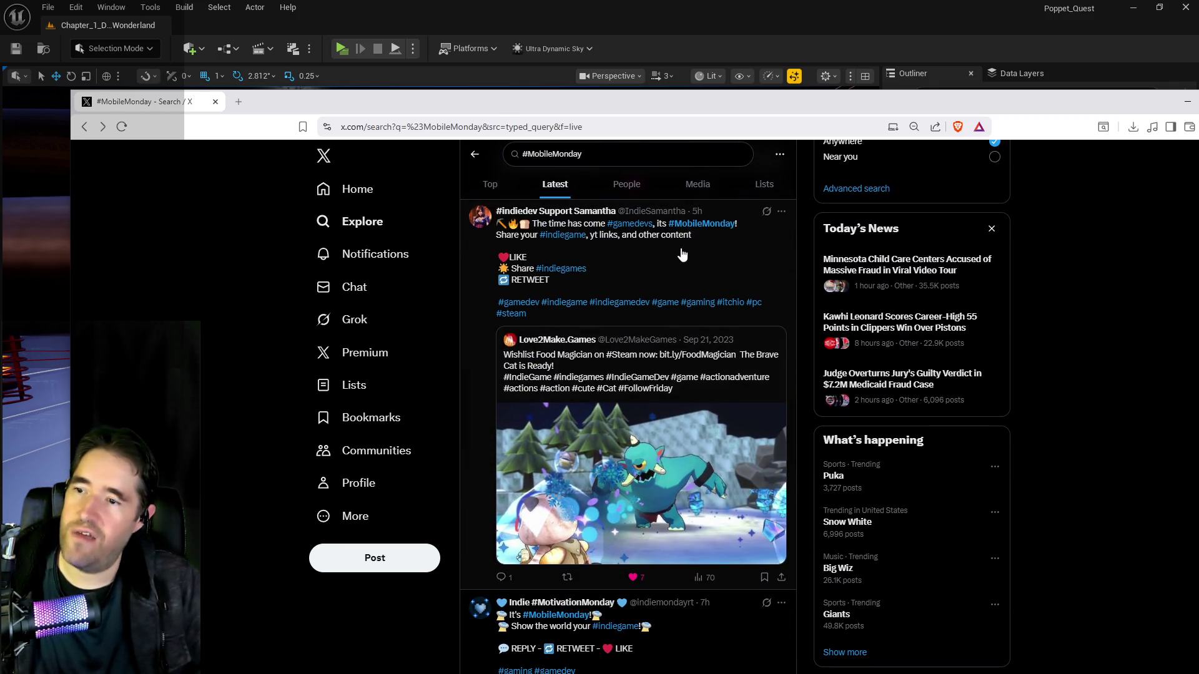
{"action": "scroll", "coordinate": [650, 312], "scroll_direction": "down", "scroll_amount": 4}
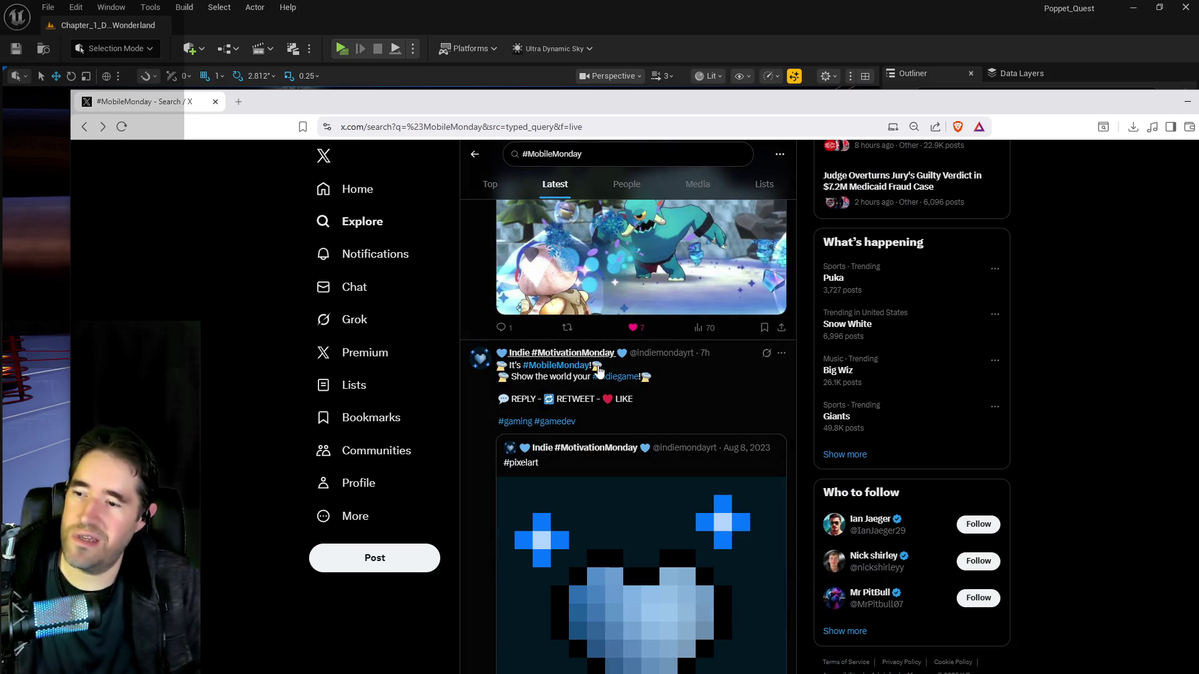
{"action": "left_click", "coordinate": [476, 431]}
{"action": "scroll", "coordinate": [608, 528], "scroll_direction": "down", "scroll_amount": 2}
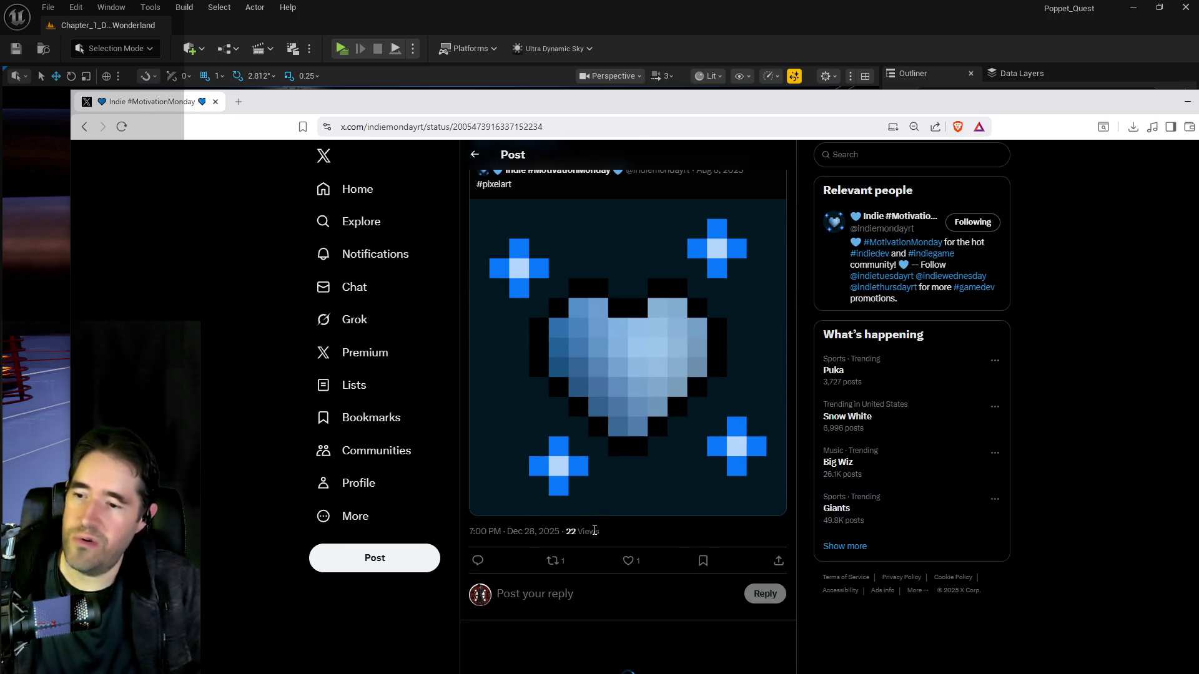
{"action": "left_click", "coordinate": [571, 608]}
{"action": "key", "text": "ctrl+v"}
{"action": "left_click", "coordinate": [764, 646]}
{"action": "left_click", "coordinate": [629, 560]}
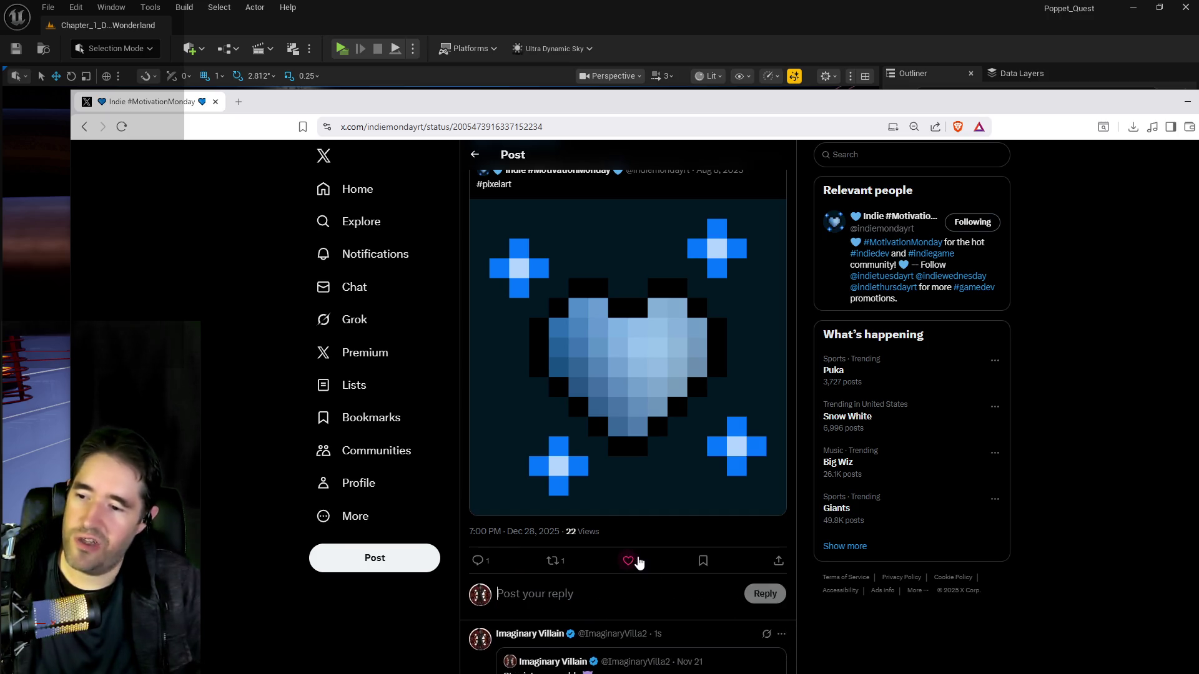
{"action": "left_click", "coordinate": [475, 154]}
{"action": "scroll", "coordinate": [587, 331], "scroll_direction": "down", "scroll_amount": 5}
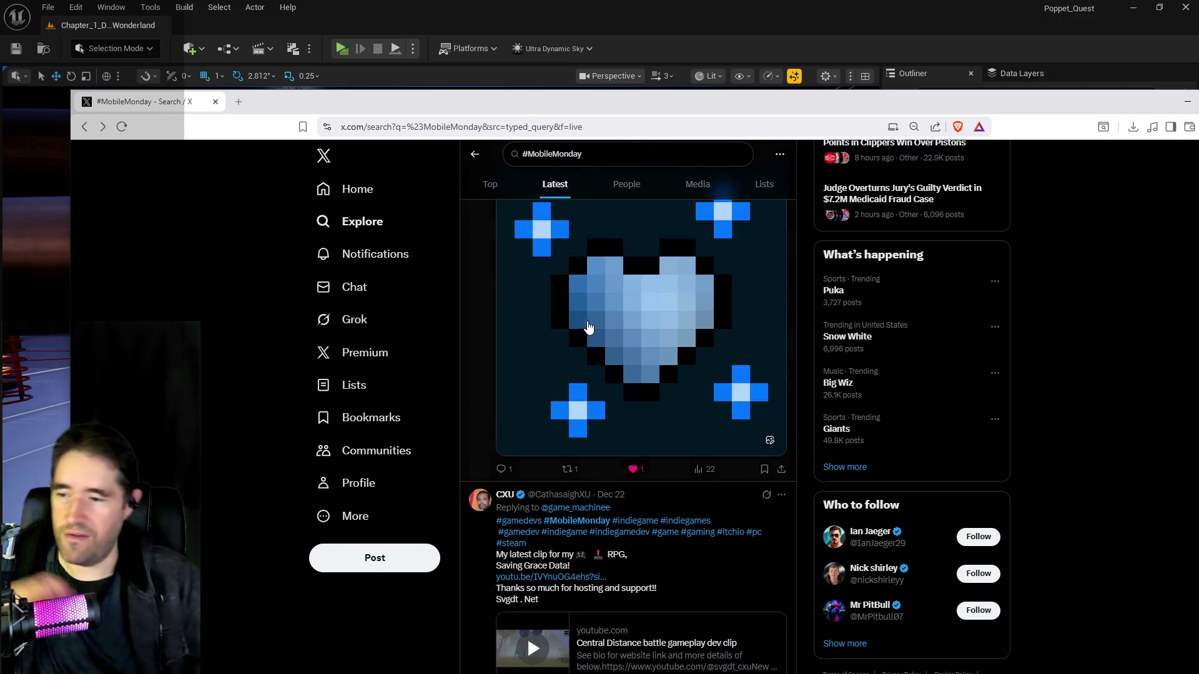
{"action": "scroll", "coordinate": [588, 377], "scroll_direction": "down", "scroll_amount": 4}
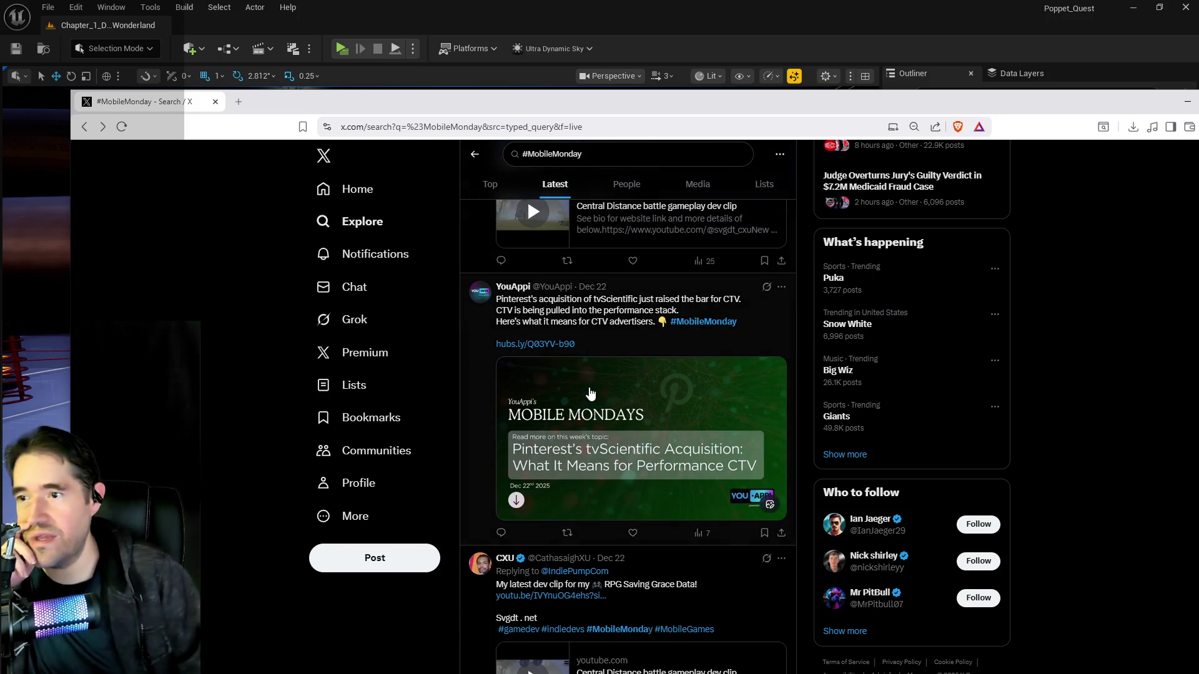
{"action": "scroll", "coordinate": [654, 345], "scroll_direction": "up", "scroll_amount": 6}
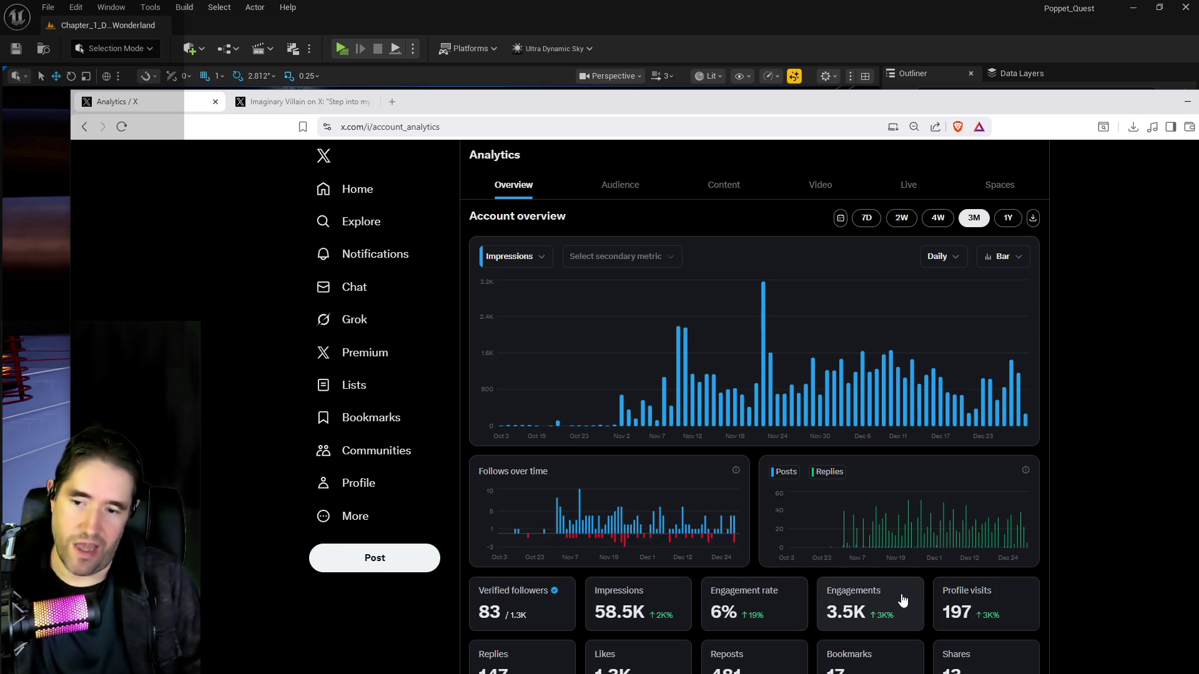
Nudge the browser window up and left, then switch back to the Unreal editor
{"action": "mouse_move", "coordinate": [1039, 102]}
{"action": "left_mouse_down"}
{"action": "mouse_move", "coordinate": [1002, 63]}
{"action": "mouse_move", "coordinate": [955, 43]}
{"action": "left_mouse_up"}
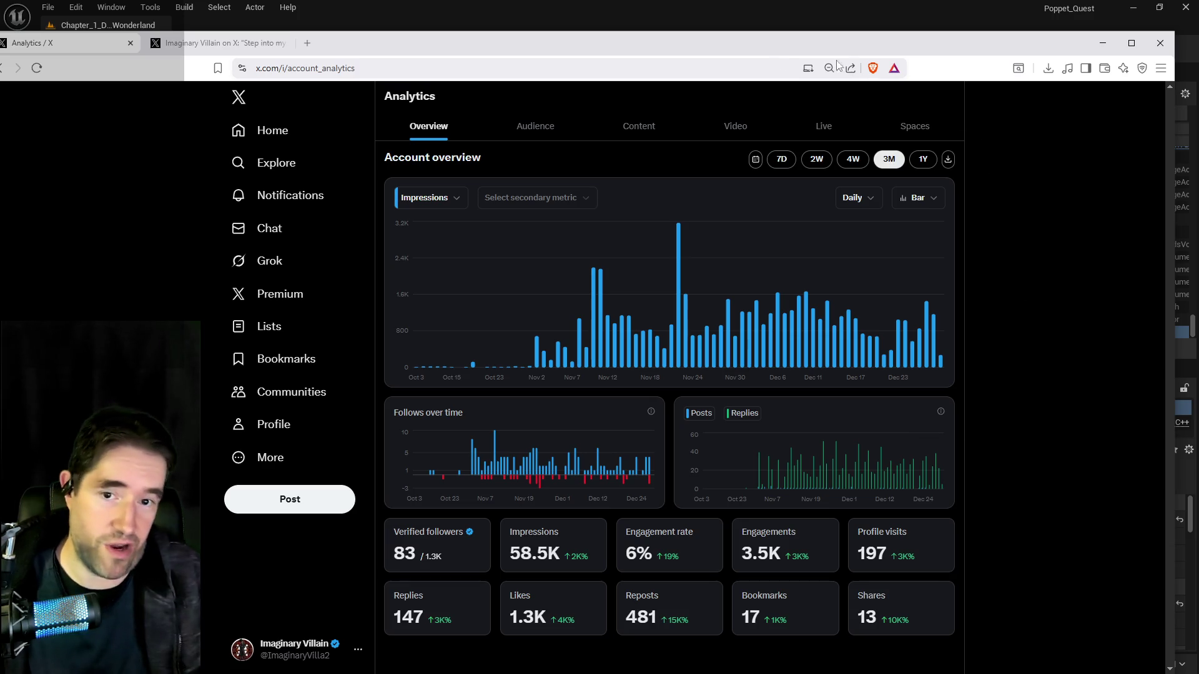
{"action": "key", "text": "alt+Tab"}
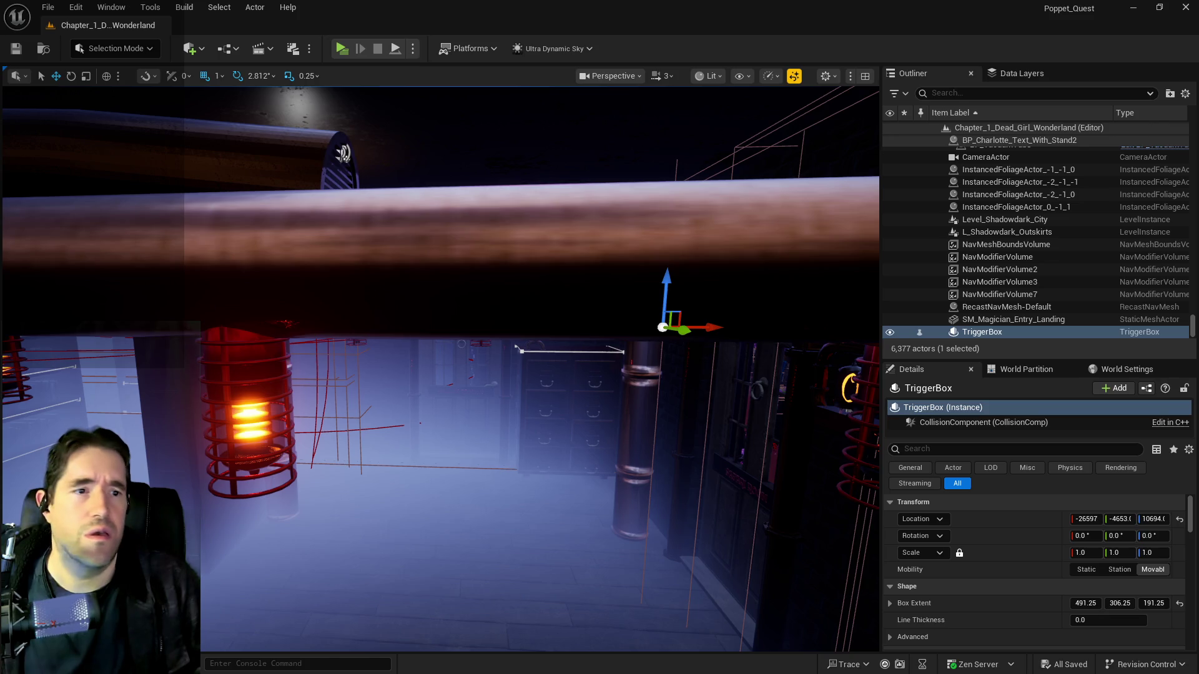
{"action": "key", "text": "alt+Tab"}
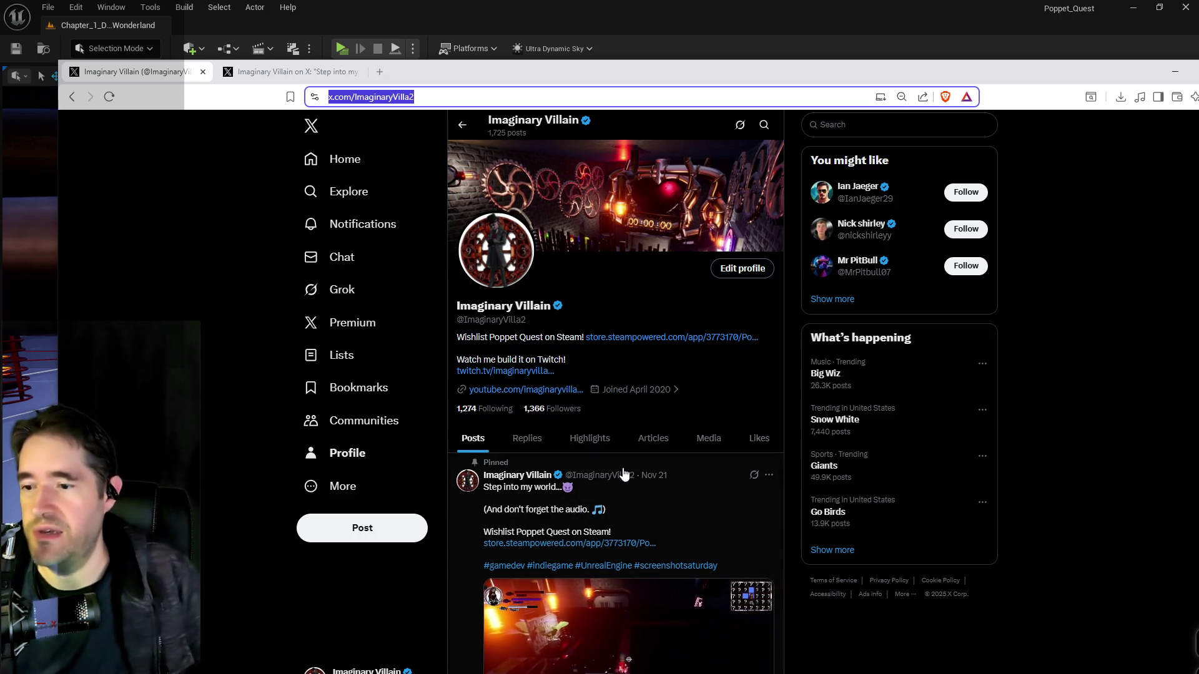
{"action": "scroll", "coordinate": [622, 474], "scroll_direction": "down", "scroll_amount": 3}
{"action": "scroll", "coordinate": [631, 455], "scroll_direction": "down", "scroll_amount": 2}
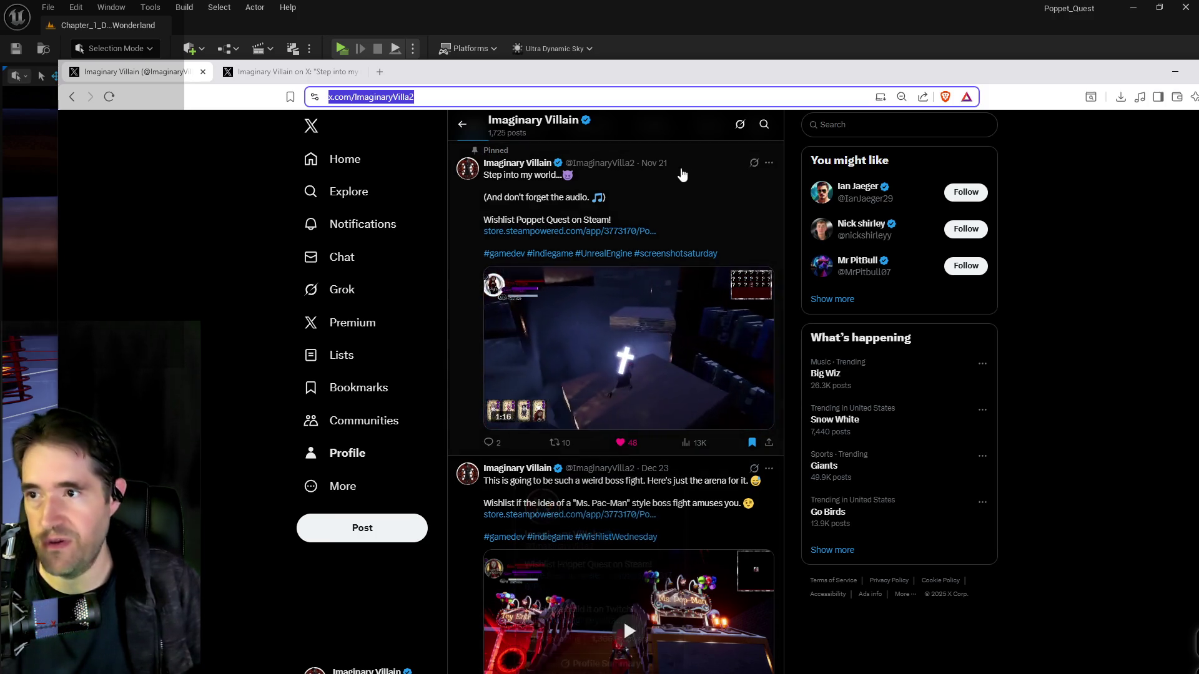
{"action": "scroll", "coordinate": [656, 316], "scroll_direction": "down", "scroll_amount": 2}
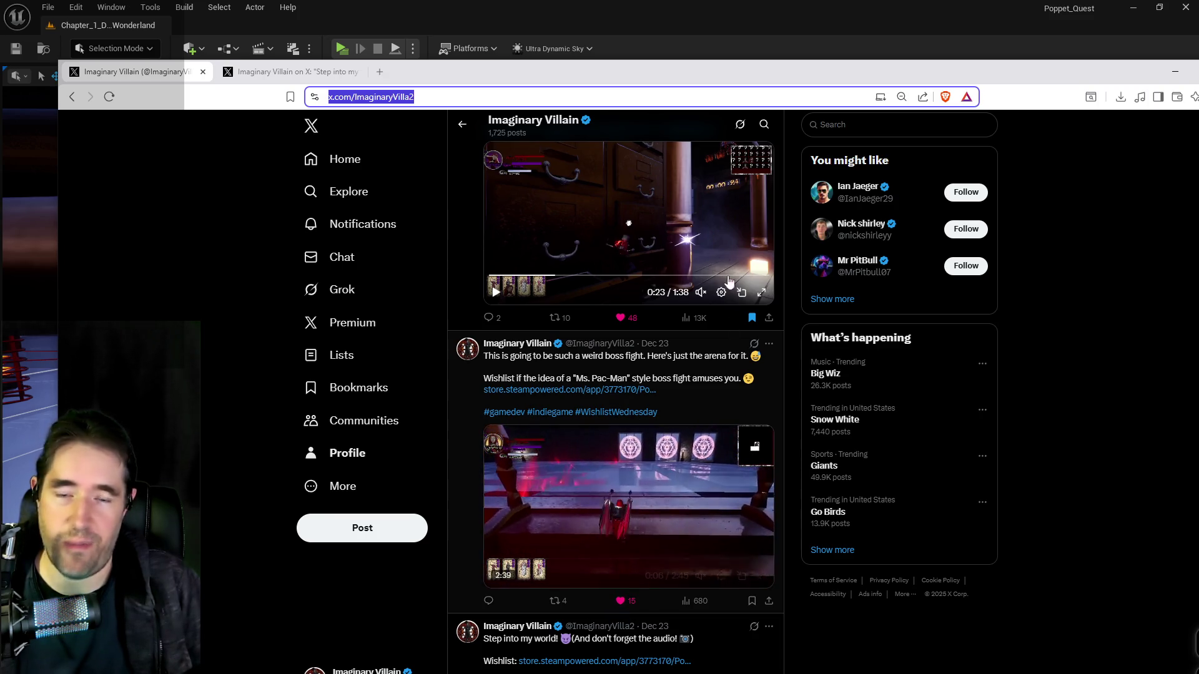
{"action": "left_click_drag", "start_coordinate": [725, 73], "coordinate": [1198, 132]}
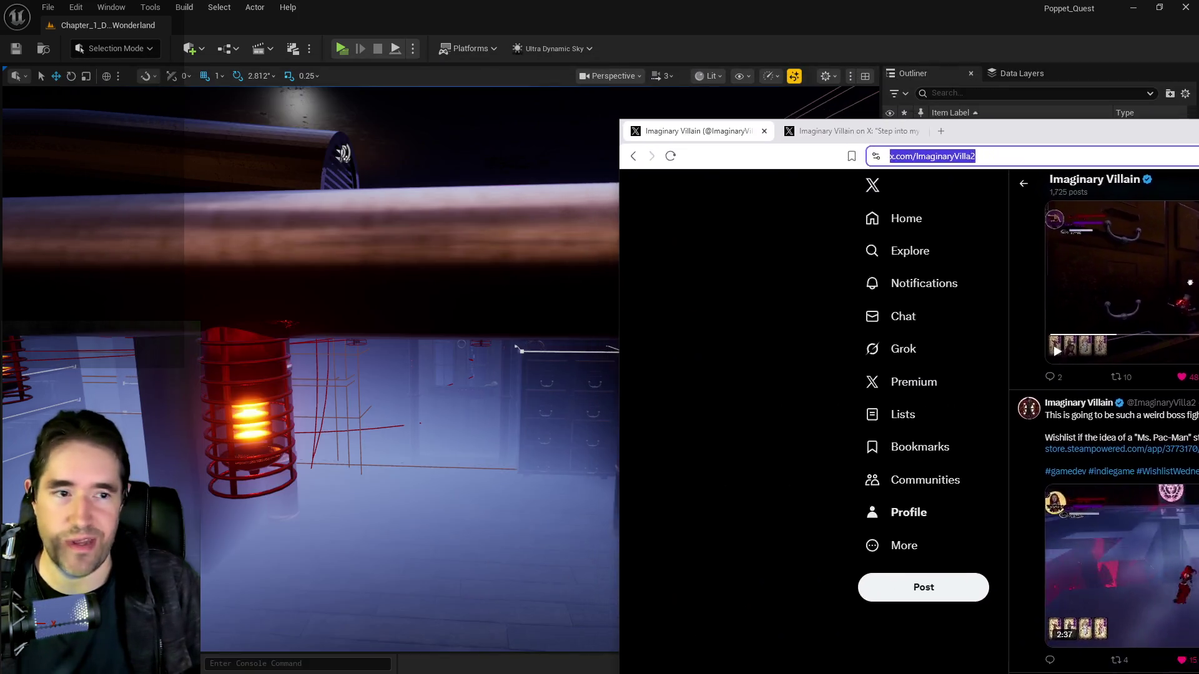
{"action": "key", "text": "alt+Tab"}
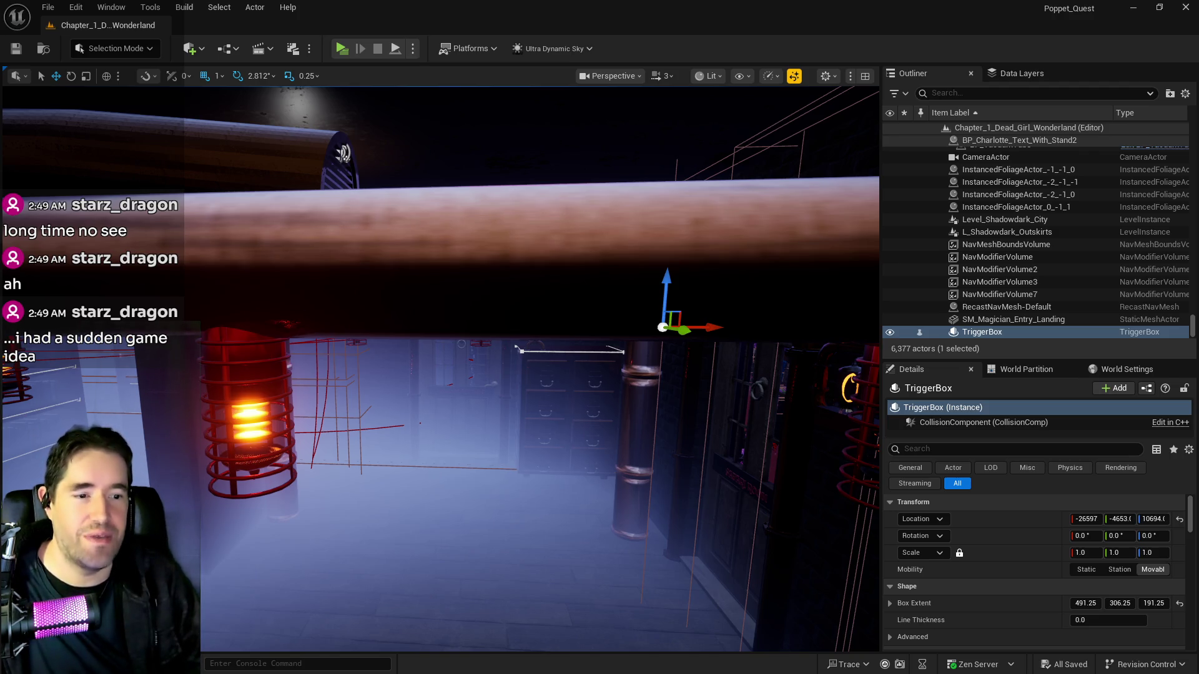
Swing the viewport camera up and back to frame the hedge-walled room, shelves and brick wall
{"action": "mouse_move", "coordinate": [695, 437]}
{"action": "left_mouse_down"}
{"action": "mouse_move", "coordinate": [668, 249]}
{"action": "mouse_move", "coordinate": [719, 412]}
{"action": "left_mouse_up"}
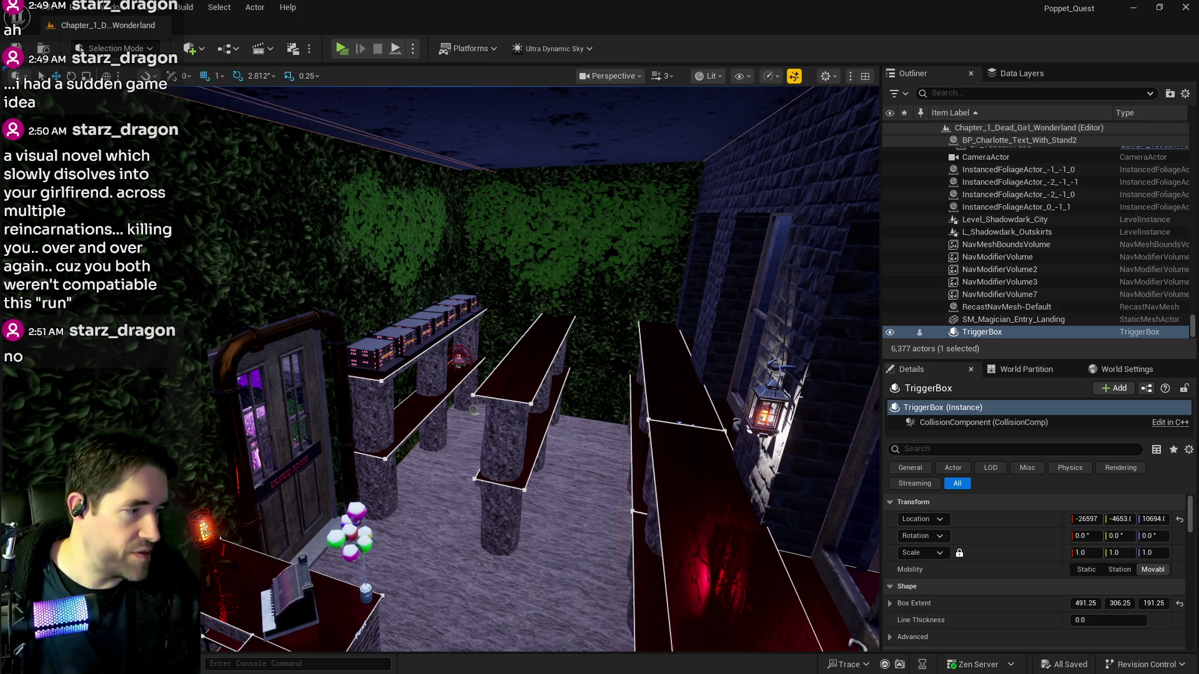
Switch to the Slay the Princess store page and play its trailer full screen
{"action": "key", "text": "alt+Tab"}
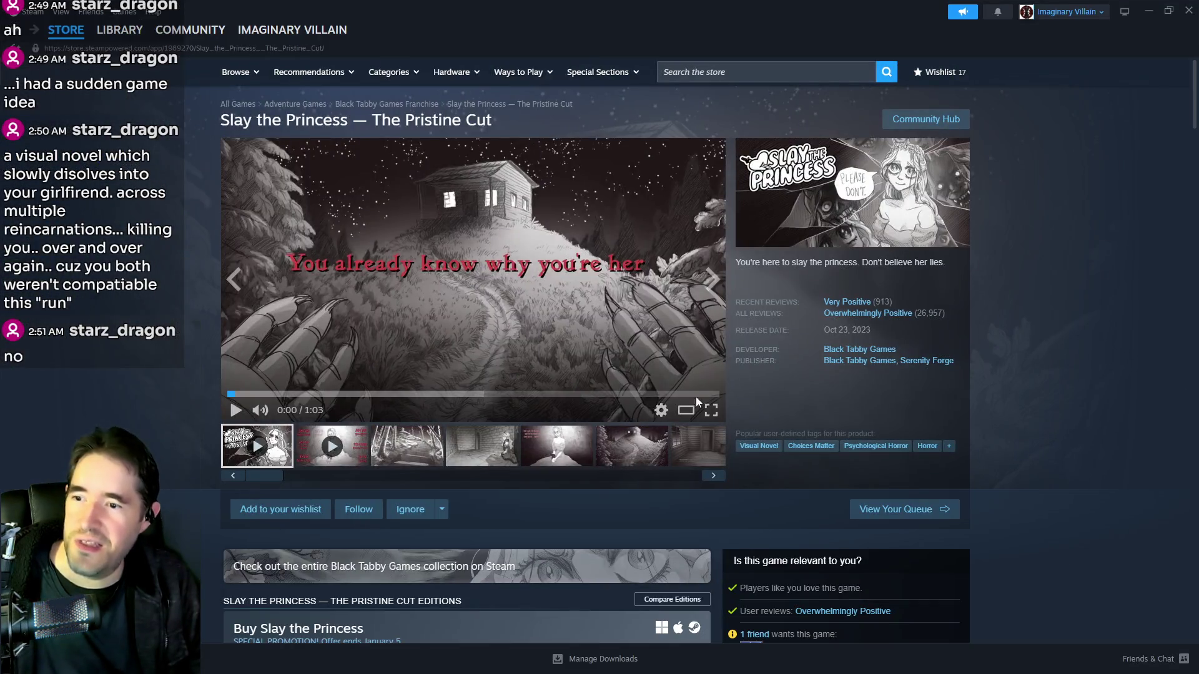
{"action": "left_click", "coordinate": [710, 409]}
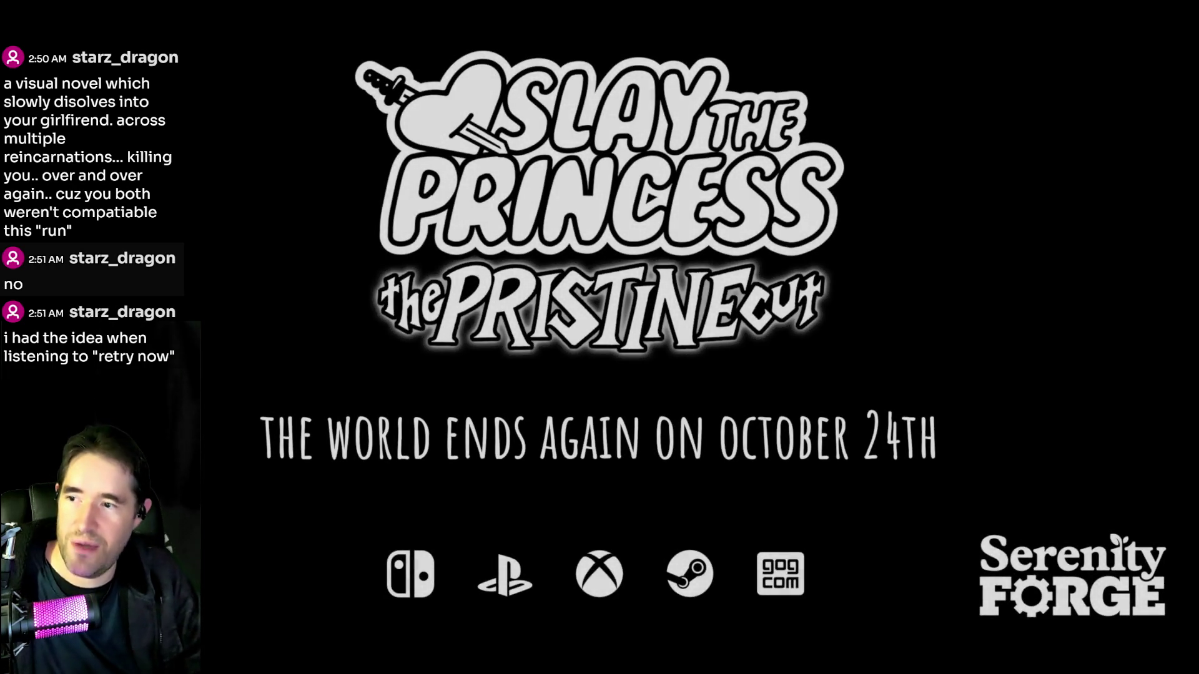
Leave full-screen playback to return to the Pristine Cut store page
{"action": "mouse_move", "coordinate": [853, 400]}
{"action": "left_click", "coordinate": [1182, 665]}
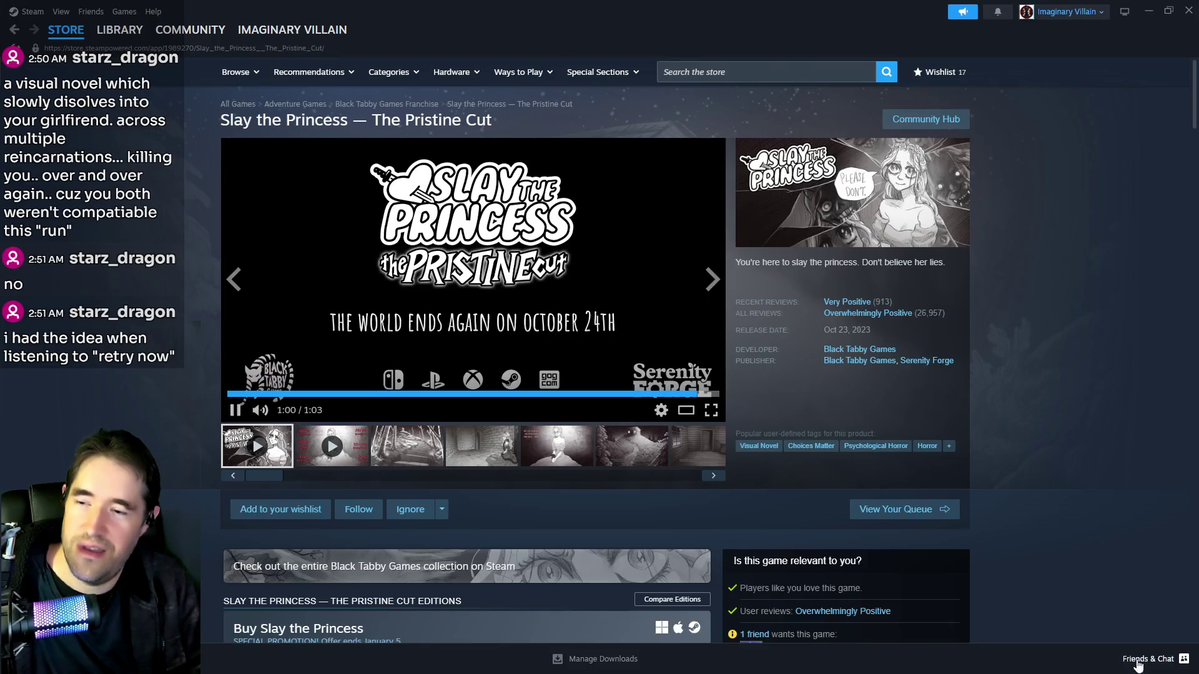
Start the Accolades trailer from the second media thumbnail and watch it full screen
{"action": "left_click", "coordinate": [313, 462]}
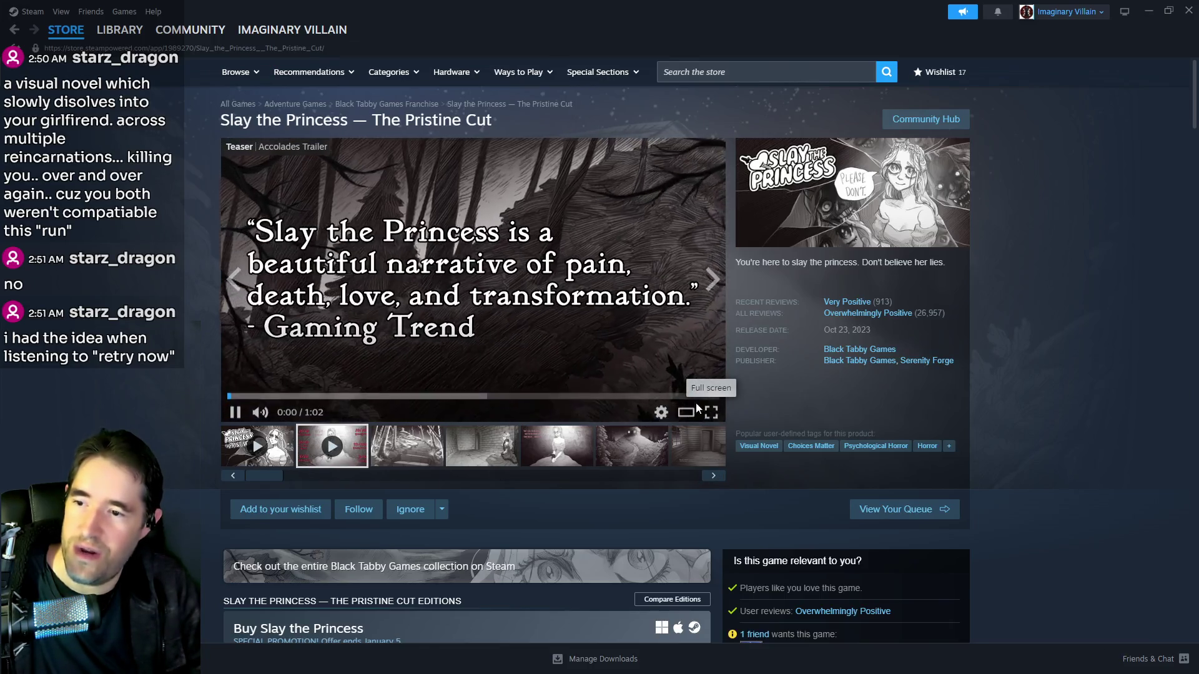
{"action": "left_click", "coordinate": [710, 409]}
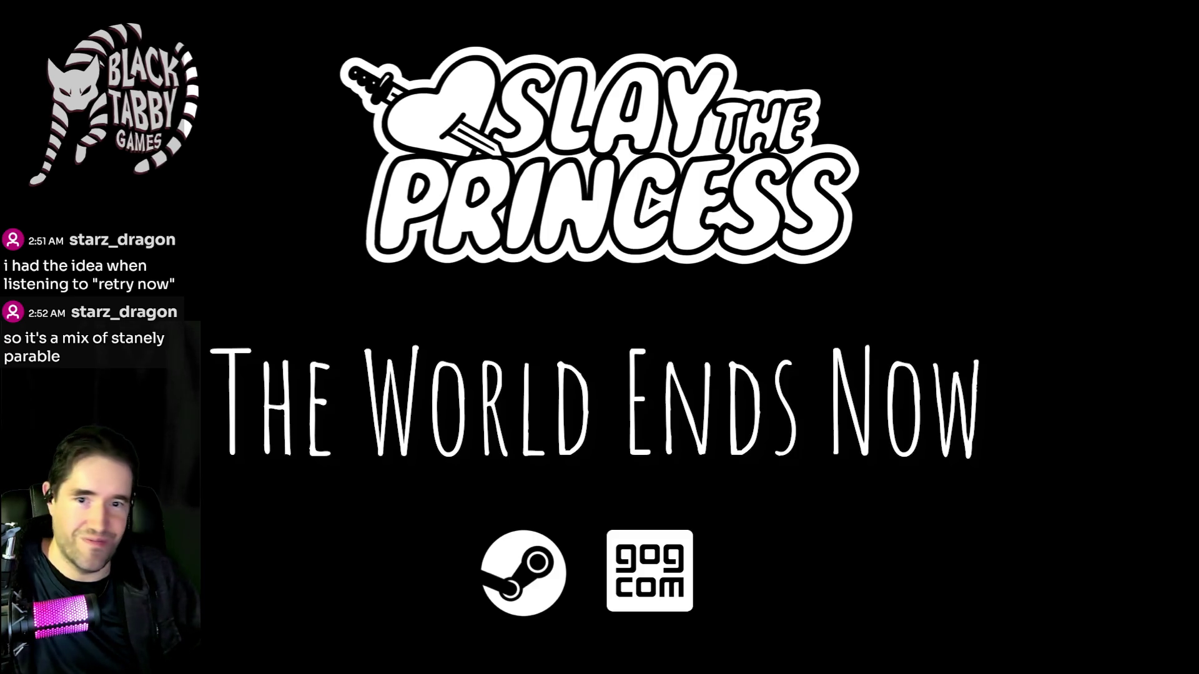
Exit full screen and pause the Accolades trailer at 0:59
{"action": "mouse_move", "coordinate": [787, 591]}
{"action": "left_click", "coordinate": [1185, 665]}
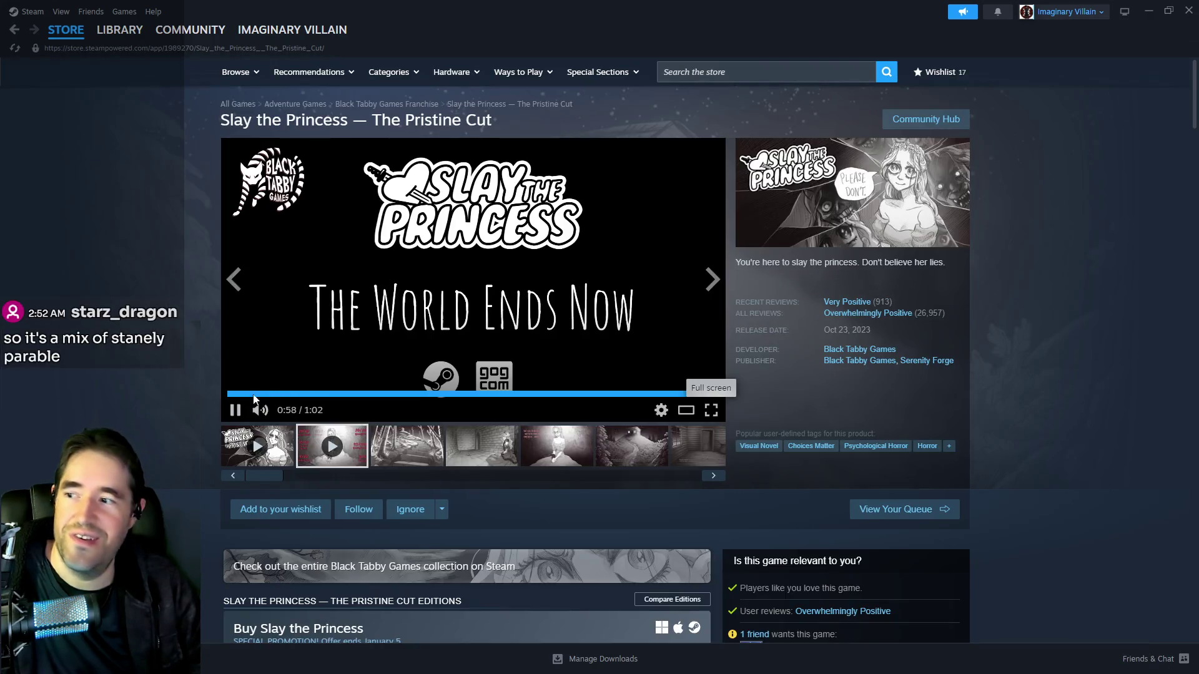
{"action": "left_click", "coordinate": [239, 414]}
Browse the store page's editions and bundles, return to the top, and drag Steam aside
{"action": "scroll", "coordinate": [518, 467], "scroll_direction": "down", "scroll_amount": 4}
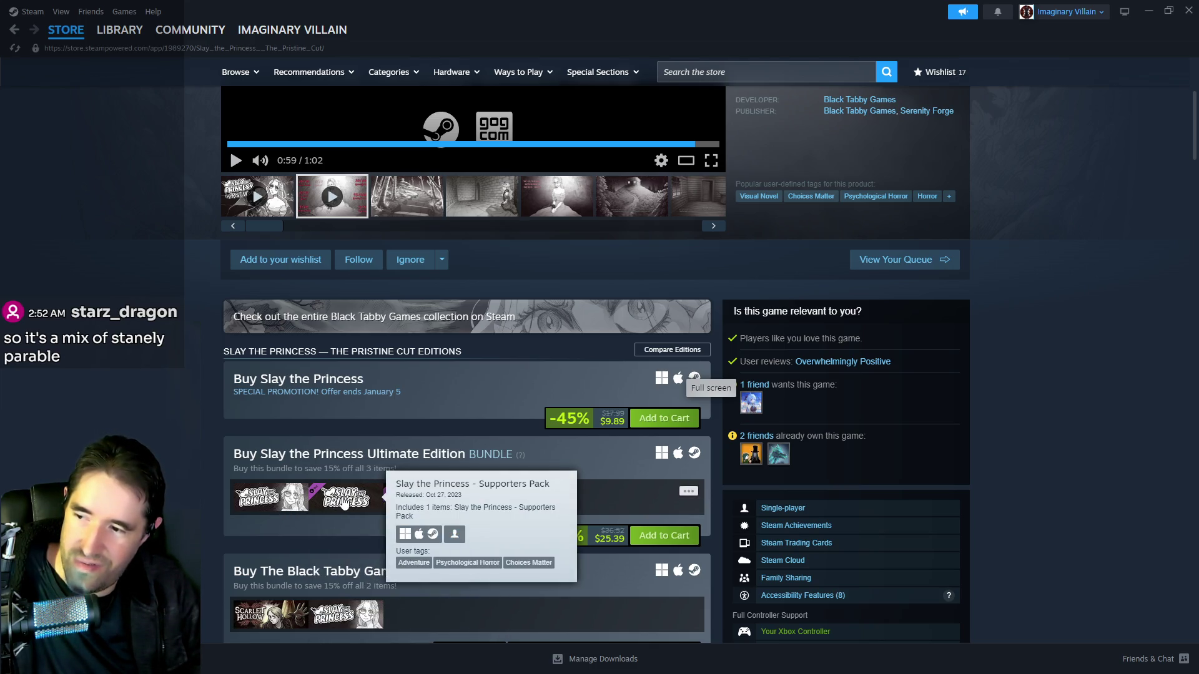
{"action": "mouse_move", "coordinate": [407, 499]}
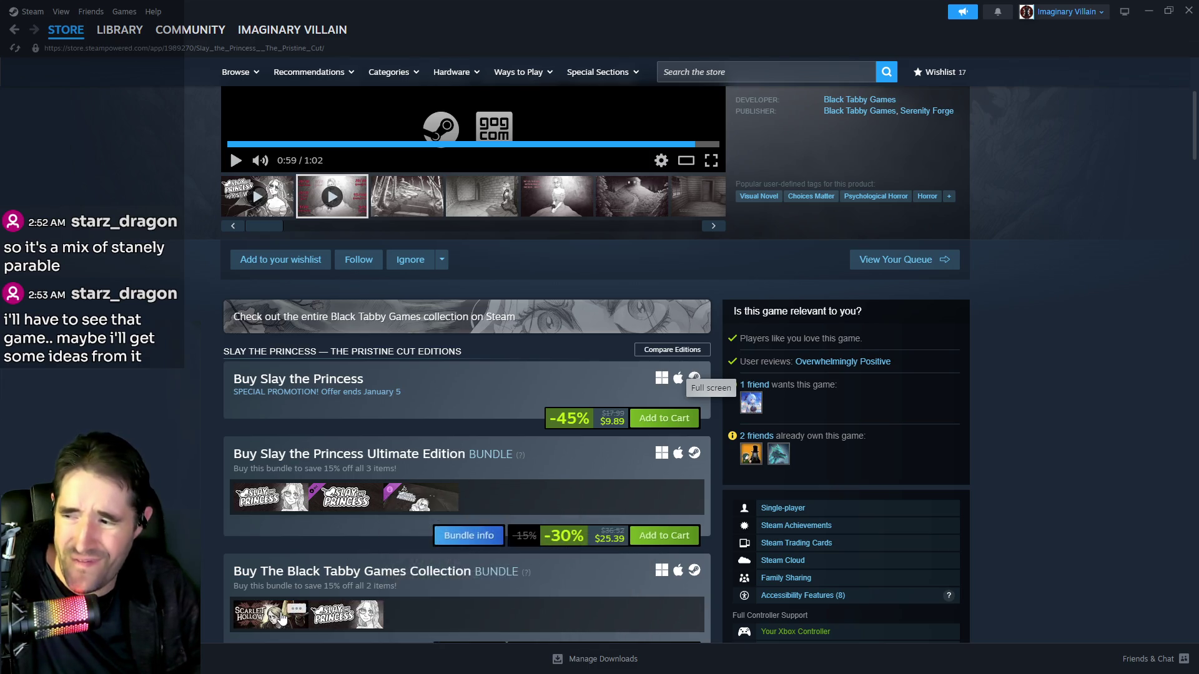
{"action": "mouse_move", "coordinate": [283, 618]}
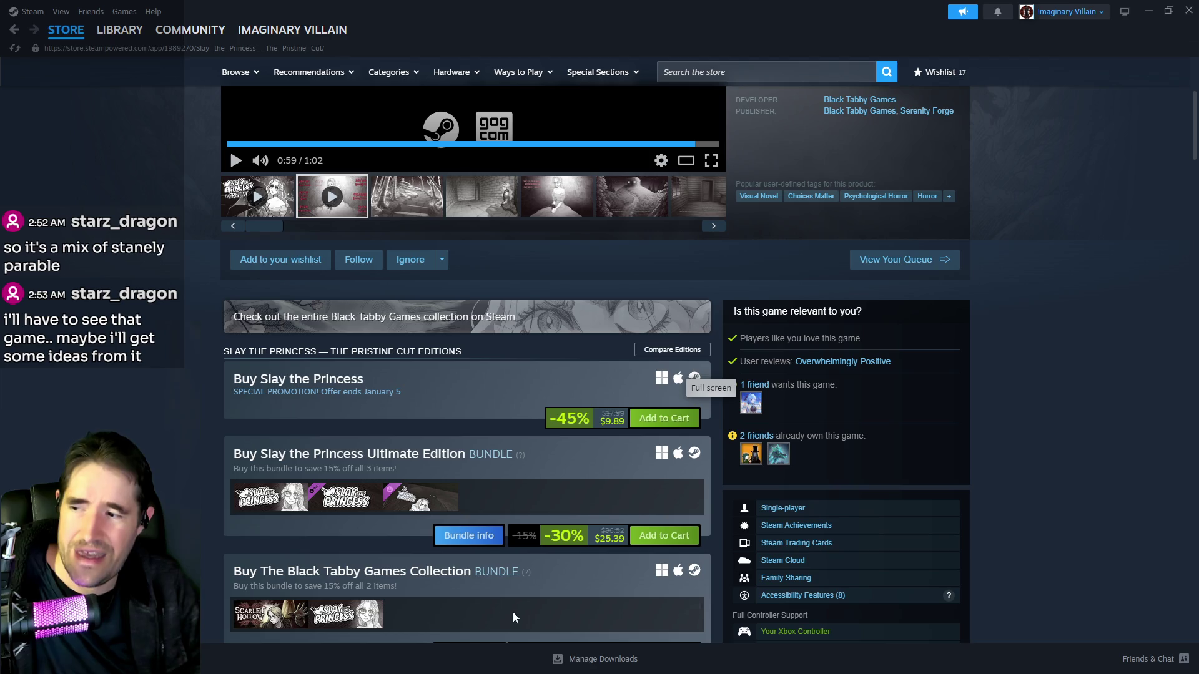
{"action": "scroll", "coordinate": [535, 605], "scroll_direction": "down", "scroll_amount": 3}
{"action": "scroll", "coordinate": [511, 570], "scroll_direction": "down", "scroll_amount": 3}
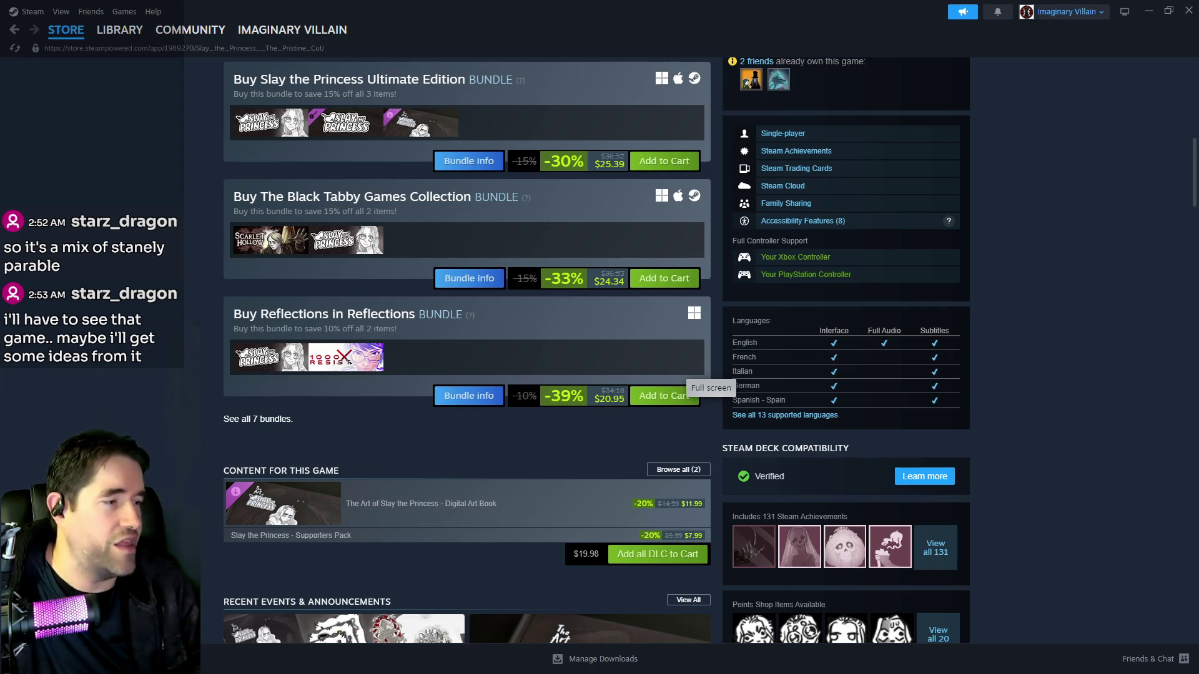
{"action": "scroll", "coordinate": [454, 460], "scroll_direction": "up", "scroll_amount": 10}
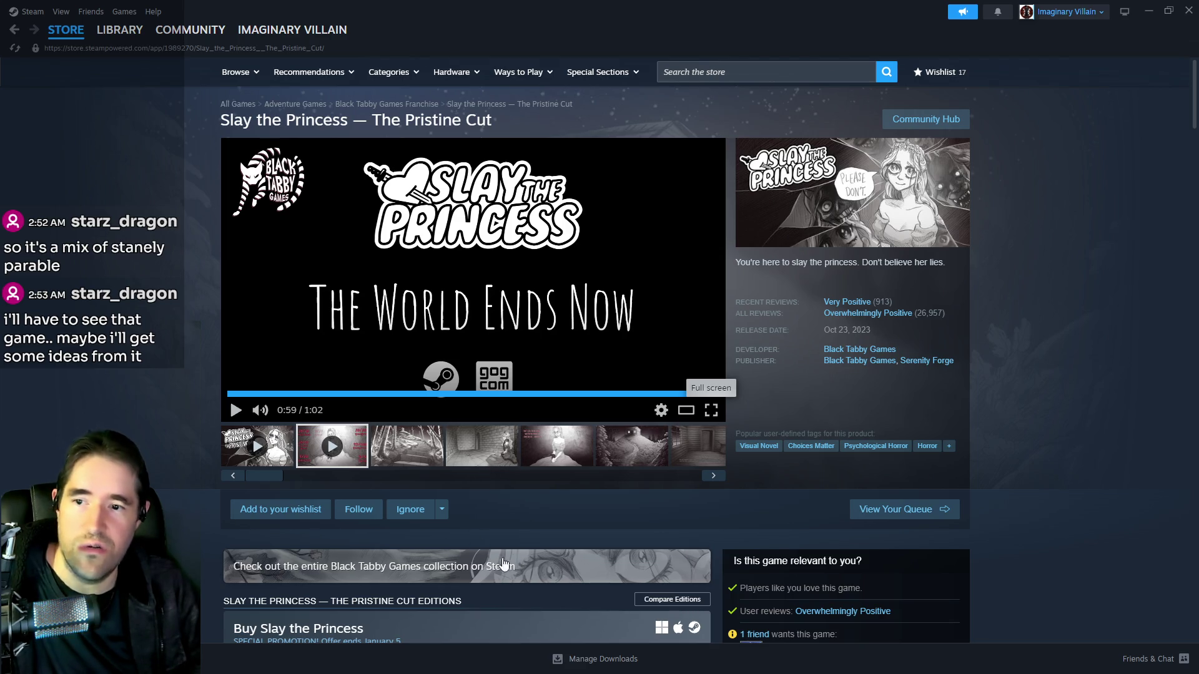
{"action": "mouse_move", "coordinate": [915, 319]}
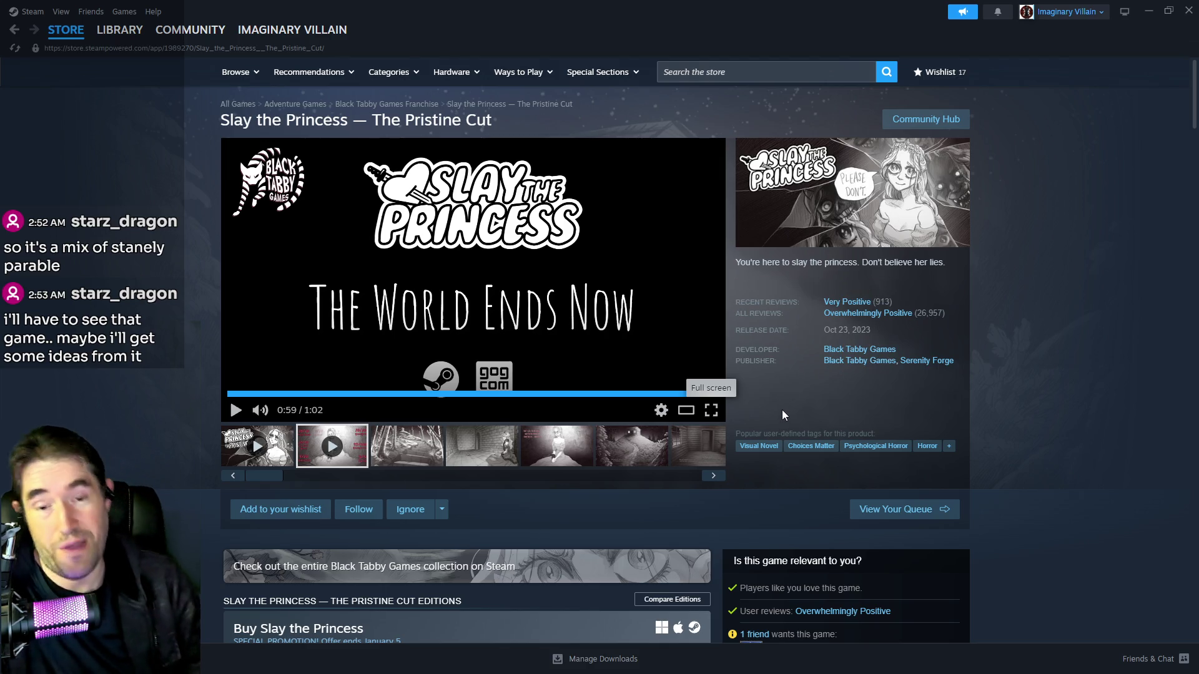
{"action": "scroll", "coordinate": [774, 437], "scroll_direction": "down", "scroll_amount": 2}
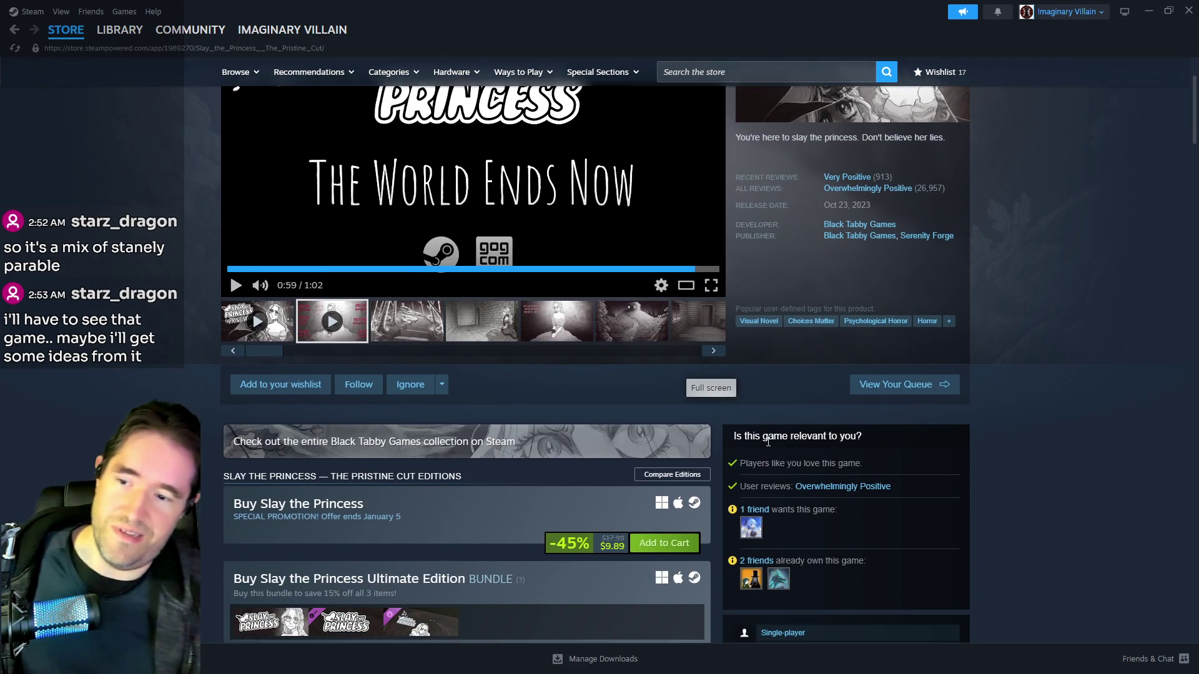
{"action": "scroll", "coordinate": [763, 442], "scroll_direction": "down", "scroll_amount": 3}
{"action": "scroll", "coordinate": [757, 468], "scroll_direction": "down", "scroll_amount": 7}
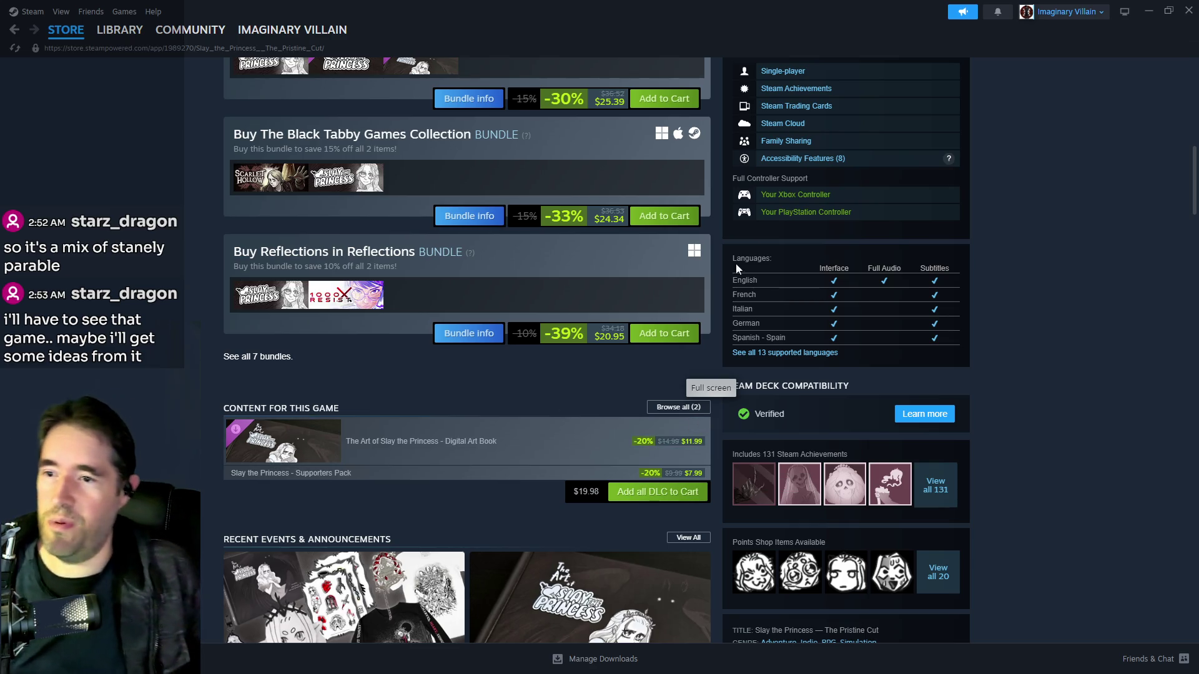
{"action": "scroll", "coordinate": [772, 188], "scroll_direction": "up", "scroll_amount": 5}
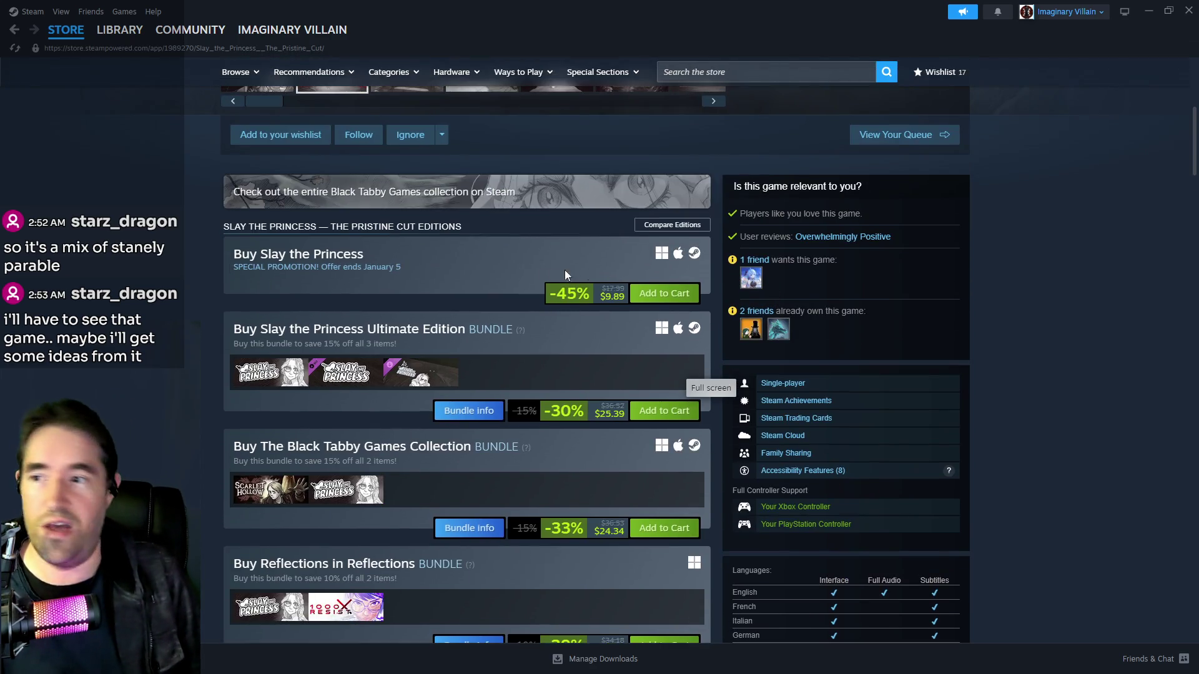
{"action": "scroll", "coordinate": [528, 269], "scroll_direction": "up", "scroll_amount": 3}
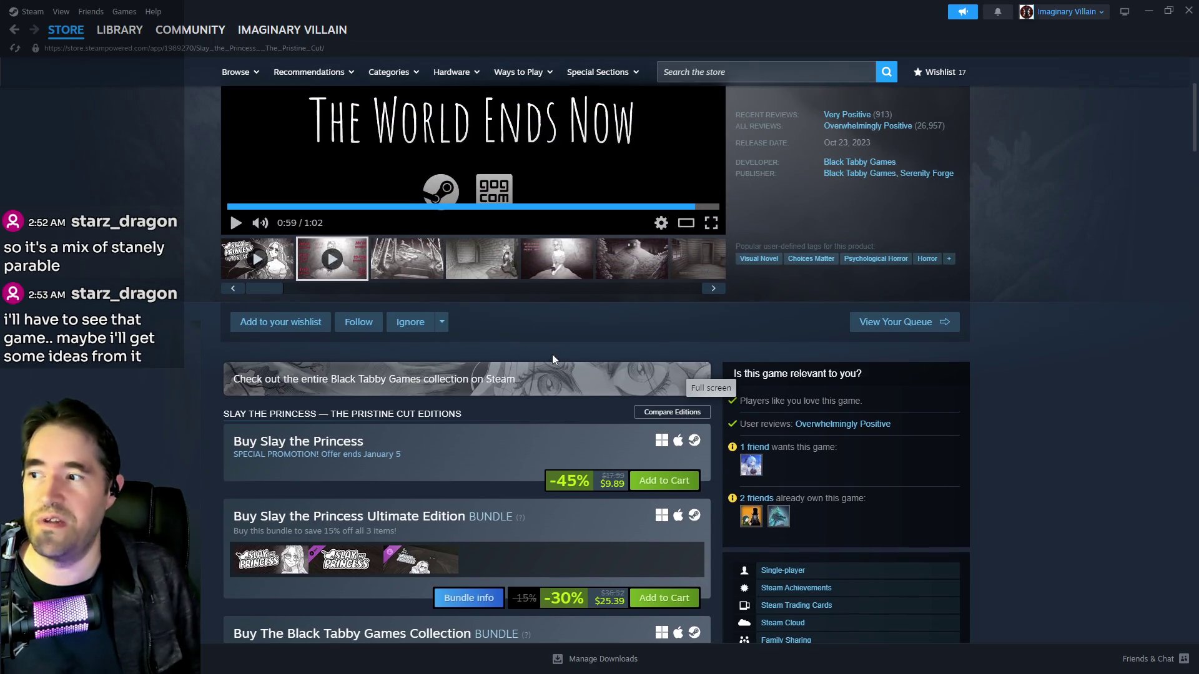
{"action": "scroll", "coordinate": [556, 356], "scroll_direction": "up", "scroll_amount": 3}
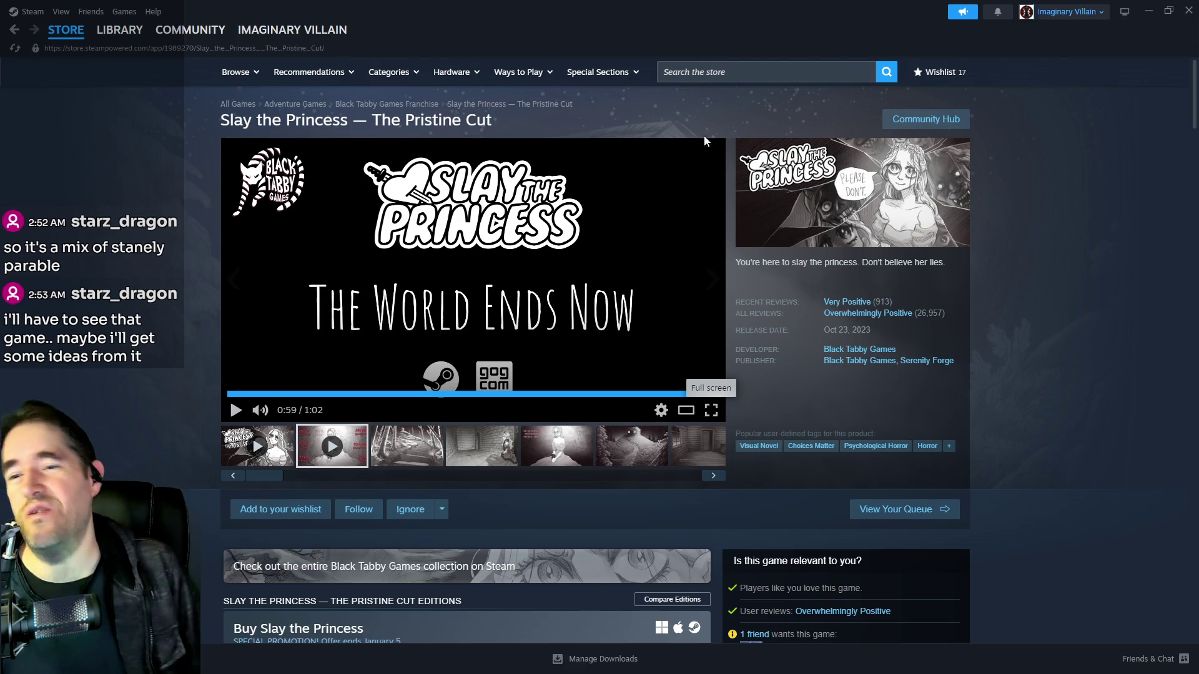
{"action": "left_click_drag", "start_coordinate": [672, 20], "coordinate": [1198, 22]}
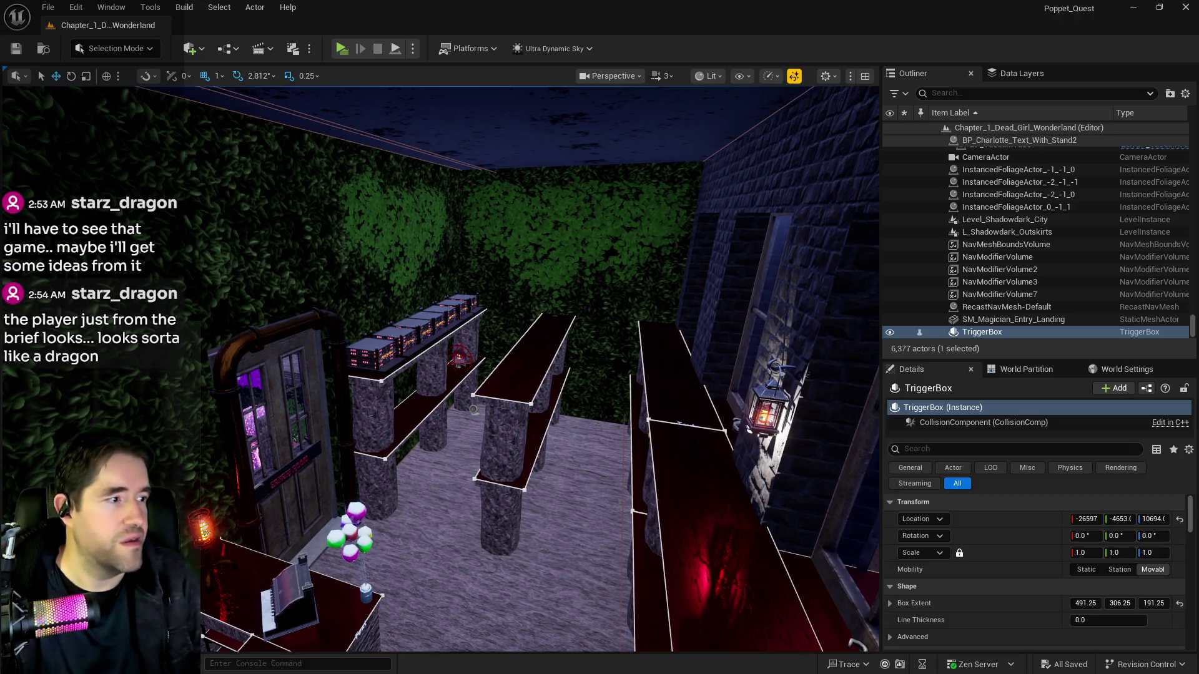
Switch over to the Chapter 1 notes document in Google Docs
{"action": "key", "text": "alt+Tab"}
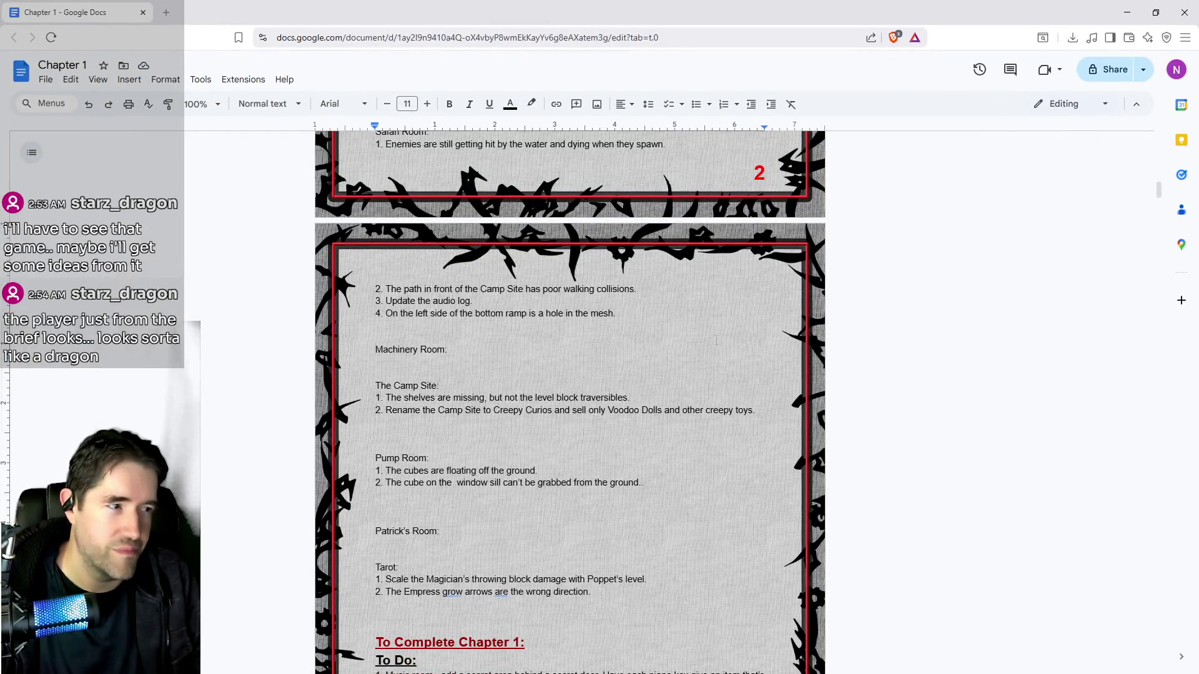
Scroll through the Chapter 1 notes from the Toy Maze section onward
{"action": "scroll", "coordinate": [454, 329], "scroll_direction": "up", "scroll_amount": 4}
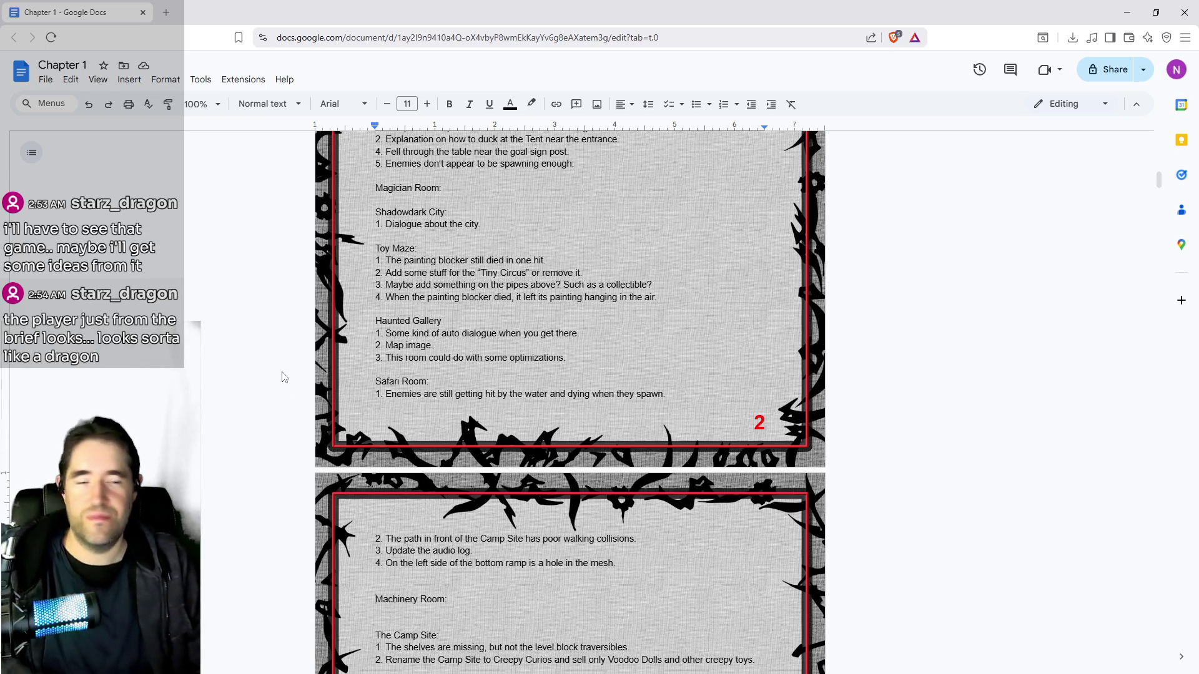
{"action": "scroll", "coordinate": [73, 364], "scroll_direction": "up", "scroll_amount": 4}
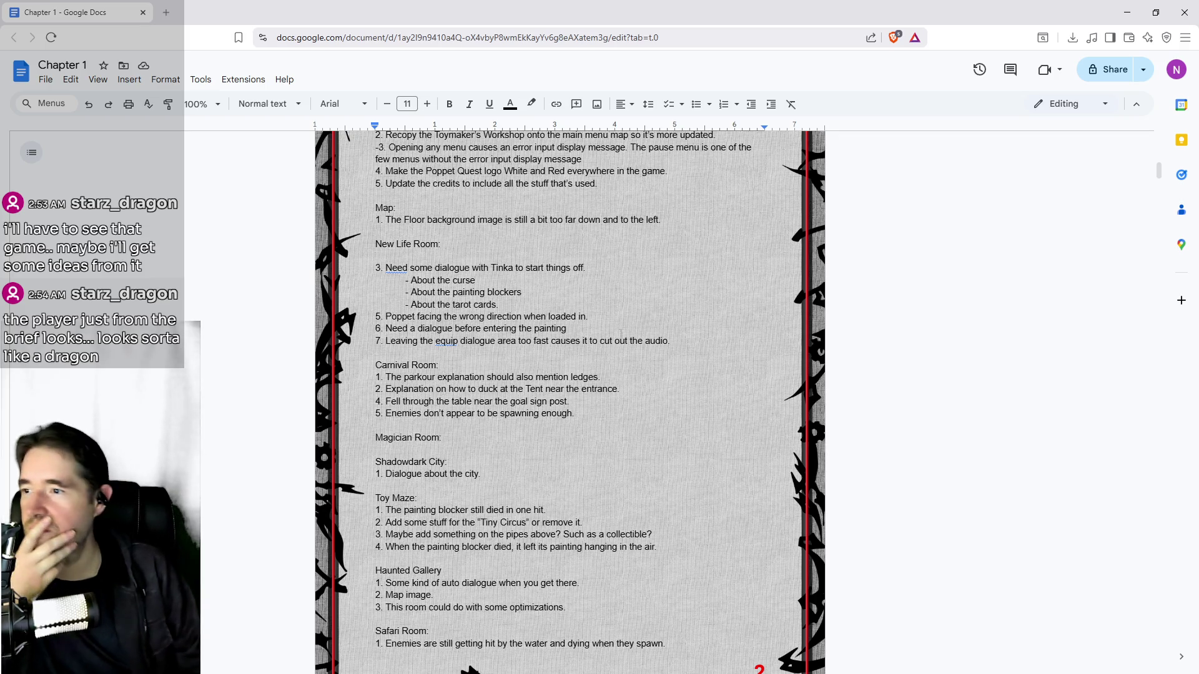
{"action": "scroll", "coordinate": [73, 364], "scroll_direction": "up", "scroll_amount": 2}
{"action": "scroll", "coordinate": [605, 371], "scroll_direction": "up", "scroll_amount": 5}
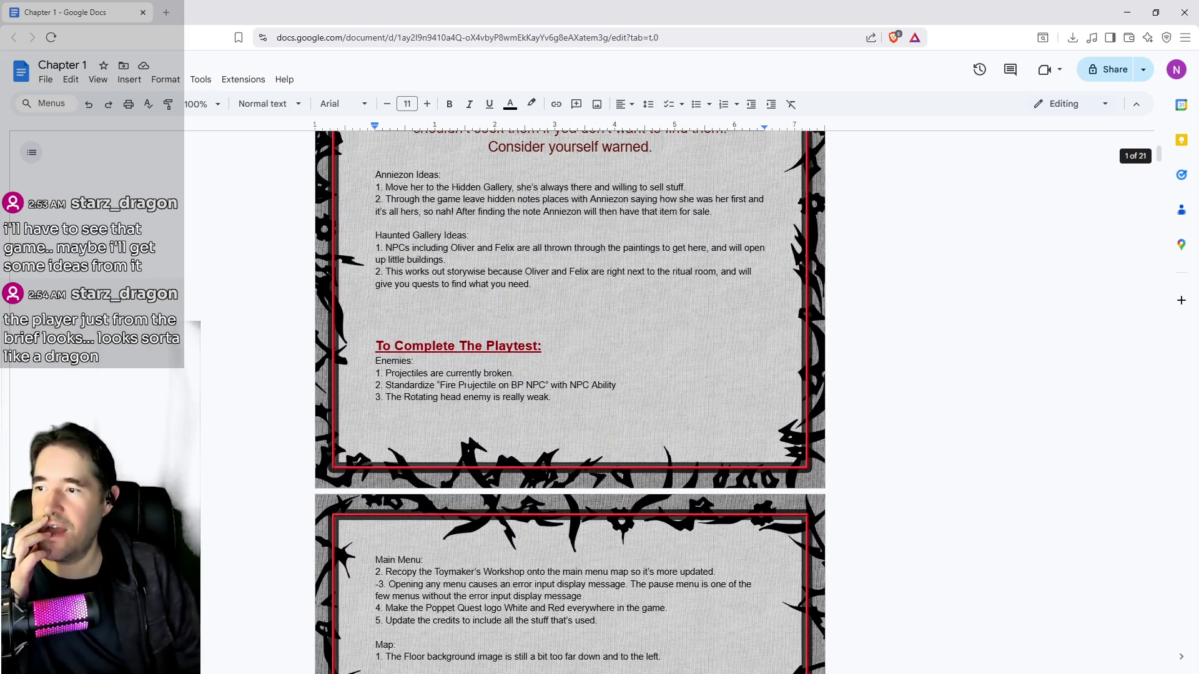
{"action": "scroll", "coordinate": [485, 397], "scroll_direction": "down", "scroll_amount": 4}
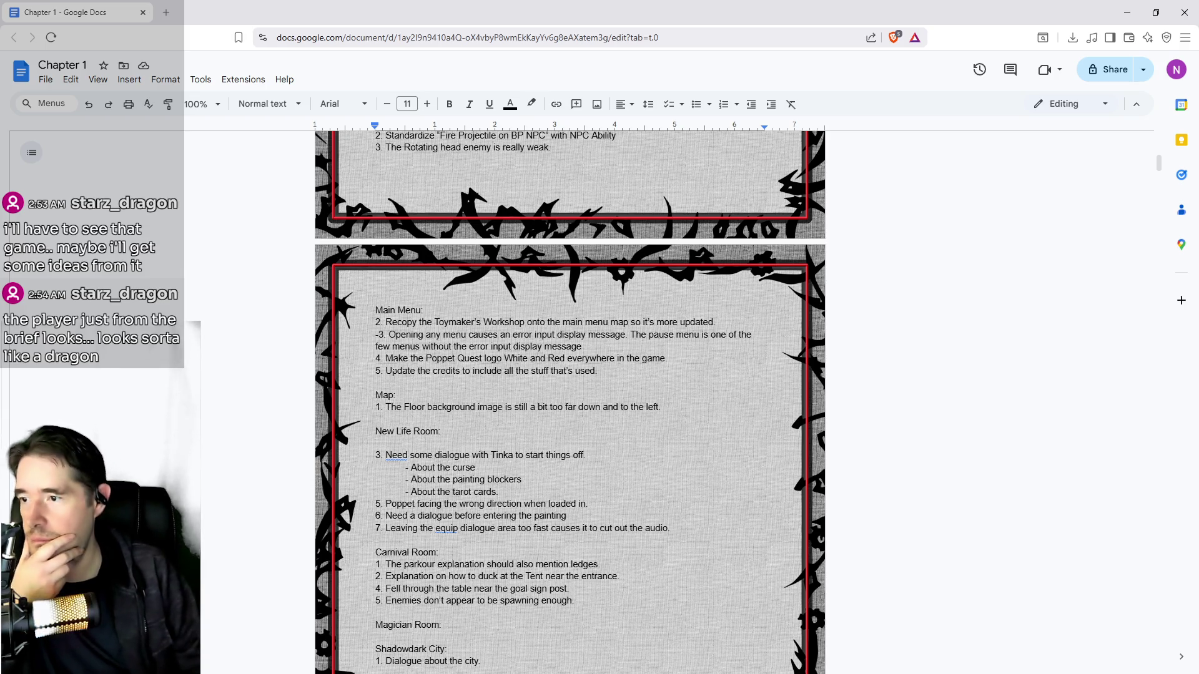
{"action": "scroll", "coordinate": [456, 309], "scroll_direction": "down", "scroll_amount": 3}
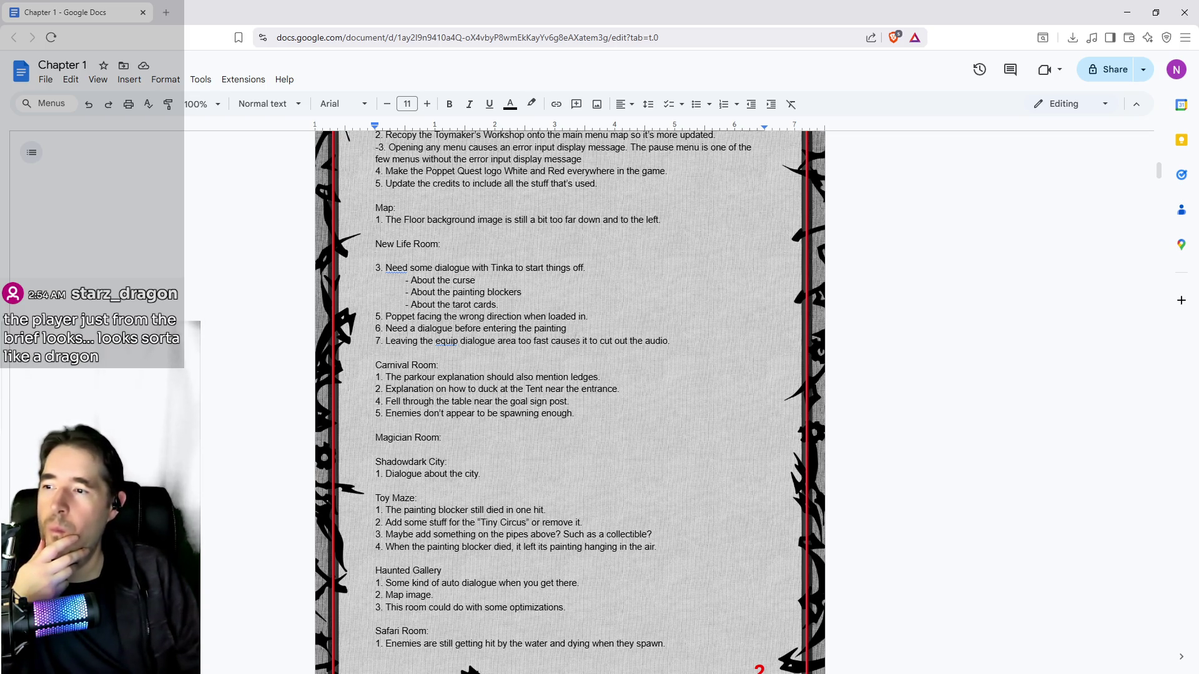
{"action": "scroll", "coordinate": [444, 279], "scroll_direction": "down", "scroll_amount": 1}
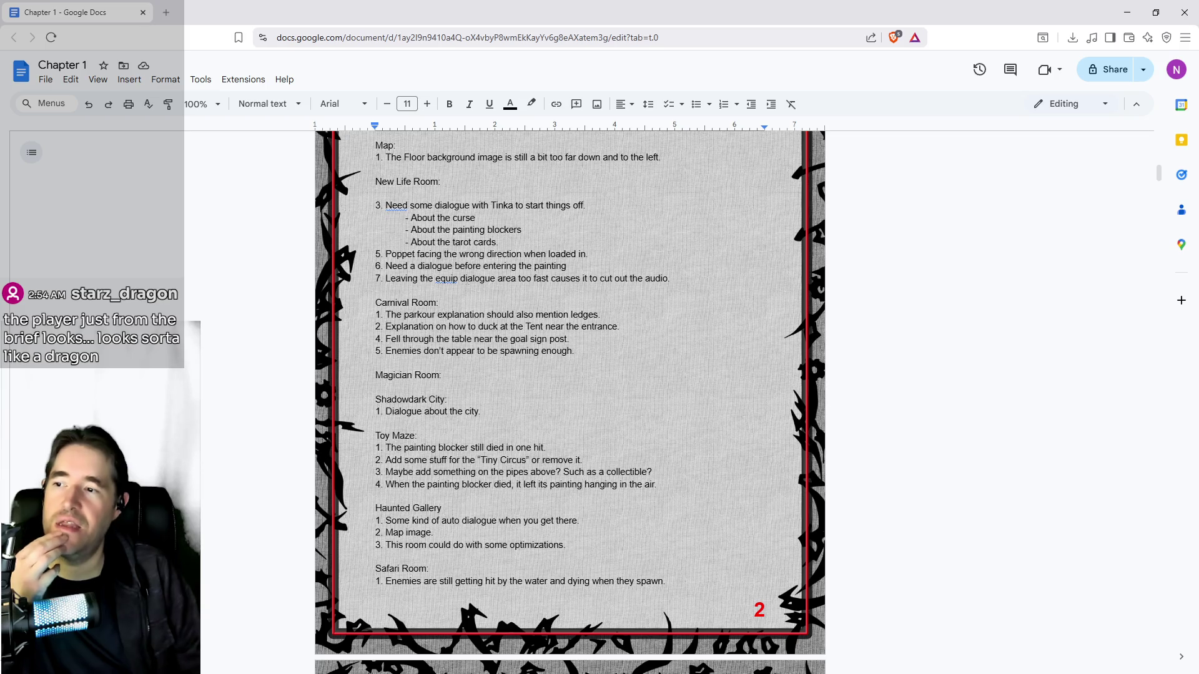
{"action": "scroll", "coordinate": [553, 301], "scroll_direction": "down", "scroll_amount": 2}
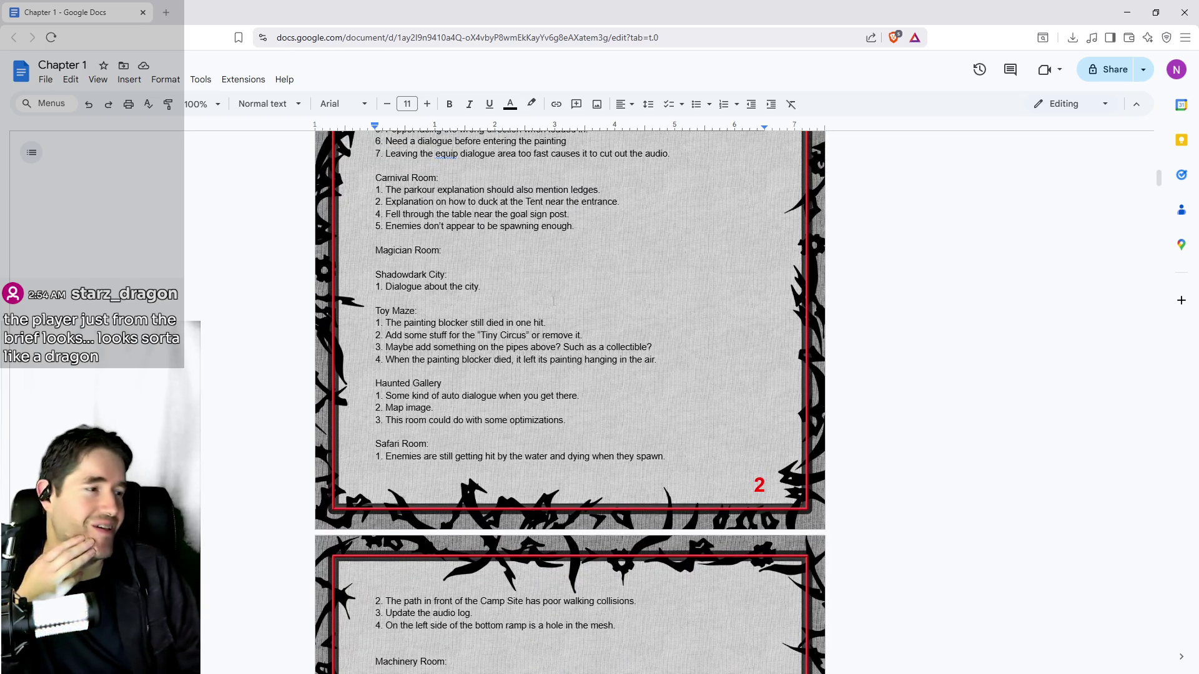
{"action": "scroll", "coordinate": [552, 301], "scroll_direction": "up", "scroll_amount": 1}
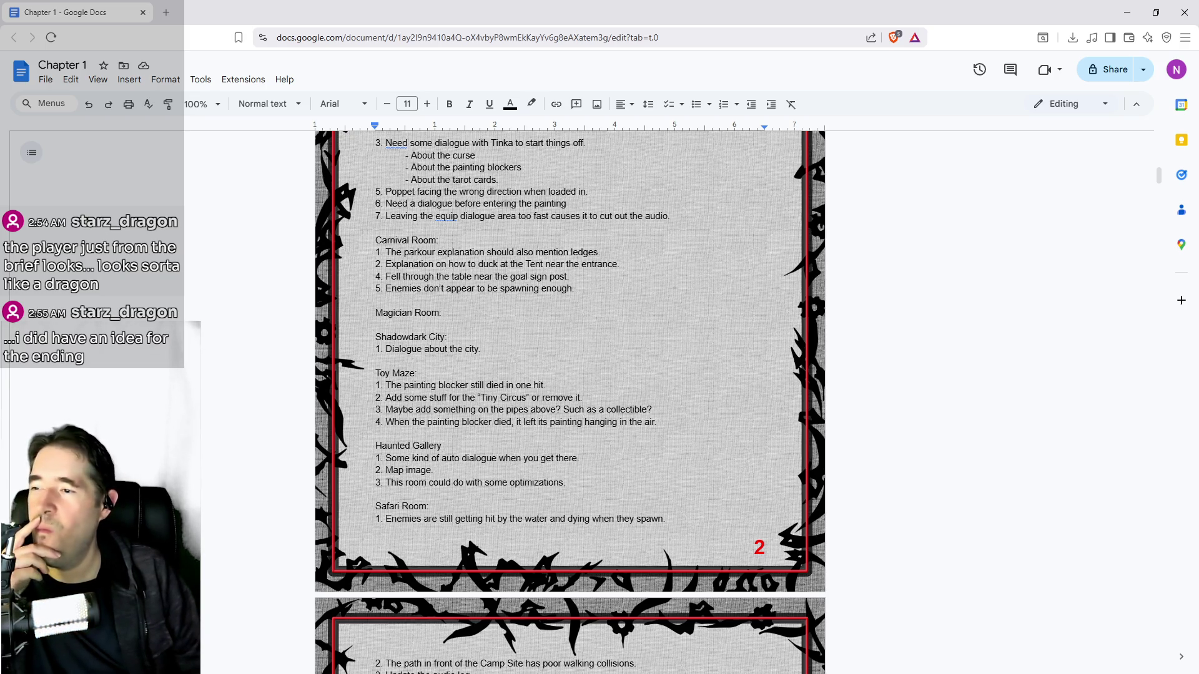
Fix the Safari Room item's typo, changing 'sill' to 'still'
{"action": "scroll", "coordinate": [513, 357], "scroll_direction": "down", "scroll_amount": 3}
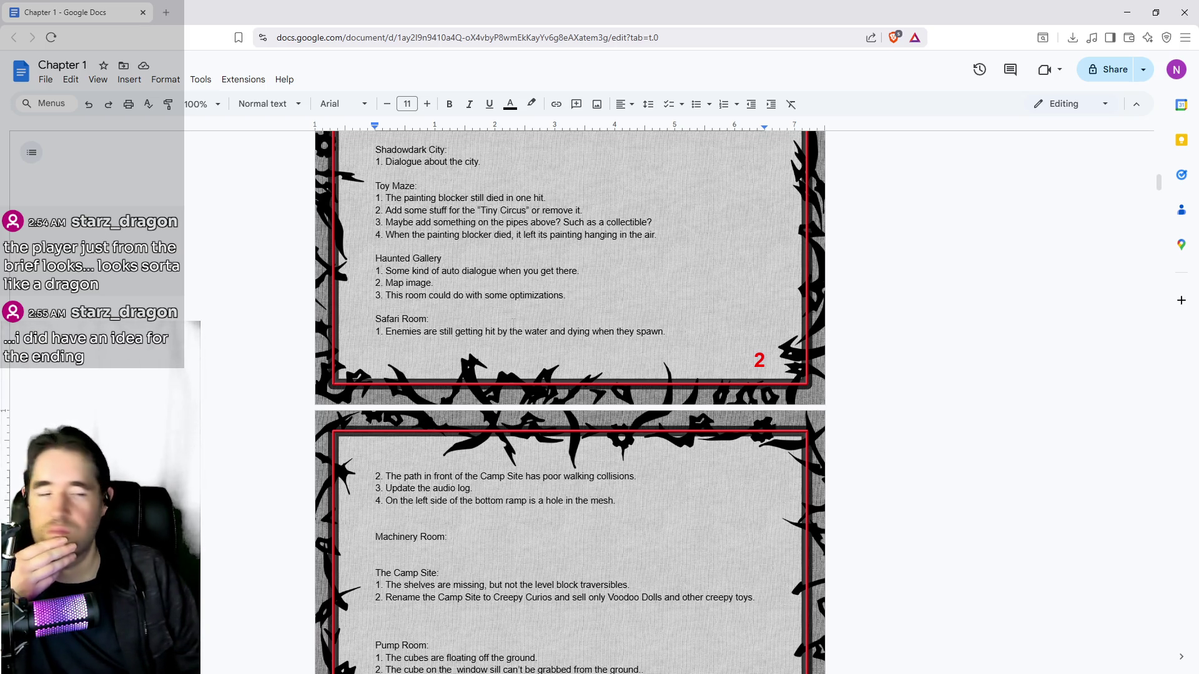
{"action": "scroll", "coordinate": [513, 323], "scroll_direction": "down", "scroll_amount": 1}
{"action": "scroll", "coordinate": [513, 323], "scroll_direction": "up", "scroll_amount": 1}
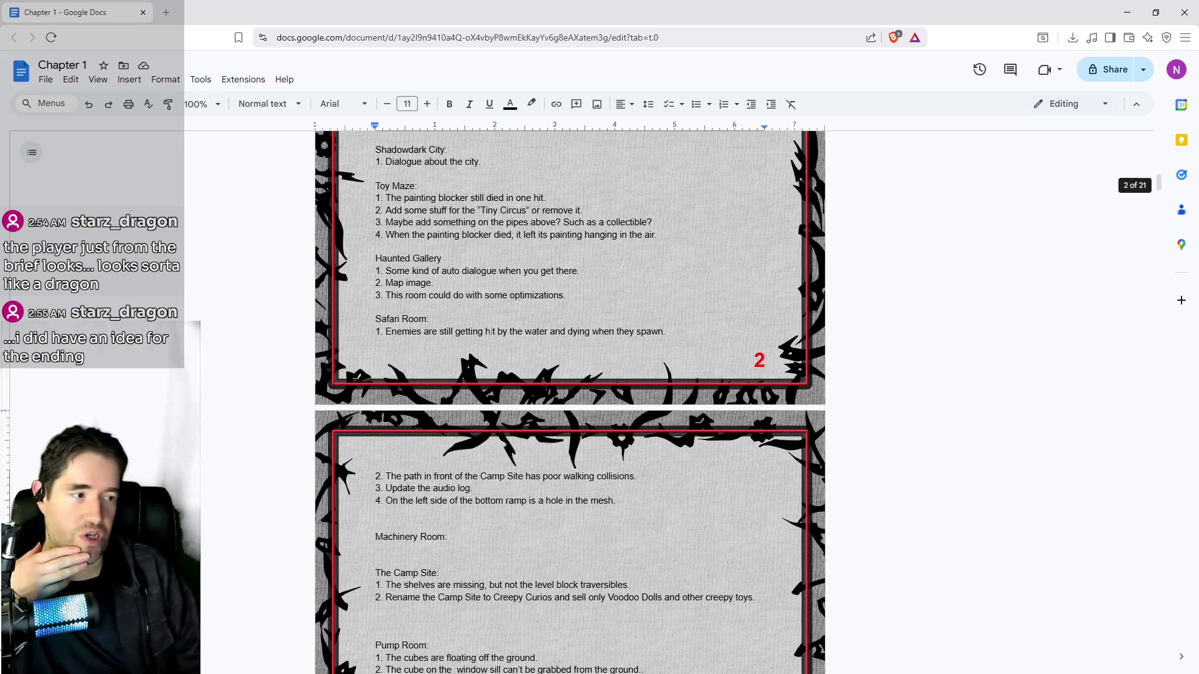
{"action": "type", "text": "t"}
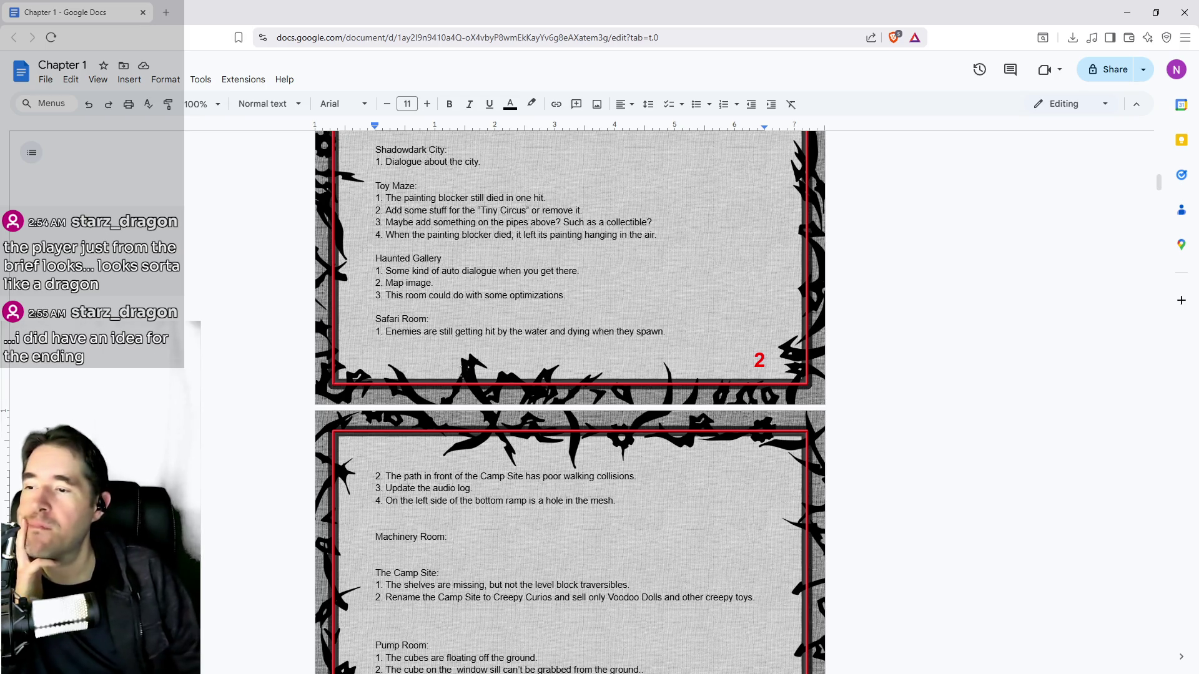
Read down to the To Do list, then return to the Unreal editor
{"action": "scroll", "coordinate": [452, 405], "scroll_direction": "down", "scroll_amount": 1}
{"action": "scroll", "coordinate": [452, 404], "scroll_direction": "down", "scroll_amount": 1}
{"action": "scroll", "coordinate": [452, 405], "scroll_direction": "down", "scroll_amount": 2}
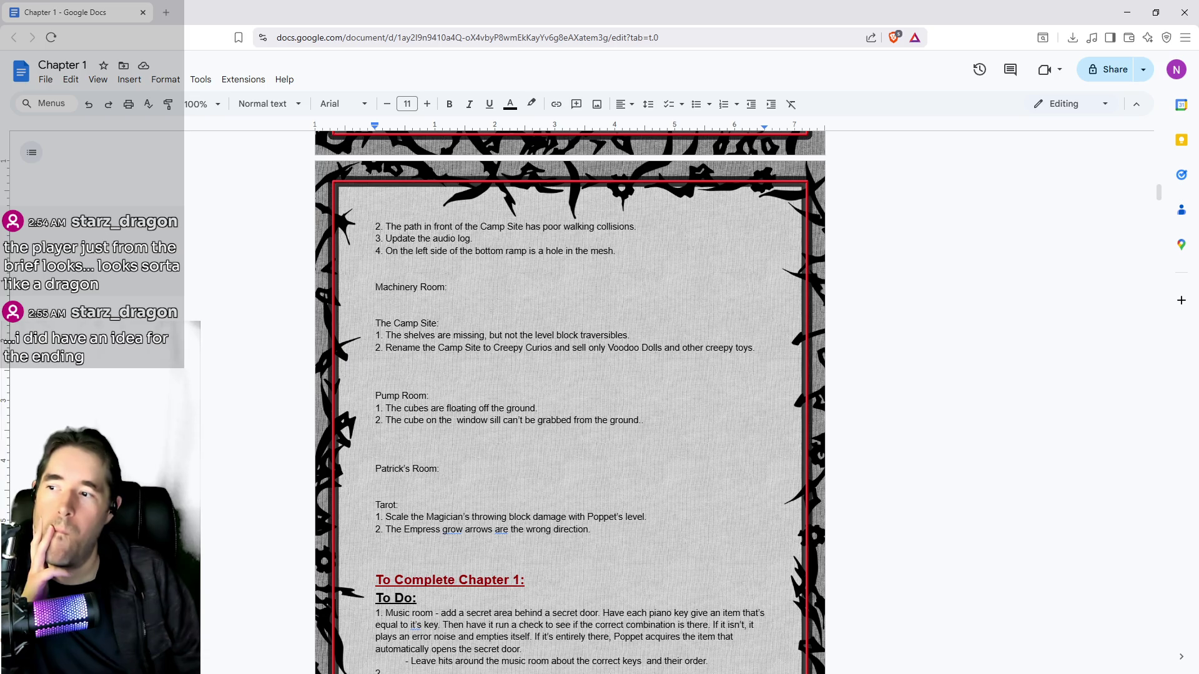
{"action": "scroll", "coordinate": [569, 399], "scroll_direction": "down", "scroll_amount": 1}
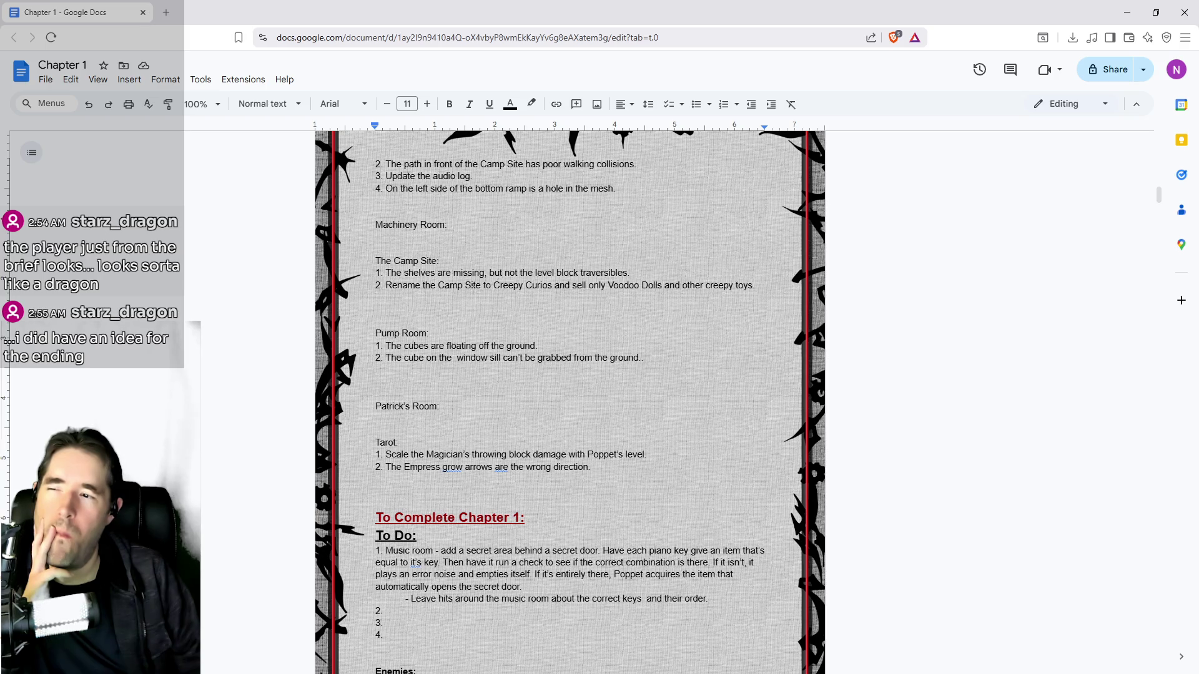
{"action": "key", "text": "alt+Tab"}
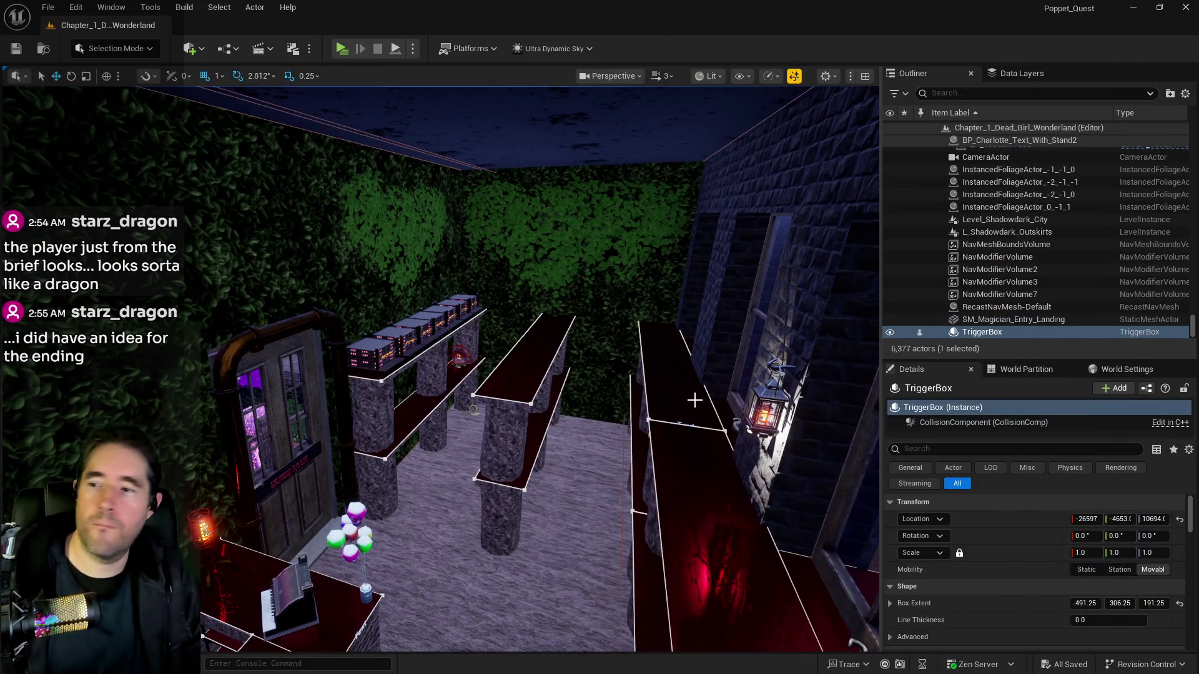
Move the viewport toward the shelves in the hedge-walled room
{"action": "scroll", "coordinate": [694, 400], "scroll_direction": "up", "scroll_amount": 10}
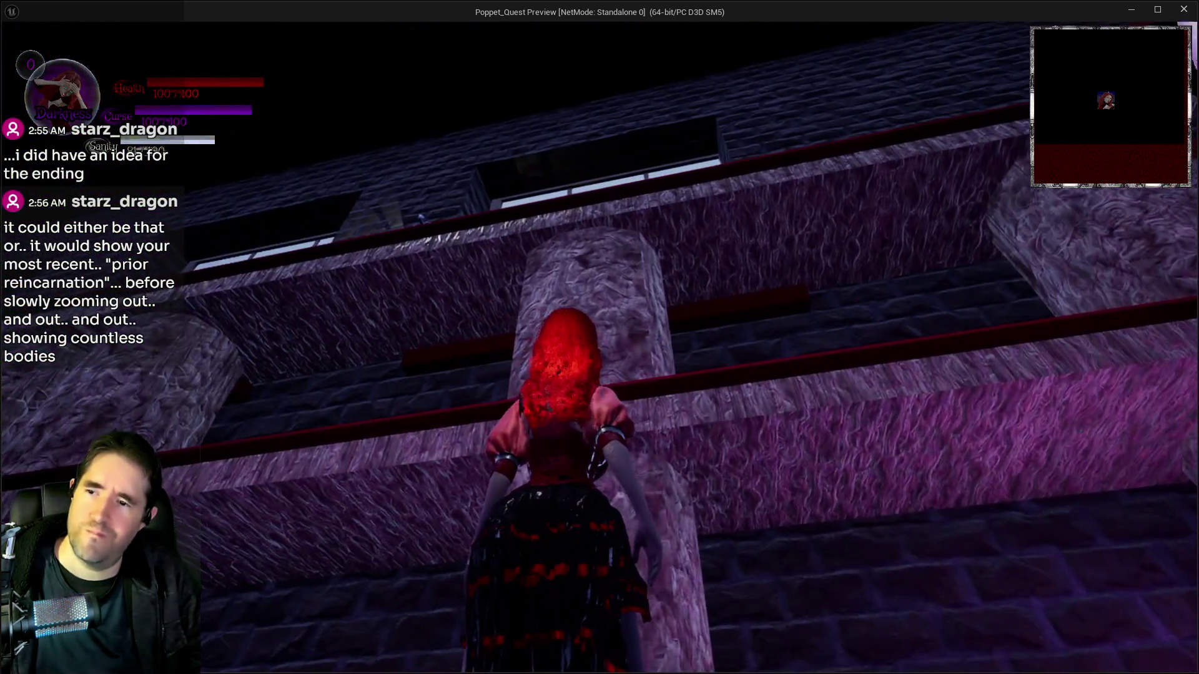
Stop the play test, frame the TriggerBox, replay and pick a card, then end the preview
{"action": "key", "text": "alt+Tab"}
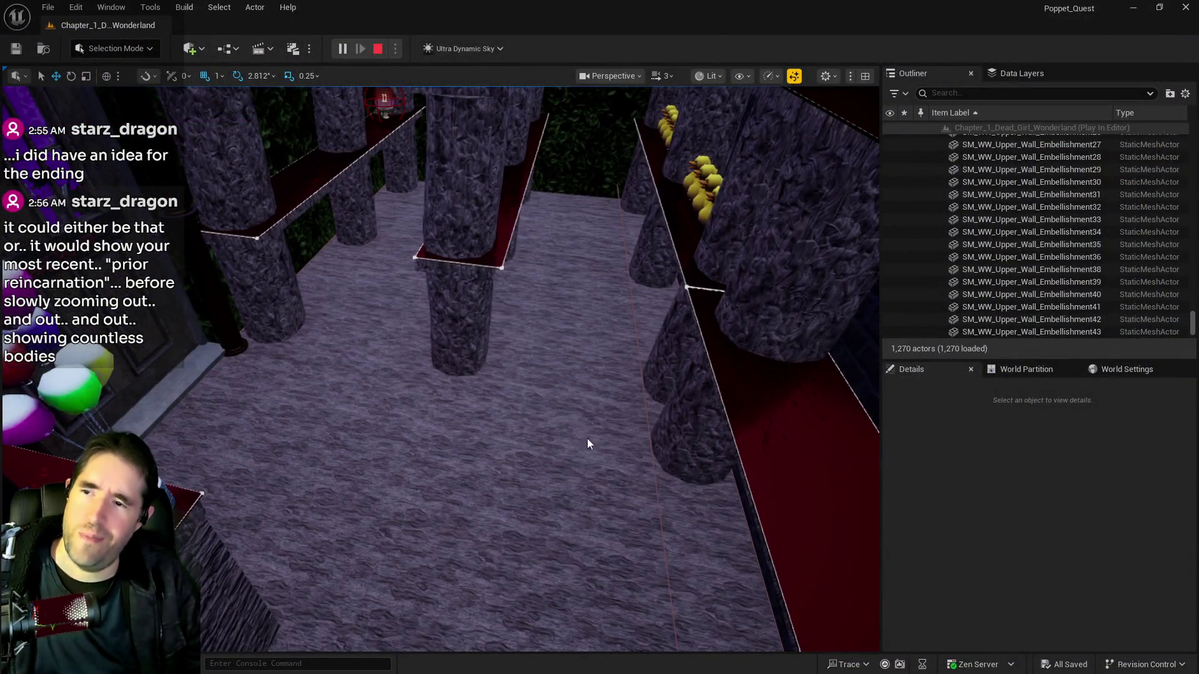
{"action": "key", "text": "Escape"}
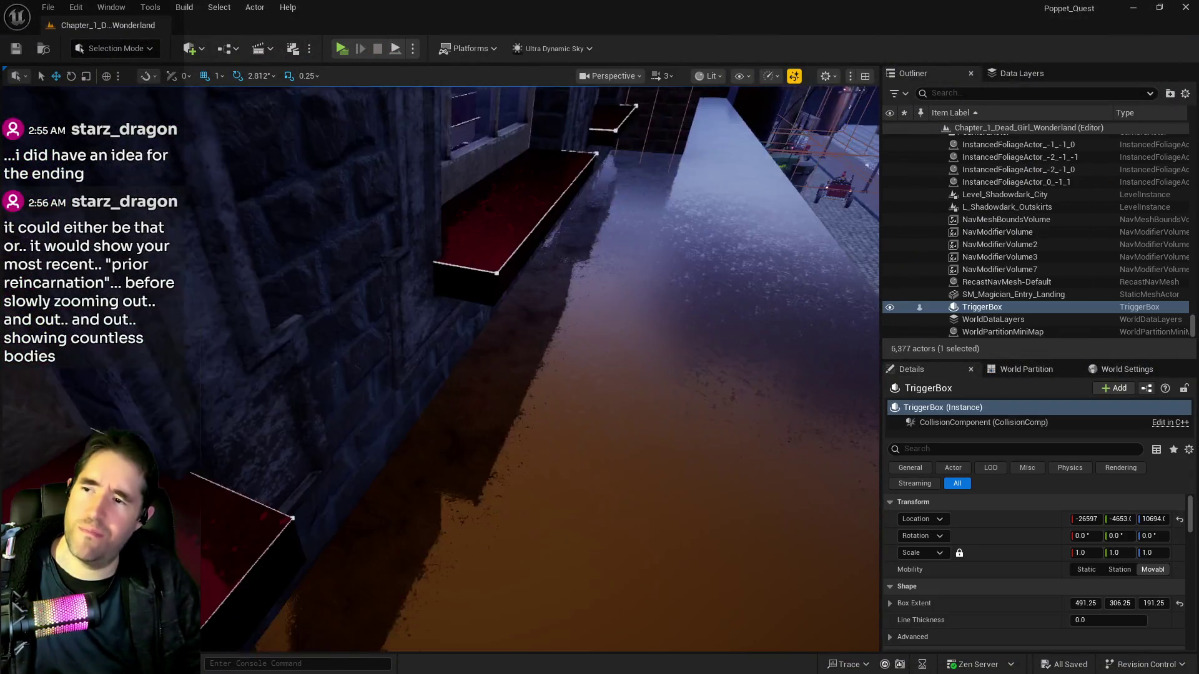
{"action": "key", "text": "f"}
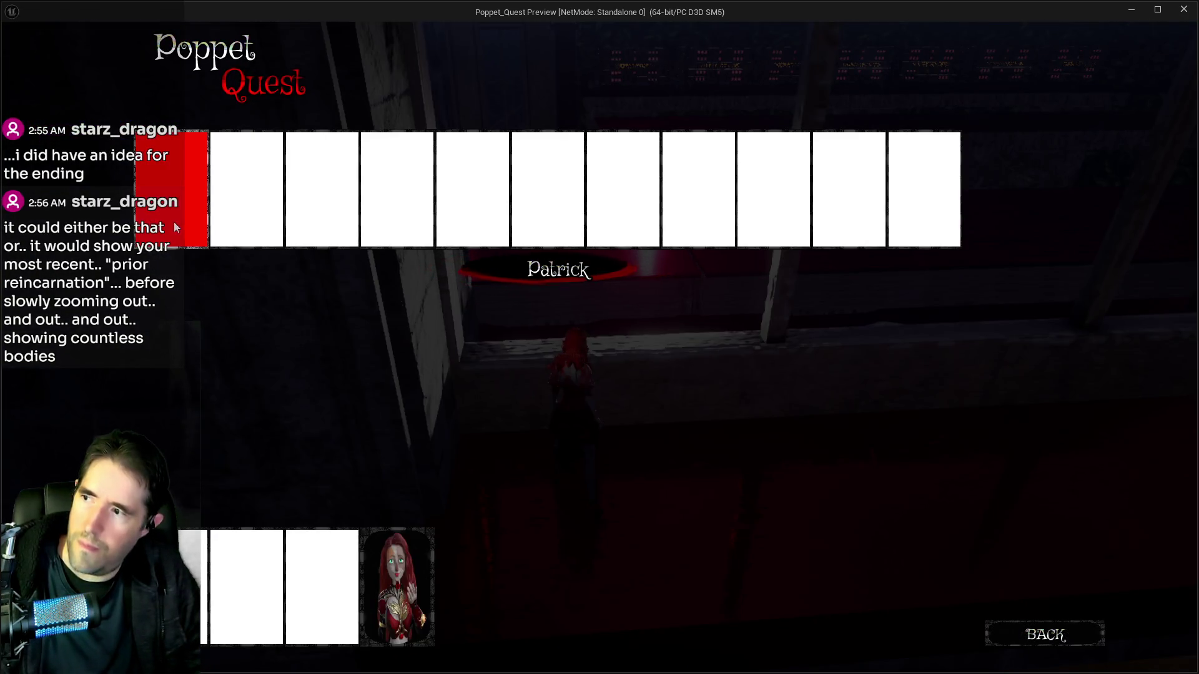
{"action": "left_click", "coordinate": [174, 222]}
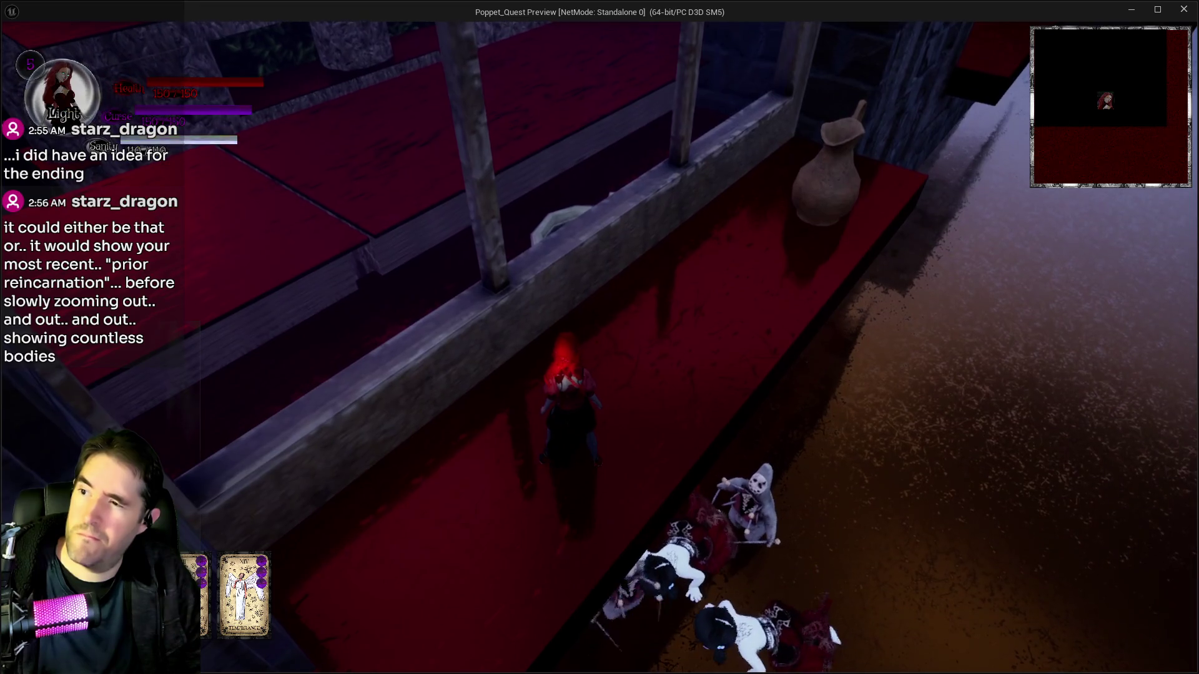
{"action": "key", "text": "Escape"}
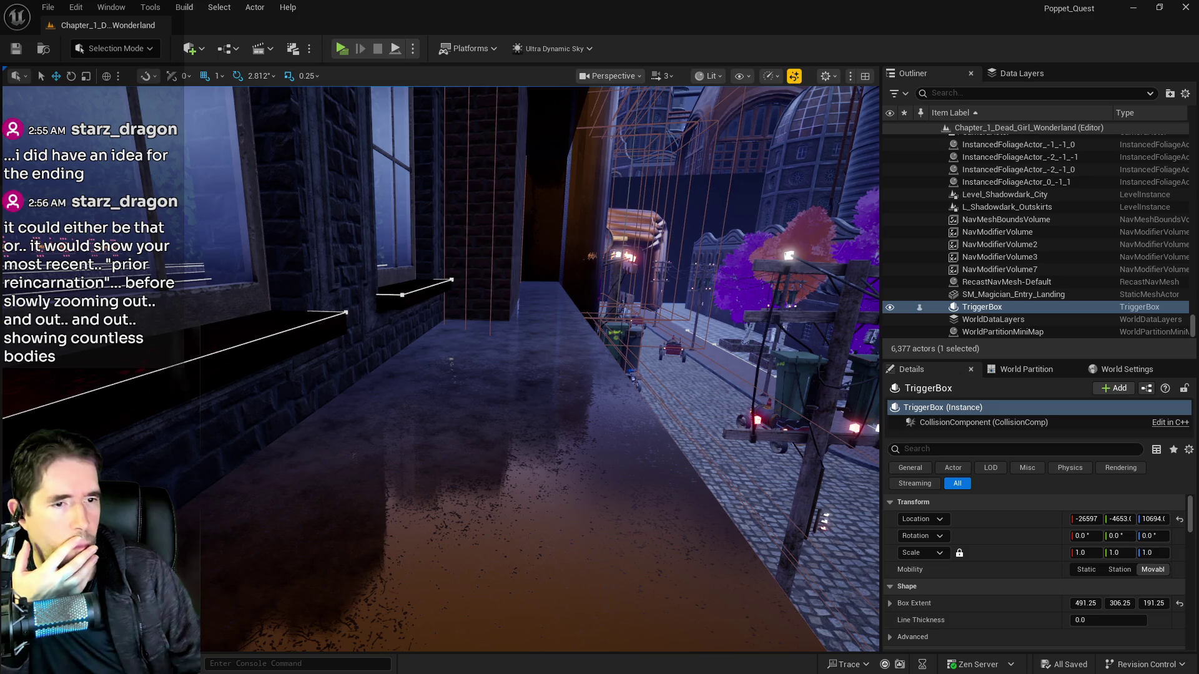
{"action": "key", "text": "alt+Tab"}
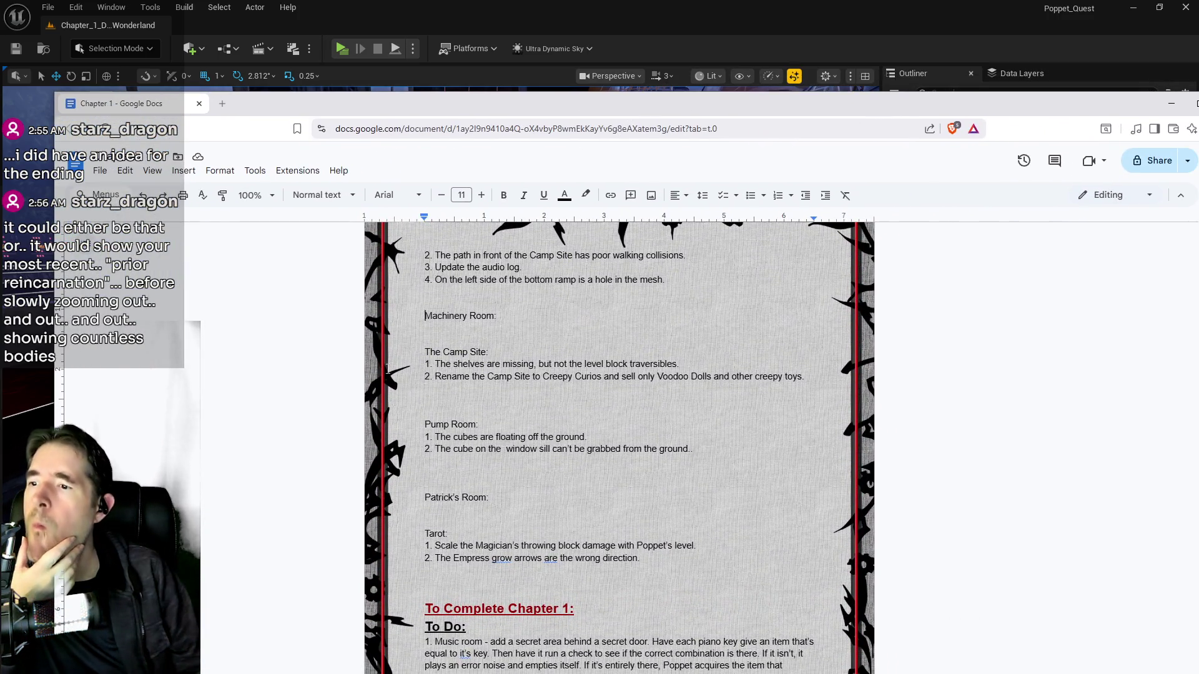
Prefix the Camp Site item '1. The shelves are missing...' with a question mark
{"action": "left_click", "coordinate": [427, 364]}
{"action": "type", "text": "1"}
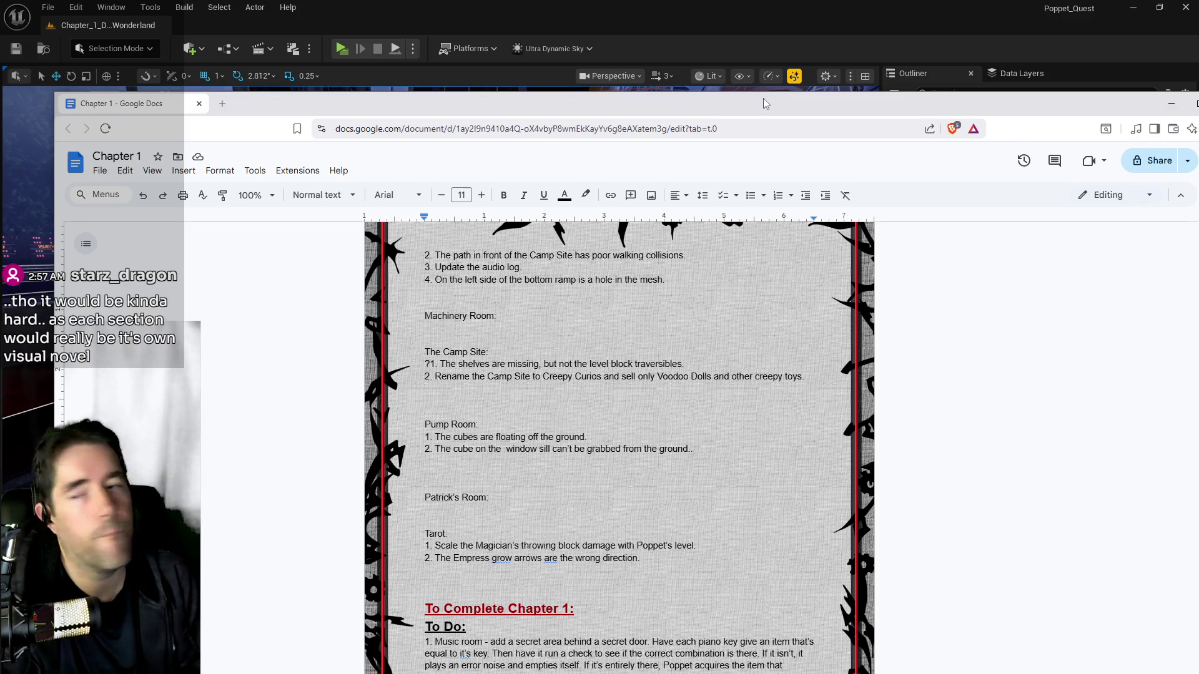
{"action": "left_click_drag", "start_coordinate": [763, 99], "coordinate": [756, 99]}
{"action": "scroll", "coordinate": [611, 437], "scroll_direction": "up", "scroll_amount": 2}
{"action": "scroll", "coordinate": [612, 437], "scroll_direction": "down", "scroll_amount": 4}
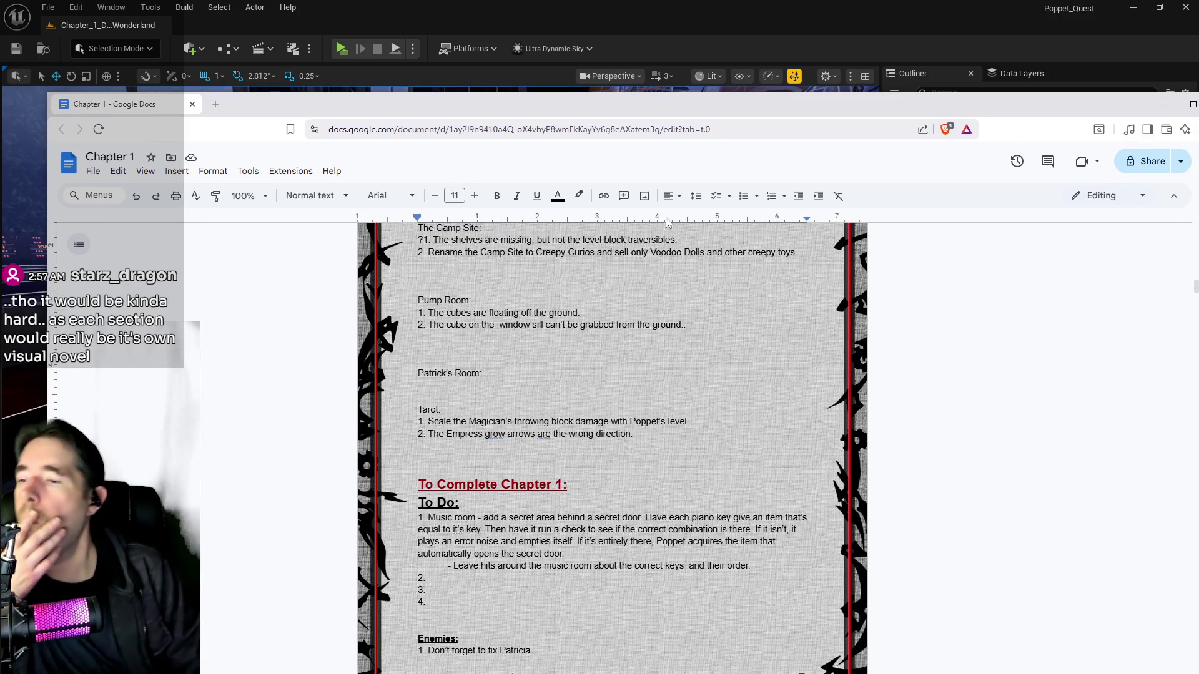
{"action": "scroll", "coordinate": [740, 150], "scroll_direction": "up", "scroll_amount": 6}
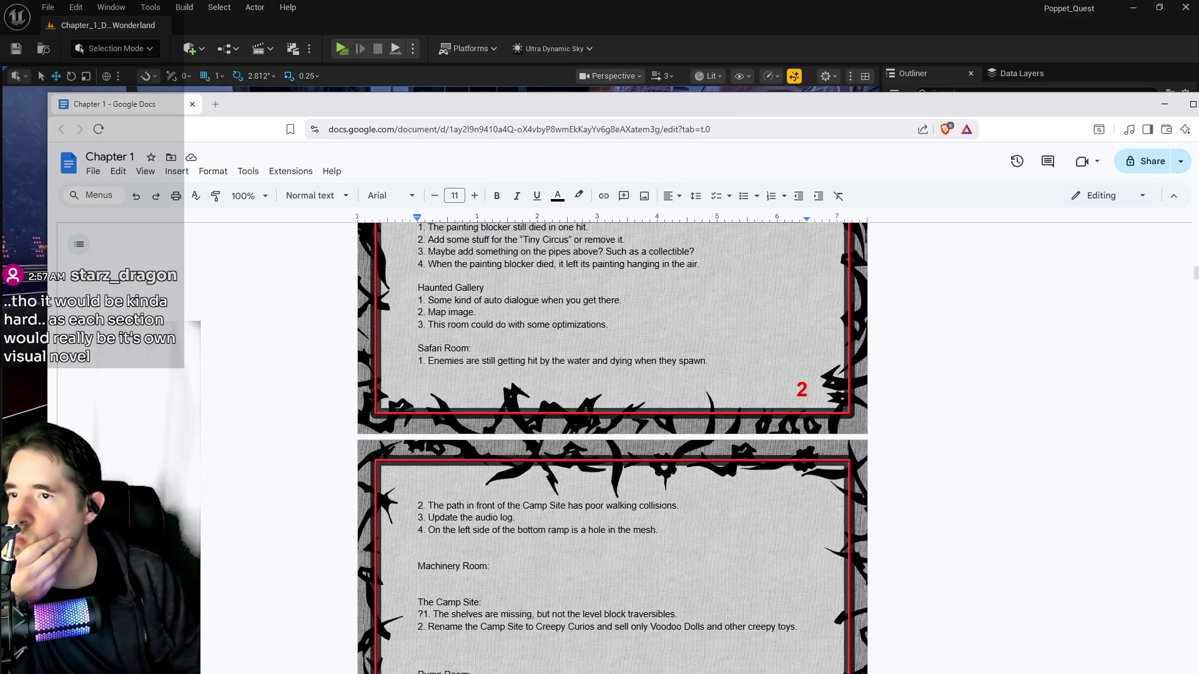
{"action": "key", "text": "alt+Tab"}
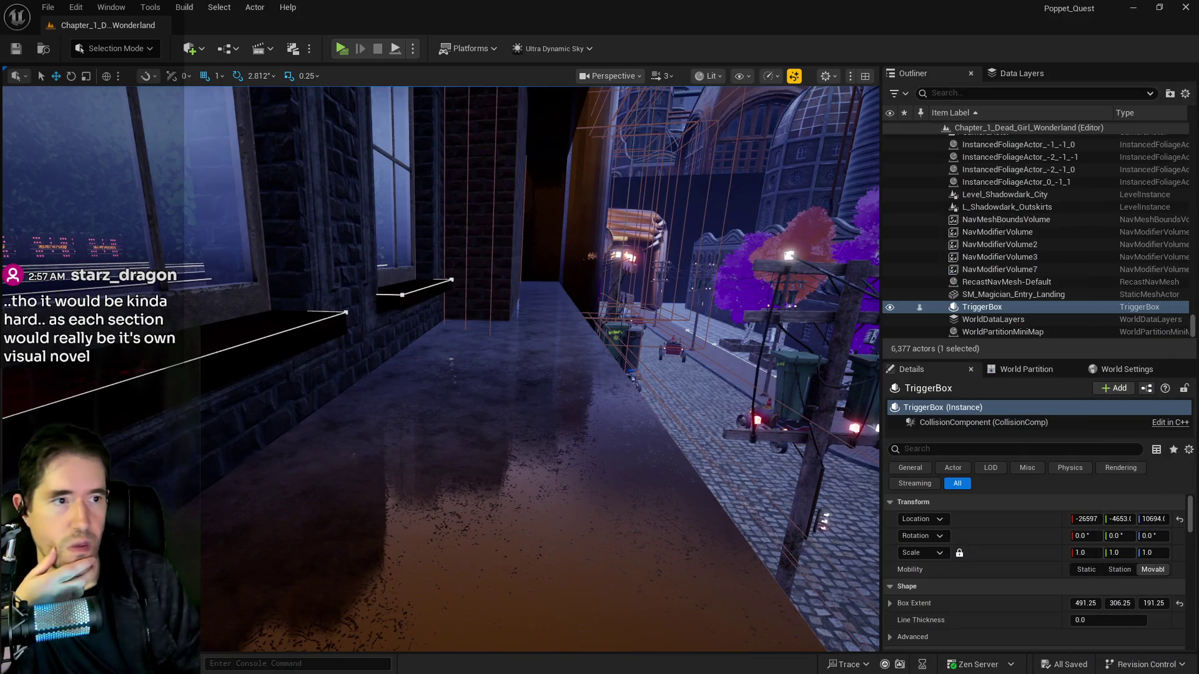
Open BP_Poppet from the Content Browser to view its Puzzle Graph and Switch on Int
{"action": "double_click", "coordinate": [738, 125]}
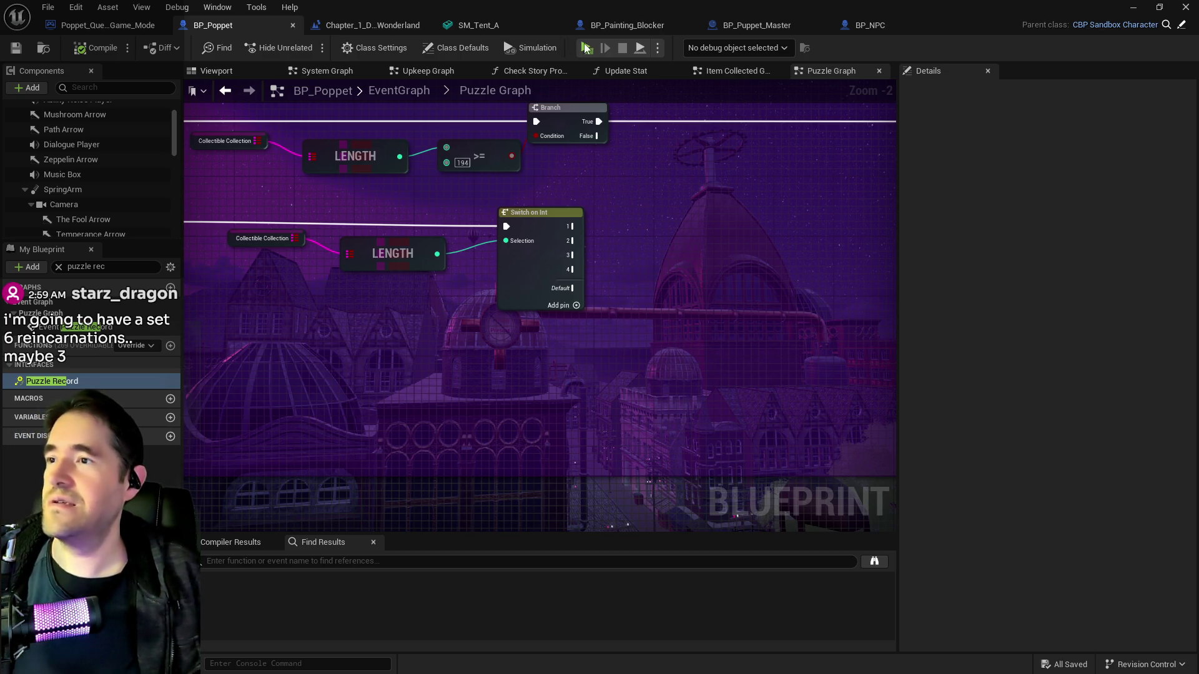
Review the level's Toy Maze logic, then select BP_Poppet's Play Collectible Audio nodes with Name/Type Of Item
{"action": "left_click", "coordinate": [324, 24]}
{"action": "scroll", "coordinate": [624, 281], "scroll_direction": "down", "scroll_amount": 2}
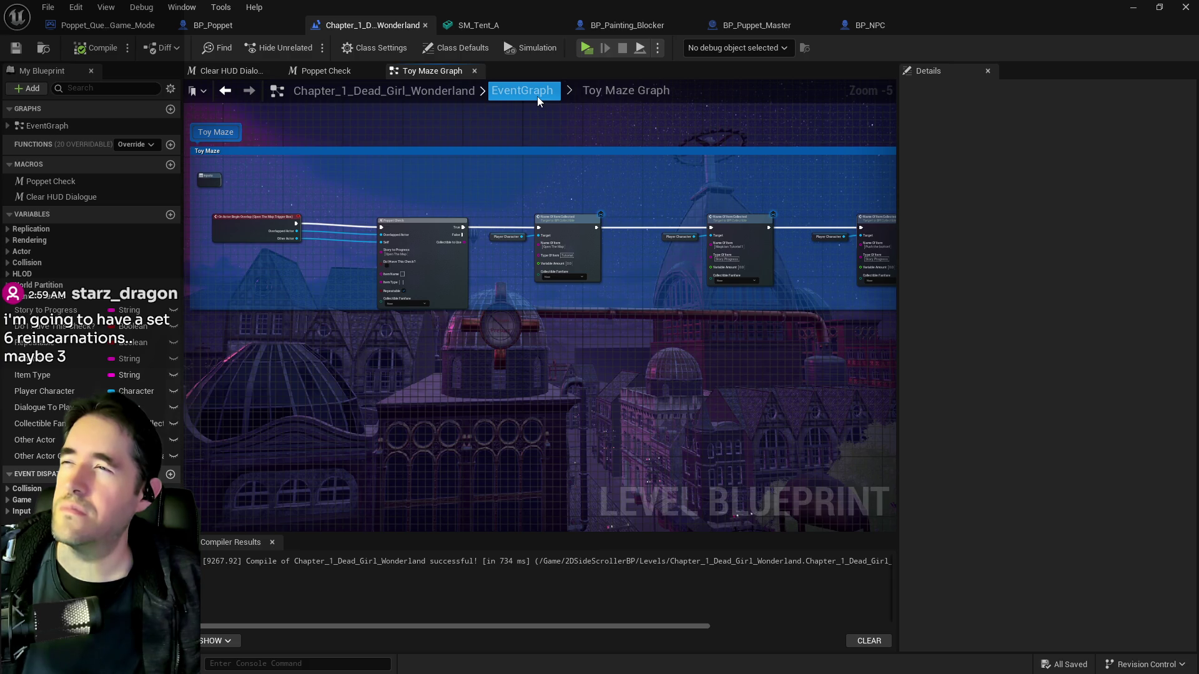
{"action": "key", "text": "alt+Left"}
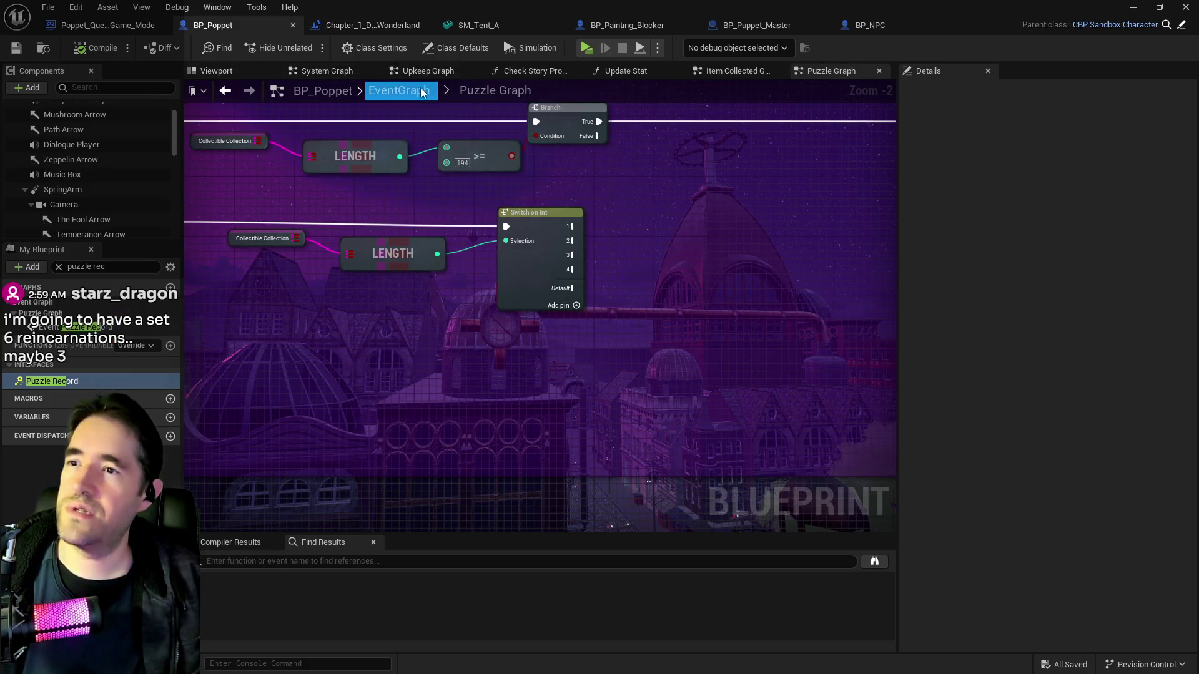
{"action": "left_click", "coordinate": [734, 71]}
{"action": "mouse_move", "coordinate": [469, 284]}
{"action": "left_mouse_down"}
{"action": "mouse_move", "coordinate": [637, 400]}
{"action": "mouse_move", "coordinate": [628, 392]}
{"action": "left_mouse_up"}
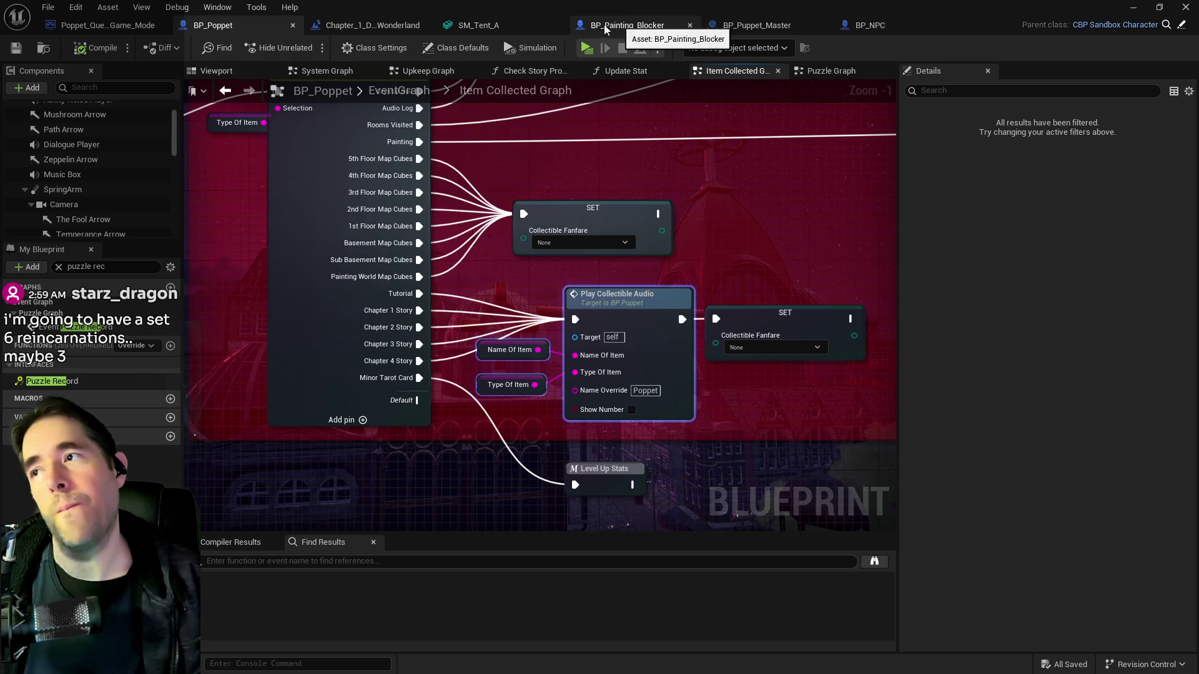
Recheck the level's Toy Maze Graph and BP_Puppet_Master's blocker entries, then return to the Puzzle Graph
{"action": "left_click", "coordinate": [372, 25]}
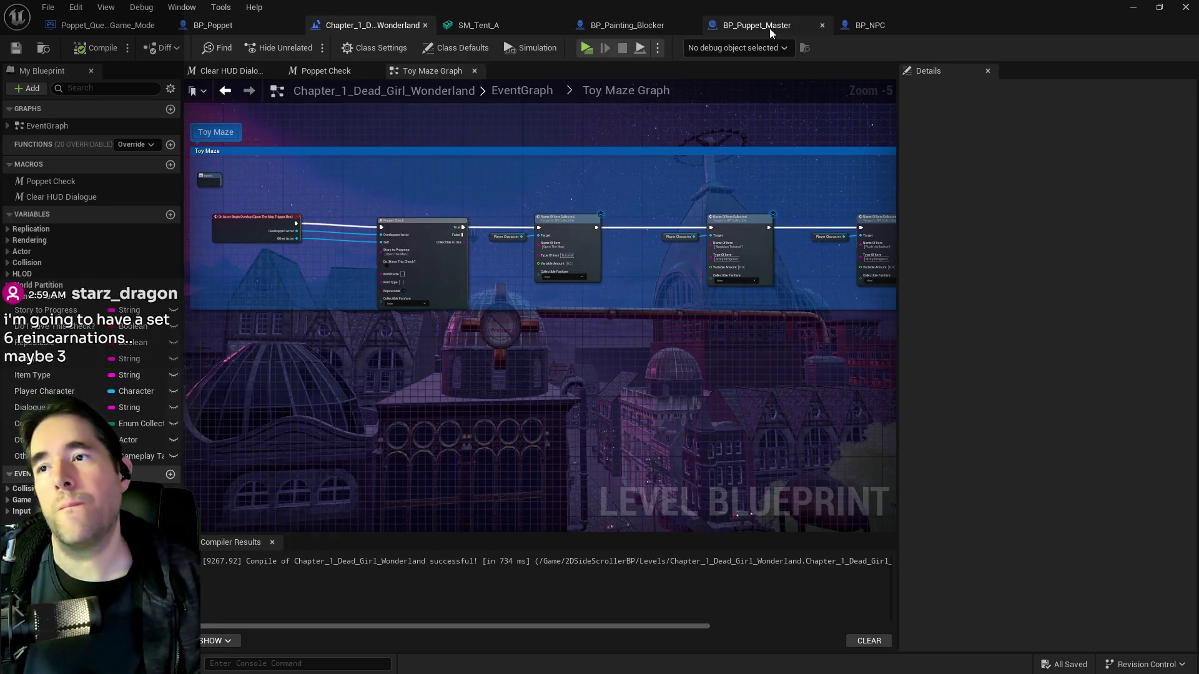
{"action": "left_click", "coordinate": [749, 24]}
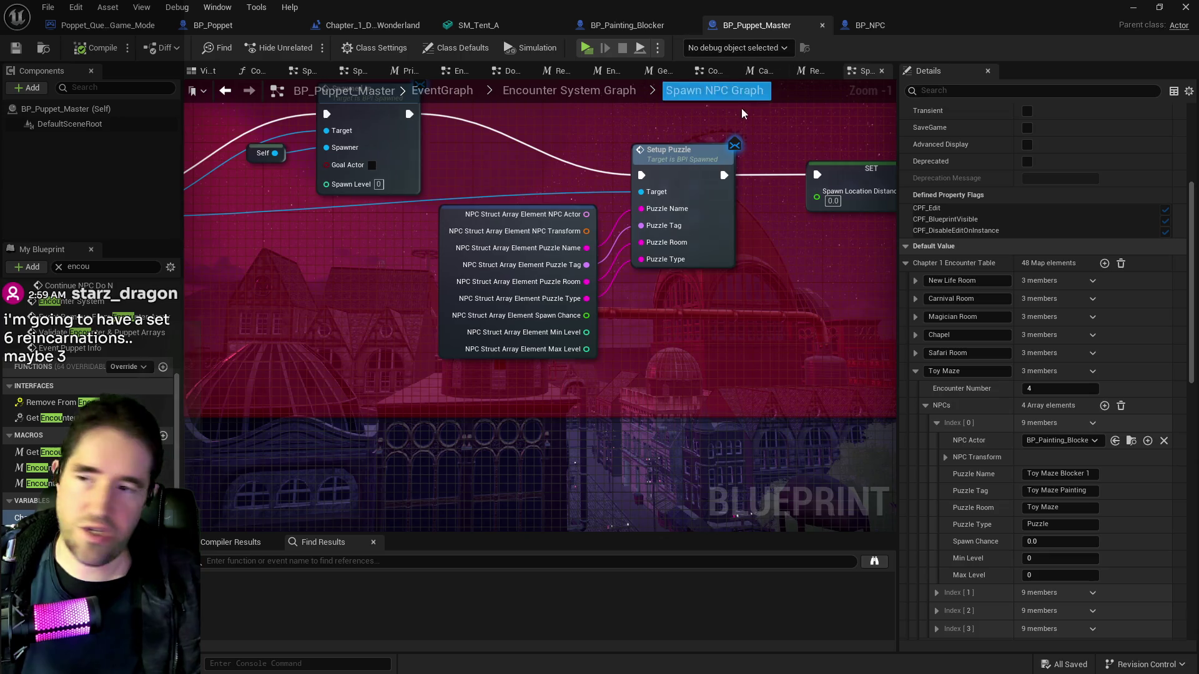
{"action": "left_click", "coordinate": [213, 25]}
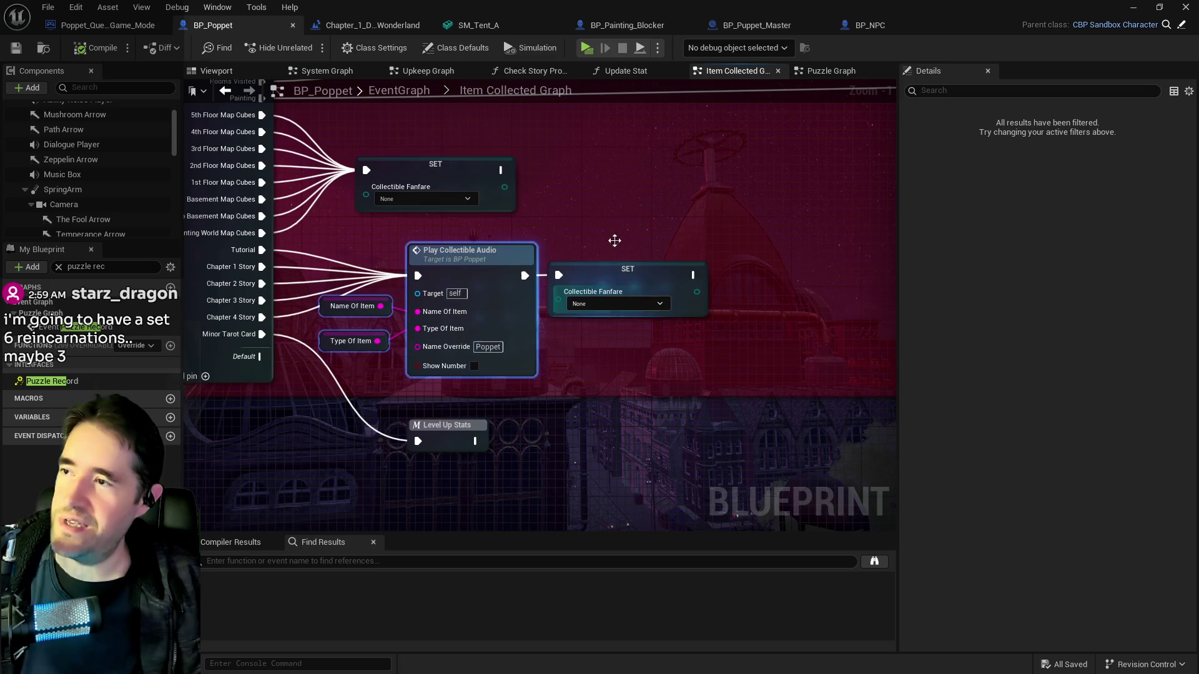
{"action": "left_click", "coordinate": [827, 70]}
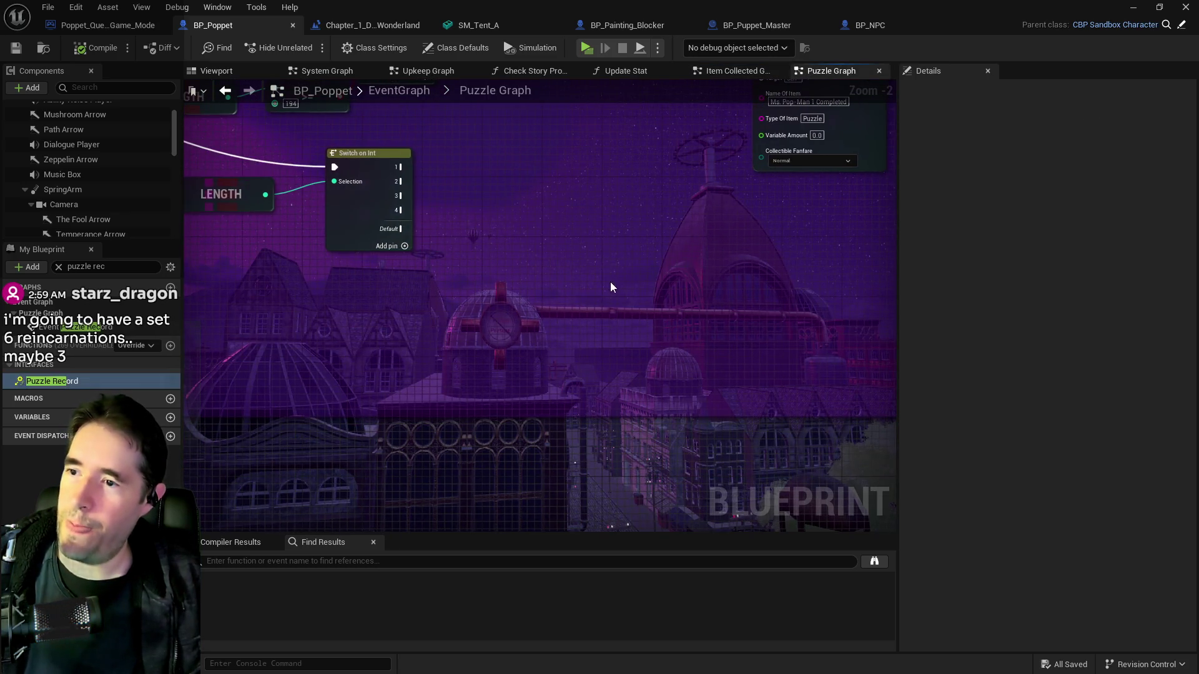
Paste the collectible-audio nodes into the Puzzle Graph and arrange them beside the Switch on Int
{"action": "key", "text": "ctrl+v"}
{"action": "left_click_drag", "start_coordinate": [691, 238], "coordinate": [653, 201]}
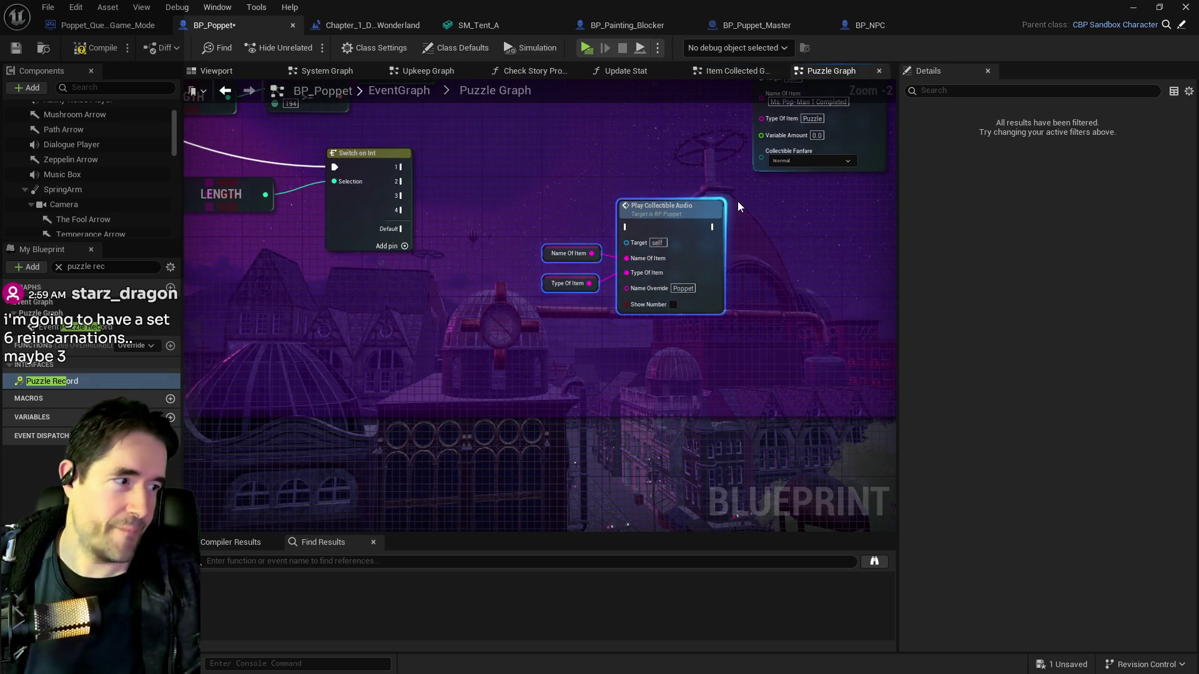
{"action": "left_click_drag", "start_coordinate": [545, 195], "coordinate": [575, 219]}
{"action": "mouse_move", "coordinate": [388, 186]}
{"action": "left_mouse_down"}
{"action": "mouse_move", "coordinate": [680, 263]}
{"action": "mouse_move", "coordinate": [696, 367]}
{"action": "left_mouse_up"}
{"action": "mouse_move", "coordinate": [885, 232]}
{"action": "left_mouse_down"}
{"action": "mouse_move", "coordinate": [752, 216]}
{"action": "mouse_move", "coordinate": [890, 349]}
{"action": "mouse_move", "coordinate": [864, 331]}
{"action": "mouse_move", "coordinate": [863, 305]}
{"action": "mouse_move", "coordinate": [600, 287]}
{"action": "mouse_move", "coordinate": [572, 255]}
{"action": "left_mouse_up"}
{"action": "left_click_drag", "start_coordinate": [490, 257], "coordinate": [632, 257]}
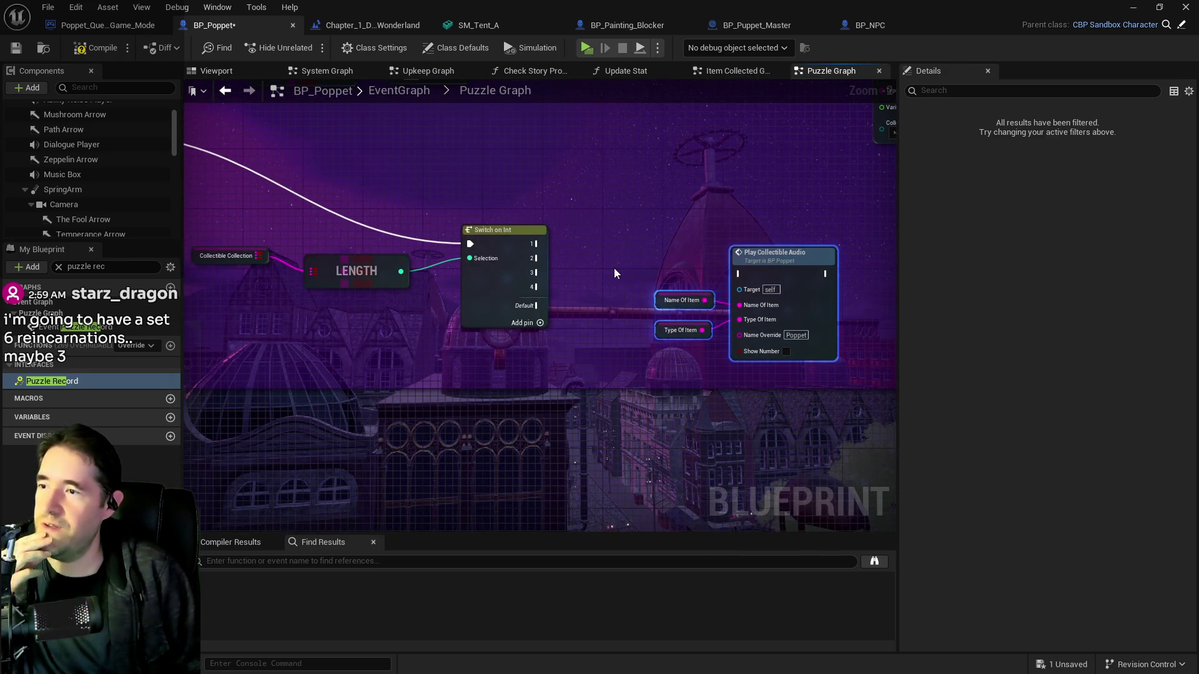
Connect Switch case 1 to Play Collectible Audio and nudge the nodes to straighten the wire
{"action": "mouse_move", "coordinate": [536, 243]}
{"action": "left_mouse_down"}
{"action": "mouse_move", "coordinate": [593, 267]}
{"action": "mouse_move", "coordinate": [735, 278]}
{"action": "left_mouse_up"}
{"action": "left_click_drag", "start_coordinate": [643, 237], "coordinate": [796, 348]}
{"action": "mouse_move", "coordinate": [787, 253]}
{"action": "left_mouse_down"}
{"action": "mouse_move", "coordinate": [786, 223]}
{"action": "mouse_move", "coordinate": [795, 232]}
{"action": "mouse_move", "coordinate": [776, 234]}
{"action": "left_mouse_up"}
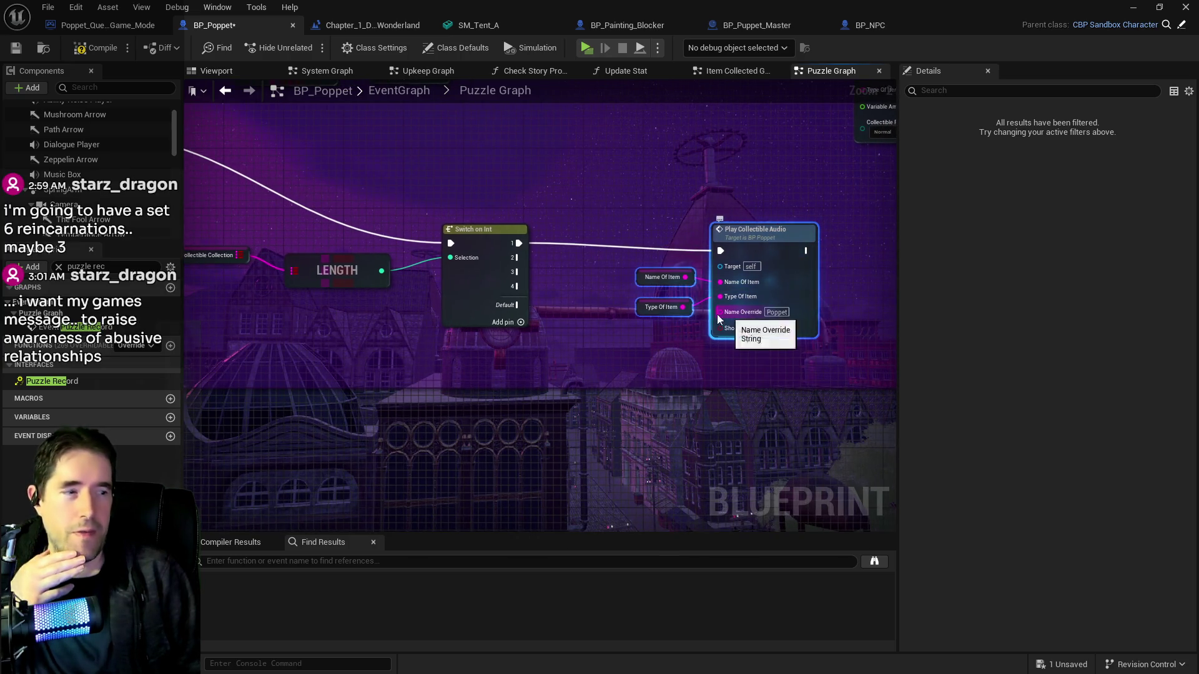
{"action": "left_click_drag", "start_coordinate": [712, 314], "coordinate": [607, 307]}
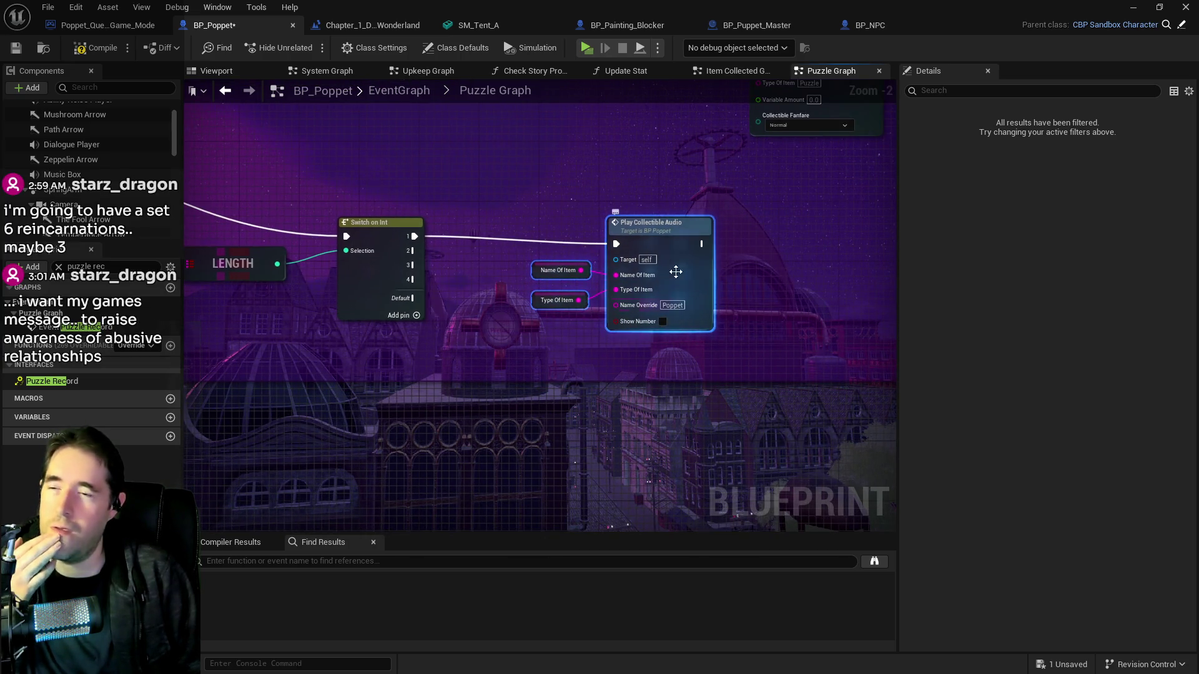
{"action": "left_click_drag", "start_coordinate": [664, 230], "coordinate": [664, 222]}
{"action": "left_click_drag", "start_coordinate": [754, 266], "coordinate": [646, 246]}
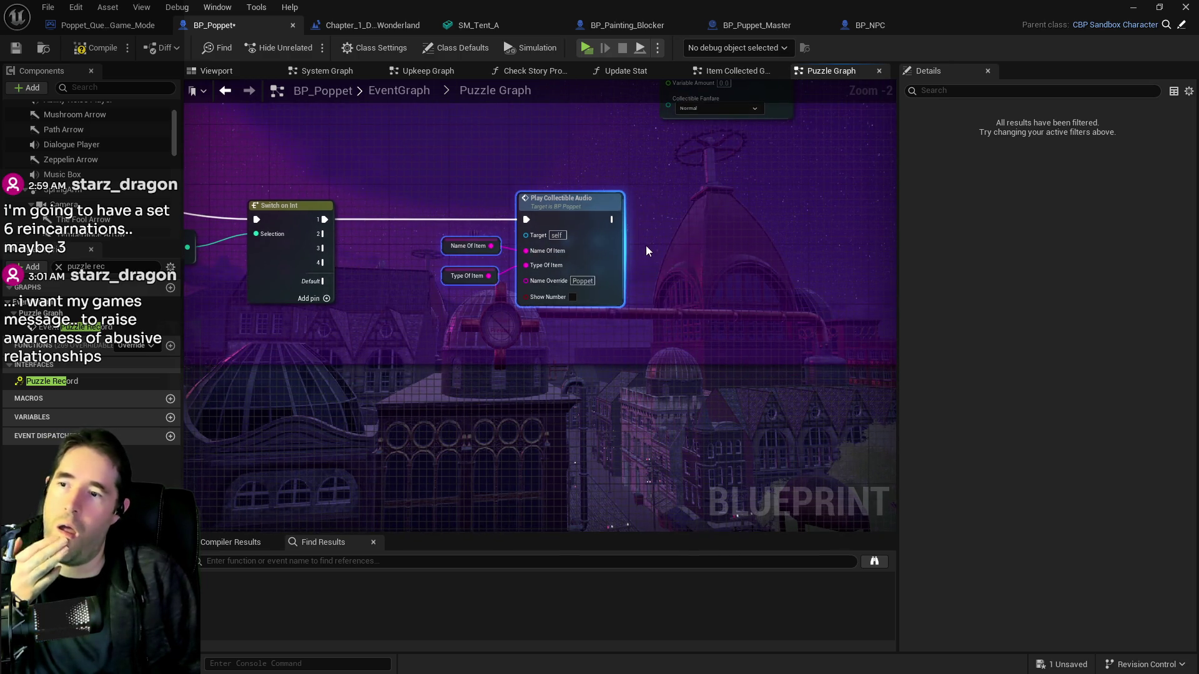
{"action": "mouse_move", "coordinate": [489, 234]}
{"action": "left_mouse_down"}
{"action": "mouse_move", "coordinate": [637, 200]}
{"action": "mouse_move", "coordinate": [643, 187]}
{"action": "left_mouse_up"}
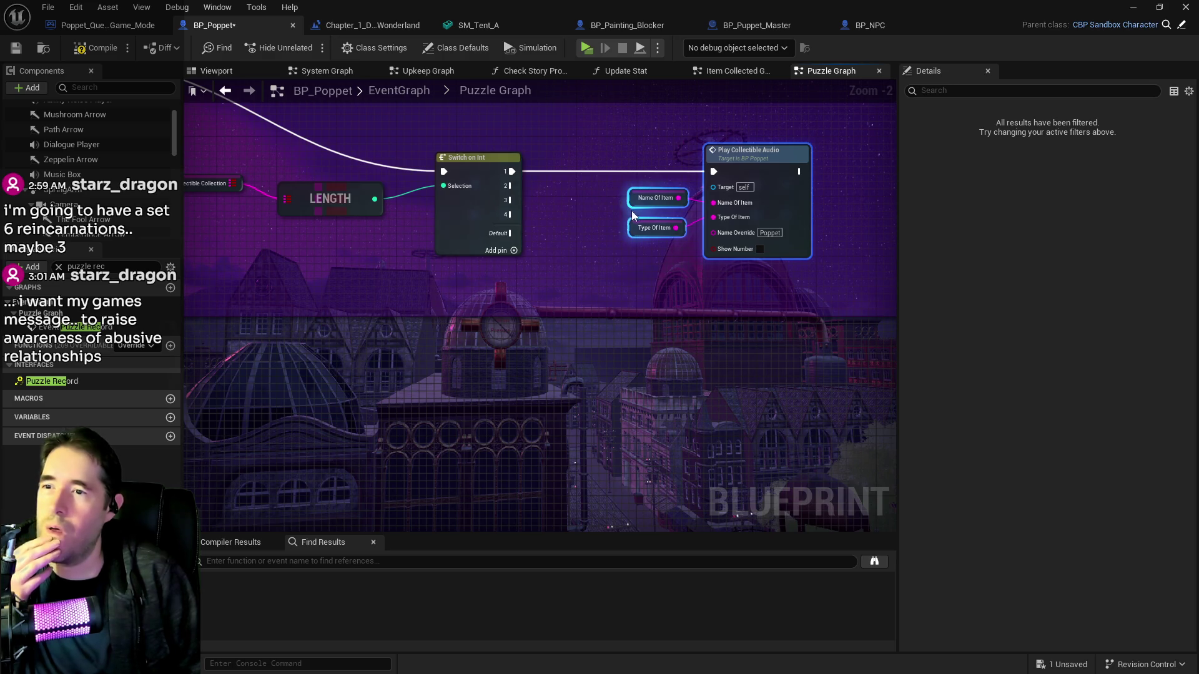
{"action": "mouse_move", "coordinate": [595, 218]}
{"action": "left_mouse_down"}
{"action": "mouse_move", "coordinate": [715, 248]}
{"action": "mouse_move", "coordinate": [602, 211]}
{"action": "left_mouse_up"}
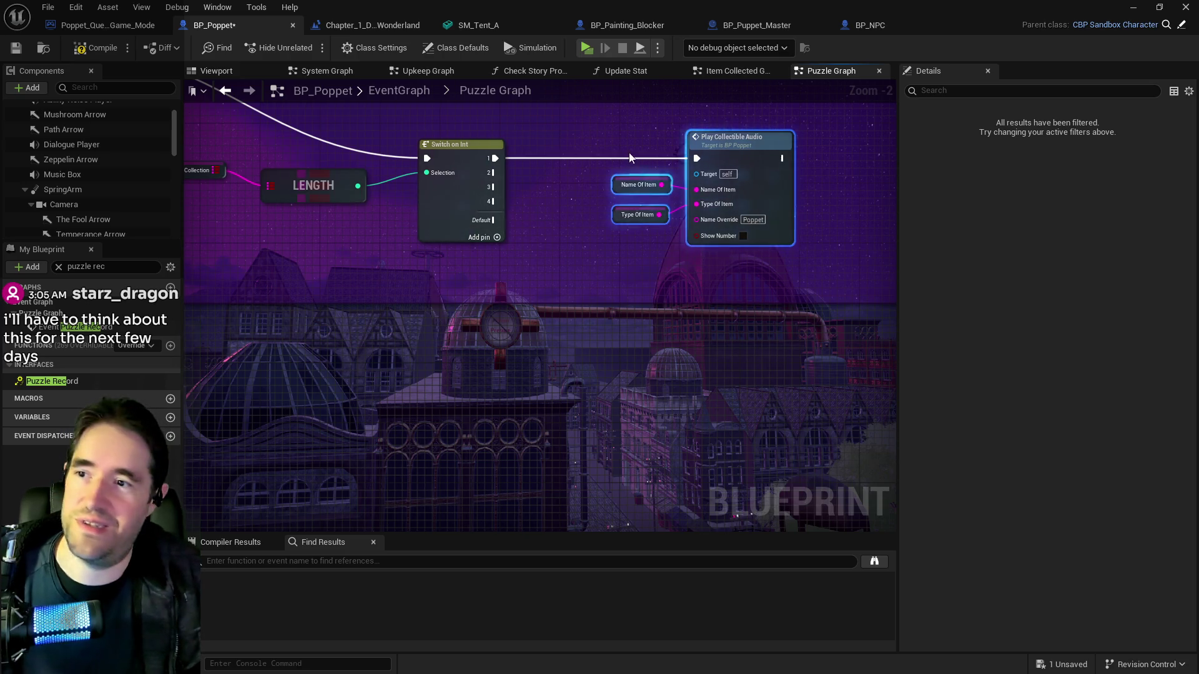
Paste a second copy of the audio nodes and pan upstream to the Switch and LENGTH nodes
{"action": "key", "text": "ctrl+v"}
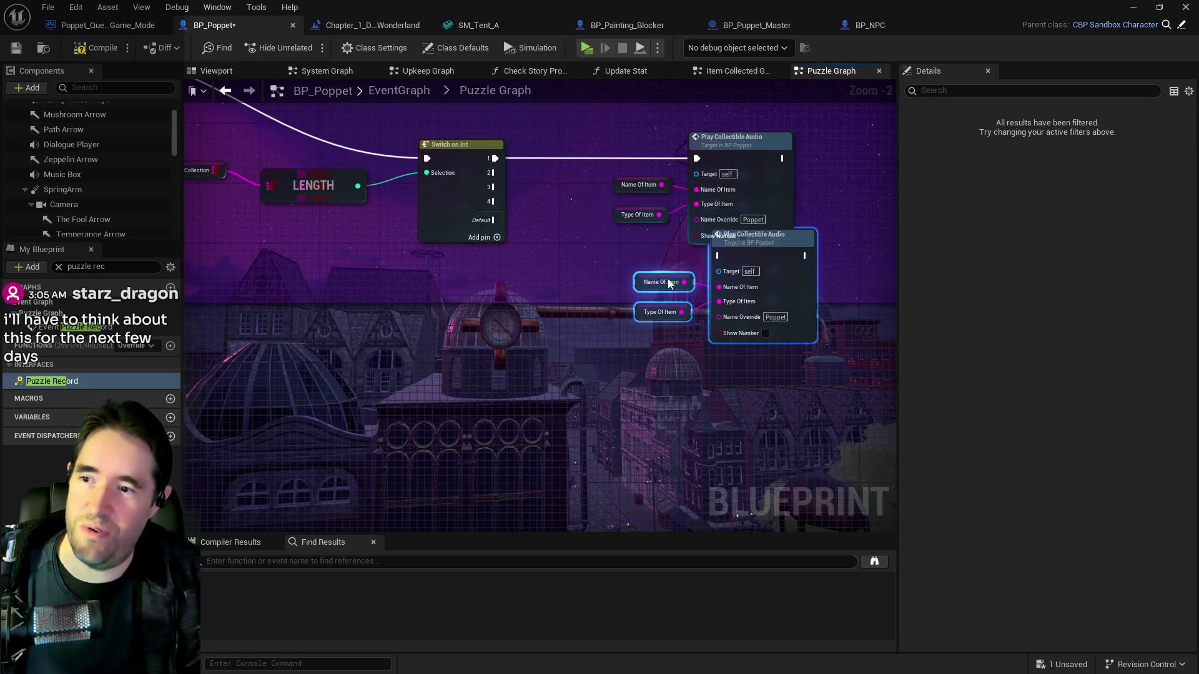
{"action": "mouse_move", "coordinate": [766, 262]}
{"action": "left_mouse_down"}
{"action": "mouse_move", "coordinate": [752, 295]}
{"action": "mouse_move", "coordinate": [743, 286]}
{"action": "left_mouse_up"}
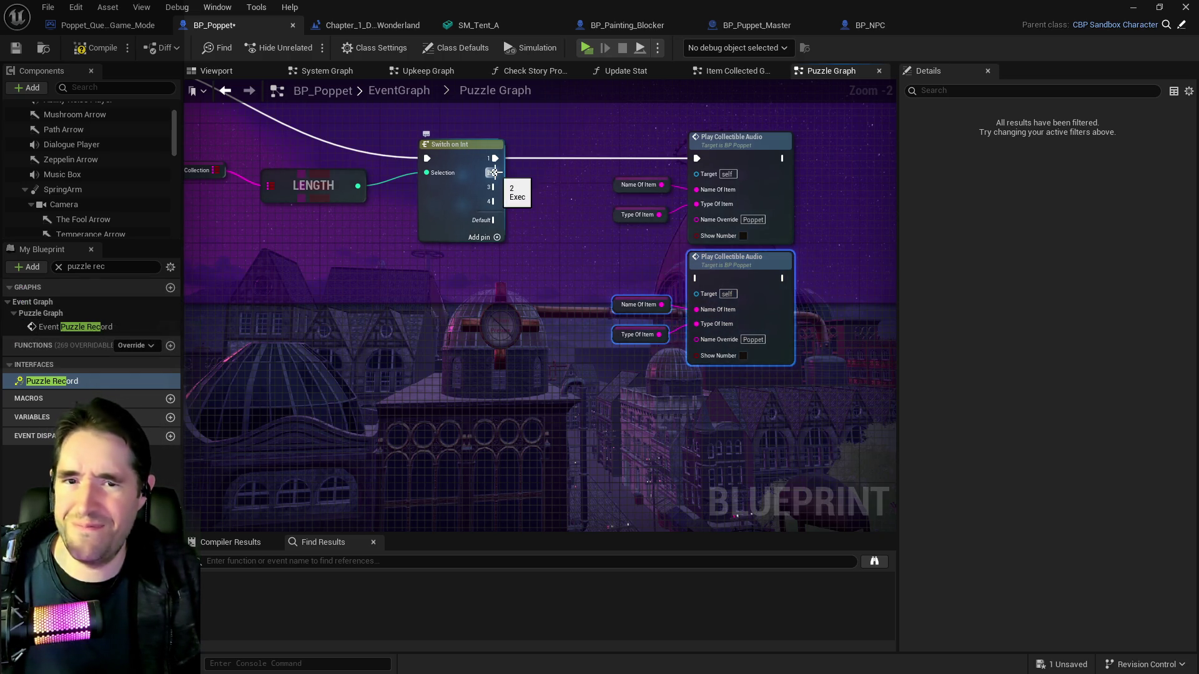
{"action": "mouse_move", "coordinate": [493, 172]}
{"action": "left_mouse_down"}
{"action": "mouse_move", "coordinate": [651, 267]}
{"action": "mouse_move", "coordinate": [597, 281]}
{"action": "left_mouse_up"}
{"action": "mouse_move", "coordinate": [590, 354]}
{"action": "left_mouse_down"}
{"action": "mouse_move", "coordinate": [747, 405]}
{"action": "mouse_move", "coordinate": [598, 345]}
{"action": "left_mouse_up"}
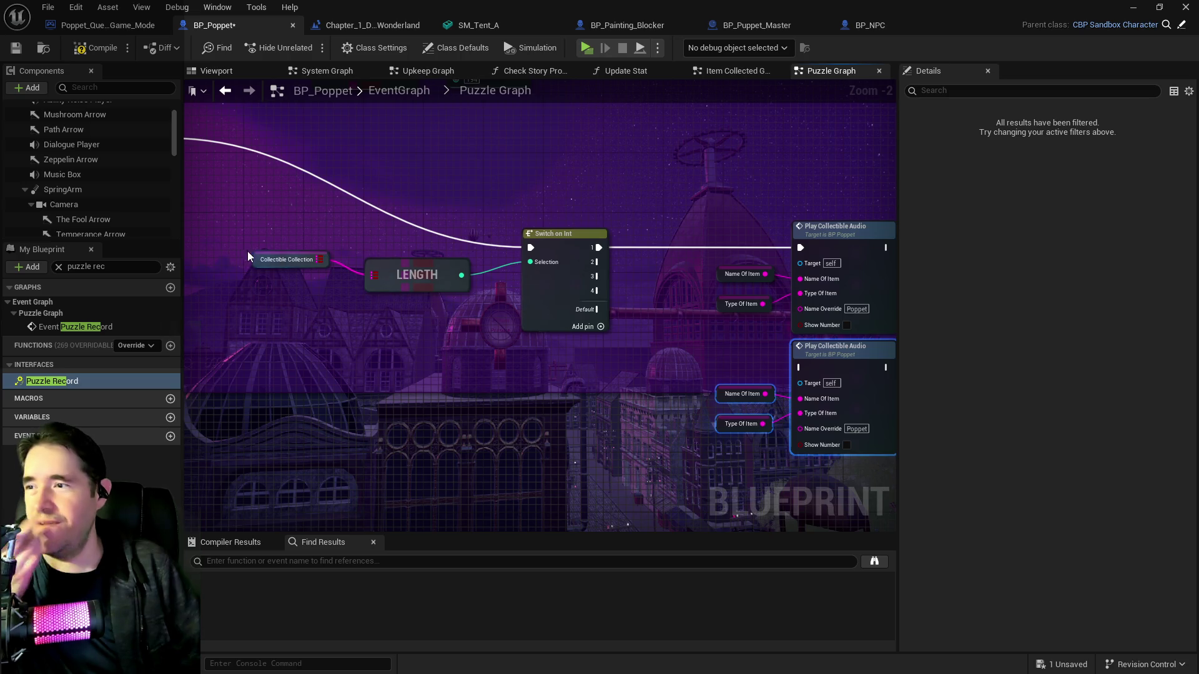
{"action": "mouse_move", "coordinate": [321, 263]}
{"action": "left_mouse_down"}
{"action": "mouse_move", "coordinate": [545, 310]}
{"action": "mouse_move", "coordinate": [465, 248]}
{"action": "mouse_move", "coordinate": [527, 340]}
{"action": "mouse_move", "coordinate": [361, 234]}
{"action": "left_mouse_up"}
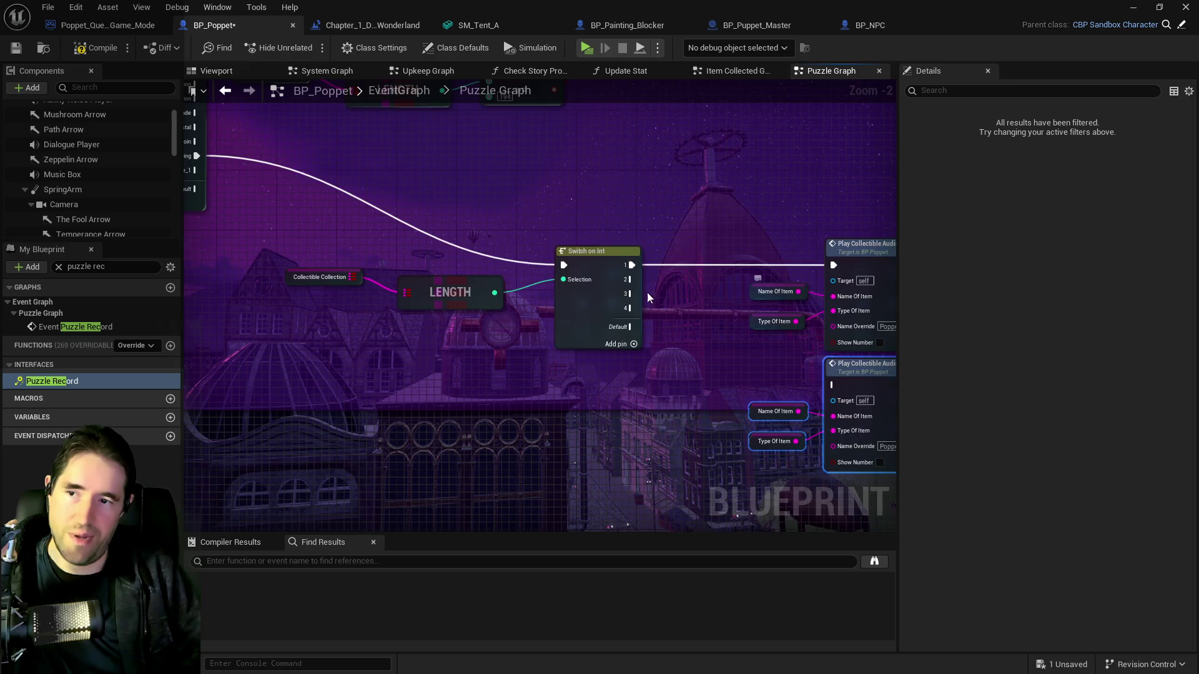
{"action": "left_click_drag", "start_coordinate": [646, 292], "coordinate": [240, 200]}
{"action": "mouse_move", "coordinate": [407, 195]}
{"action": "left_mouse_down"}
{"action": "mouse_move", "coordinate": [361, 186]}
{"action": "mouse_move", "coordinate": [886, 320]}
{"action": "mouse_move", "coordinate": [731, 287]}
{"action": "left_mouse_up"}
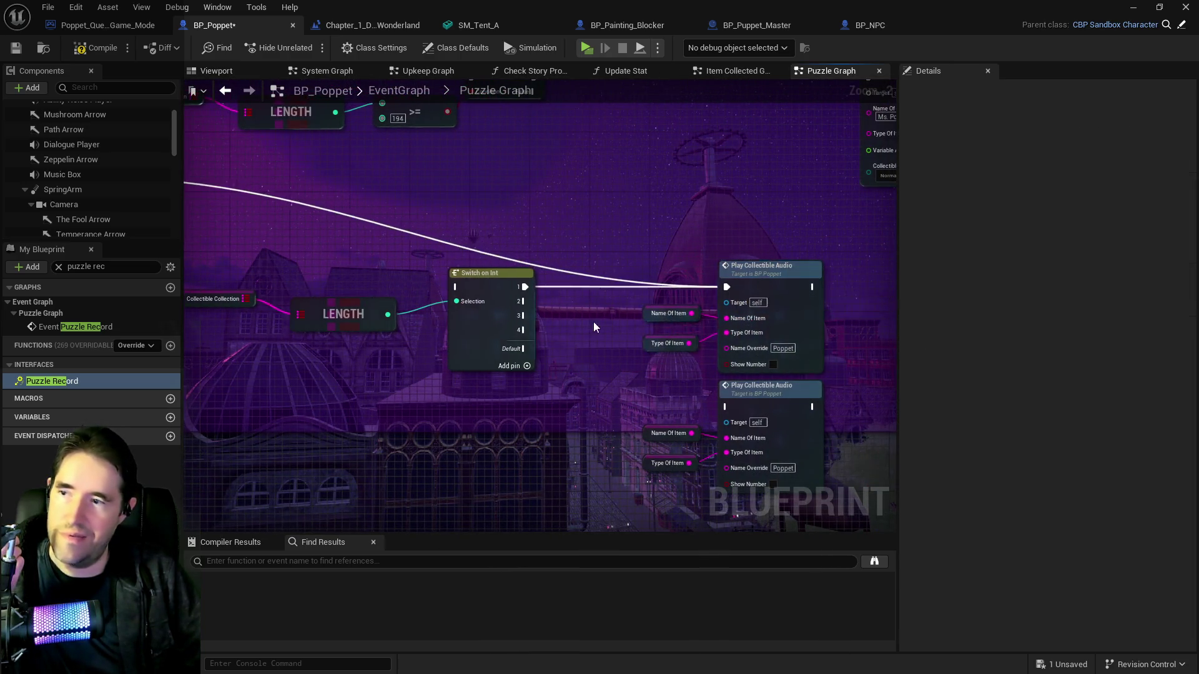
Wire Toy Maze Painting into Play Collectible Audio, delete the duplicate, and move the group beside the Switch
{"action": "left_click_drag", "start_coordinate": [593, 320], "coordinate": [746, 307]}
{"action": "mouse_move", "coordinate": [639, 325]}
{"action": "left_mouse_down"}
{"action": "mouse_move", "coordinate": [645, 385]}
{"action": "mouse_move", "coordinate": [616, 378]}
{"action": "mouse_move", "coordinate": [785, 455]}
{"action": "left_mouse_up"}
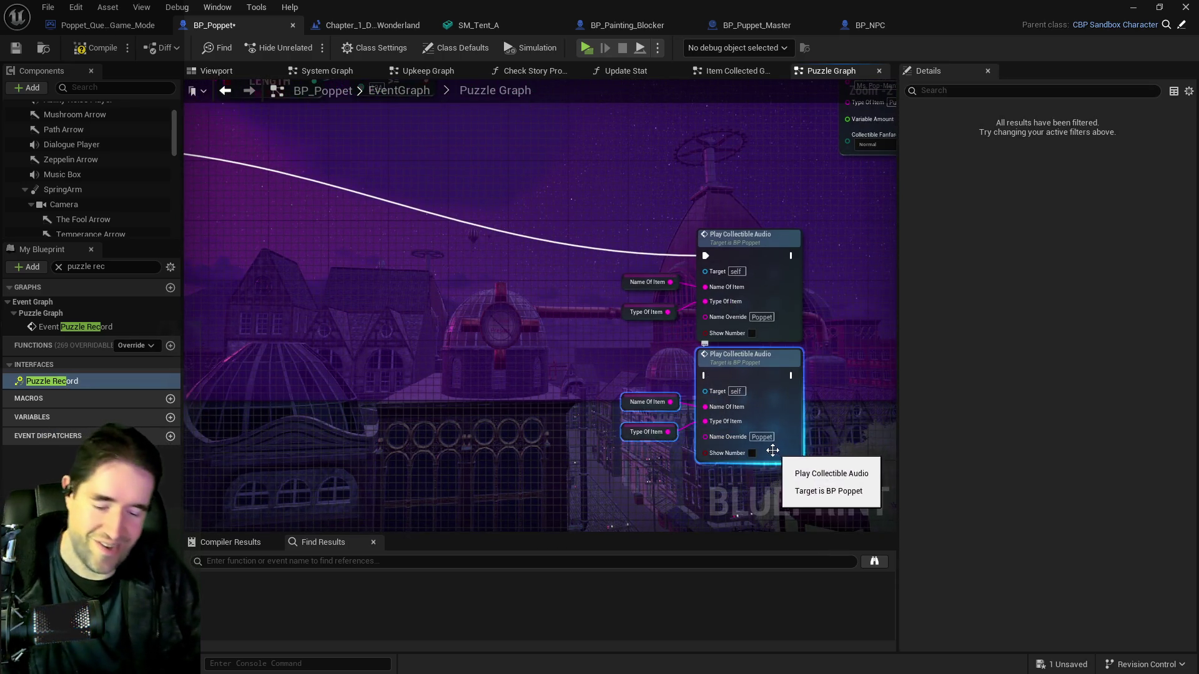
{"action": "key", "text": "Delete"}
{"action": "left_click_drag", "start_coordinate": [627, 221], "coordinate": [807, 348]}
{"action": "mouse_move", "coordinate": [741, 243]}
{"action": "left_mouse_down"}
{"action": "mouse_move", "coordinate": [417, 169]}
{"action": "mouse_move", "coordinate": [579, 337]}
{"action": "left_mouse_up"}
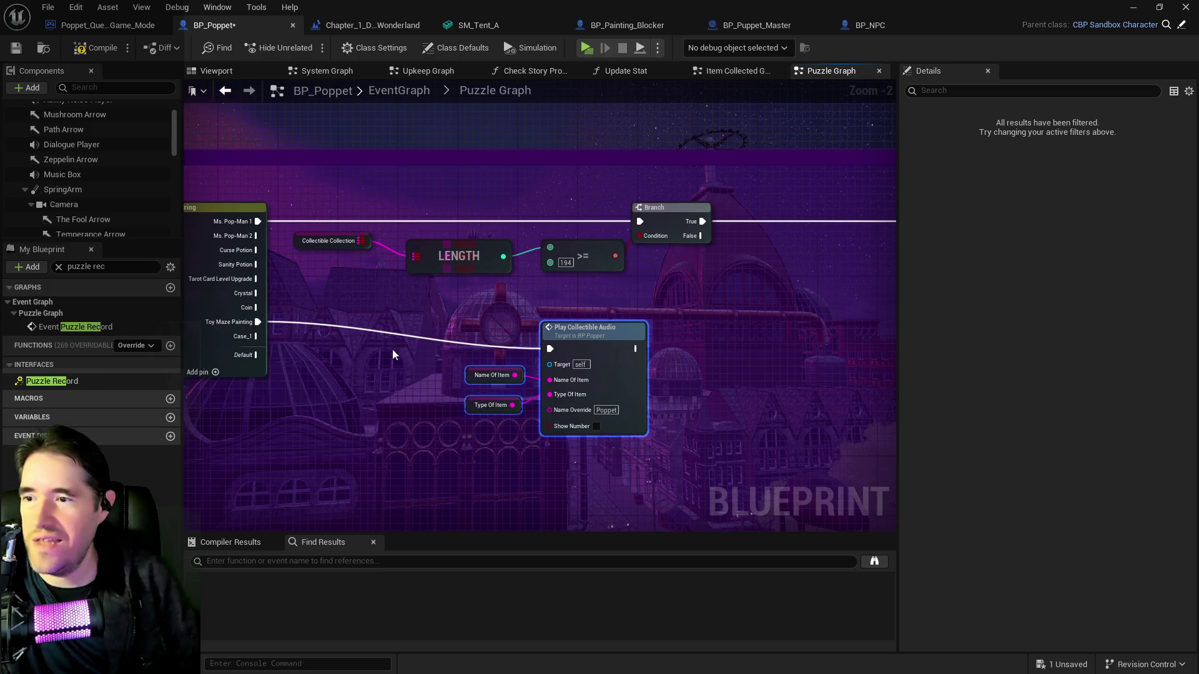
Nudge the Play Collectible Audio group up to align with the Toy Maze Painting wire
{"action": "left_click_drag", "start_coordinate": [617, 365], "coordinate": [624, 343]}
{"action": "left_click", "coordinate": [691, 343]}
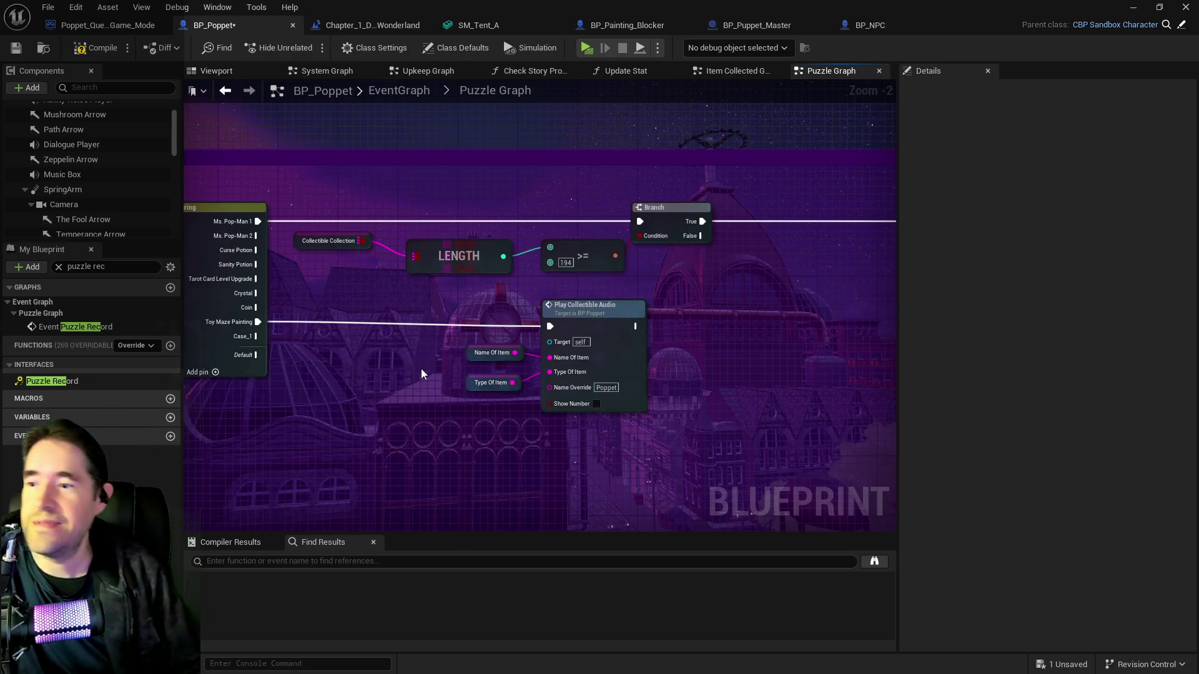
{"action": "left_click_drag", "start_coordinate": [421, 369], "coordinate": [687, 368]}
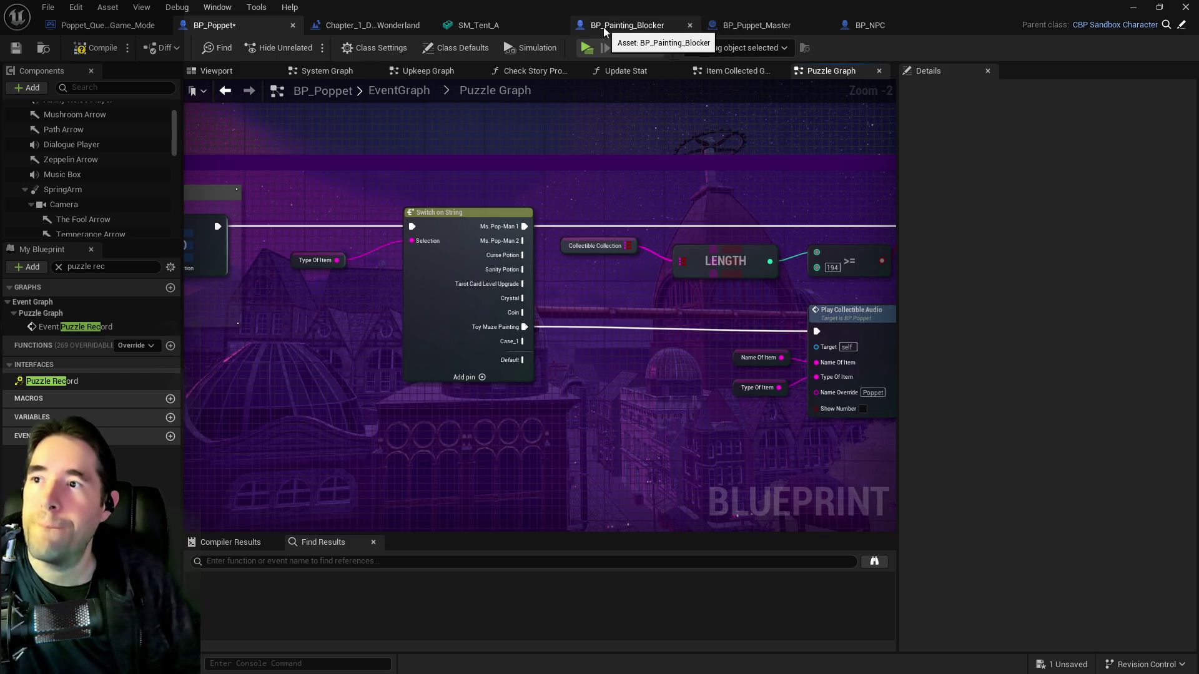
{"action": "left_click", "coordinate": [314, 28]}
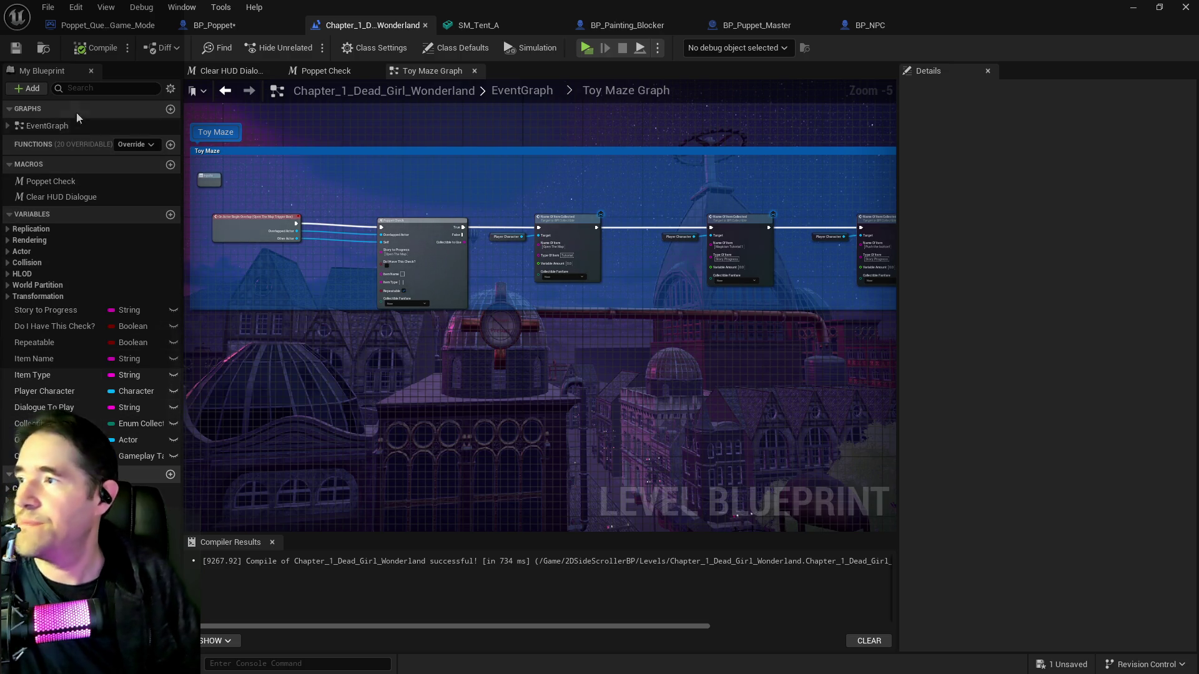
Confirm the Toy Maze encounter's first puzzle name is Toy Maze Blocker 1 in BP_Puppet_Master
{"action": "left_click", "coordinate": [86, 88]}
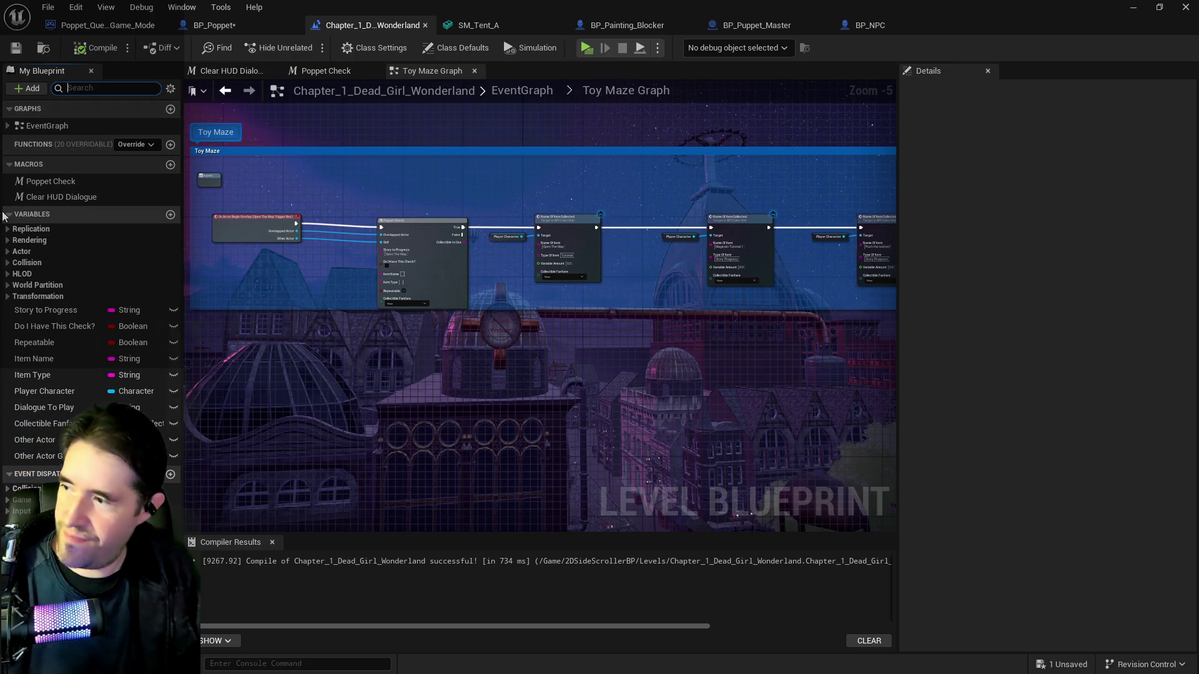
{"action": "left_click", "coordinate": [756, 26]}
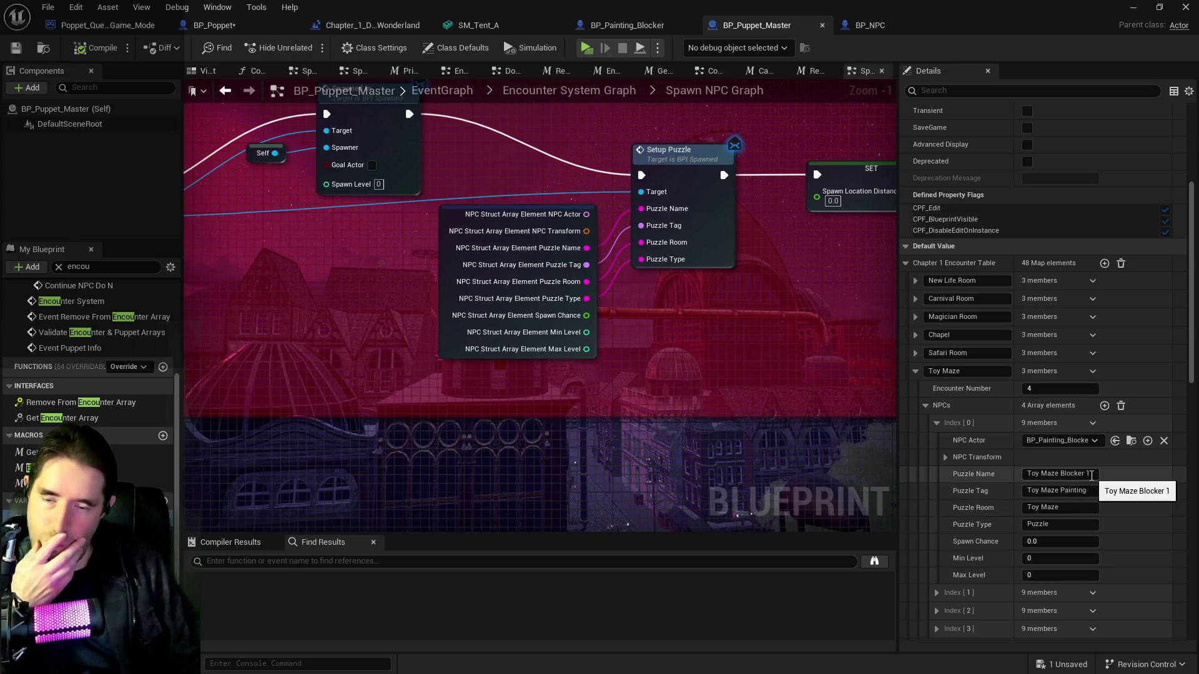
{"action": "left_click", "coordinate": [1090, 475]}
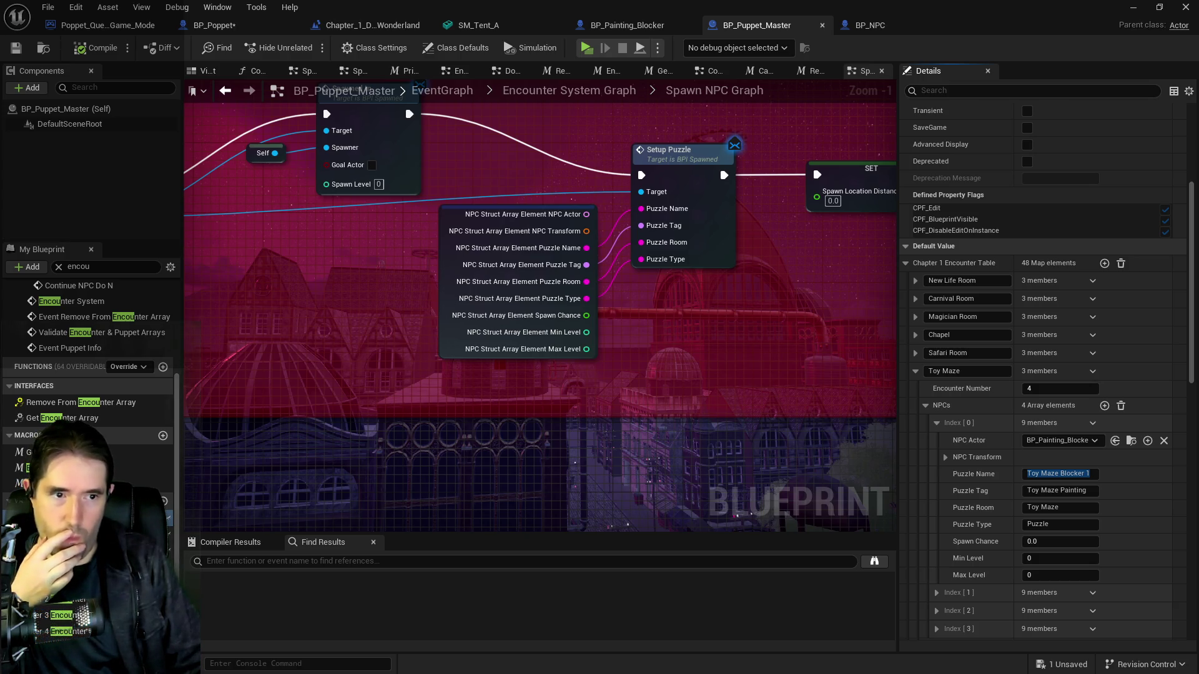
{"action": "left_click_drag", "start_coordinate": [1198, 126], "coordinate": [861, 124]}
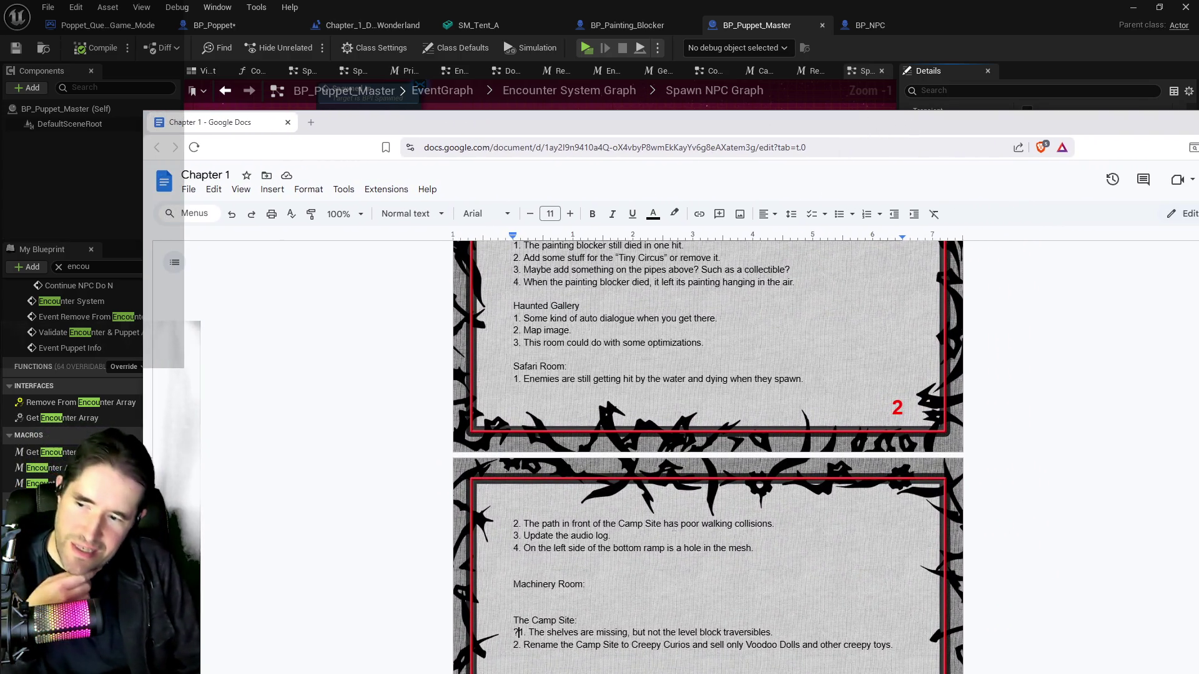
Read the Chapter 1 Toy Maze notes, then scroll PQ Story Messages to its final 'T:' line
{"action": "scroll", "coordinate": [707, 456], "scroll_direction": "down", "scroll_amount": 3}
{"action": "scroll", "coordinate": [671, 490], "scroll_direction": "up", "scroll_amount": 5}
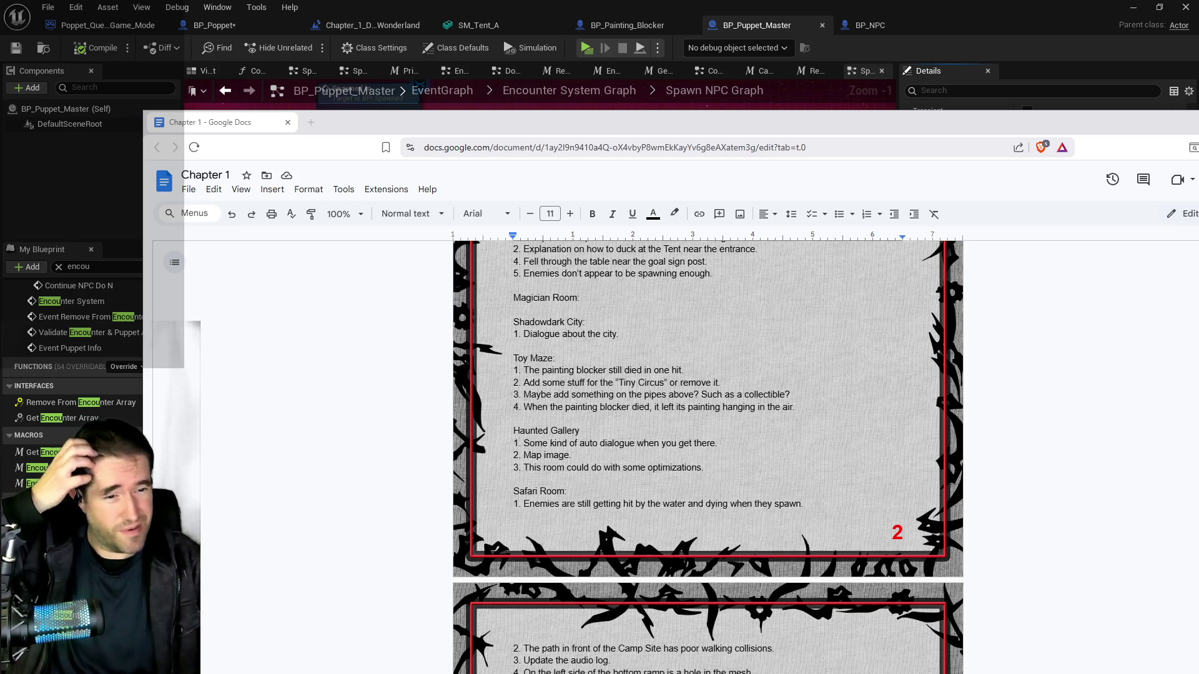
{"action": "key", "text": "alt+Tab"}
{"action": "scroll", "coordinate": [691, 437], "scroll_direction": "down", "scroll_amount": 15}
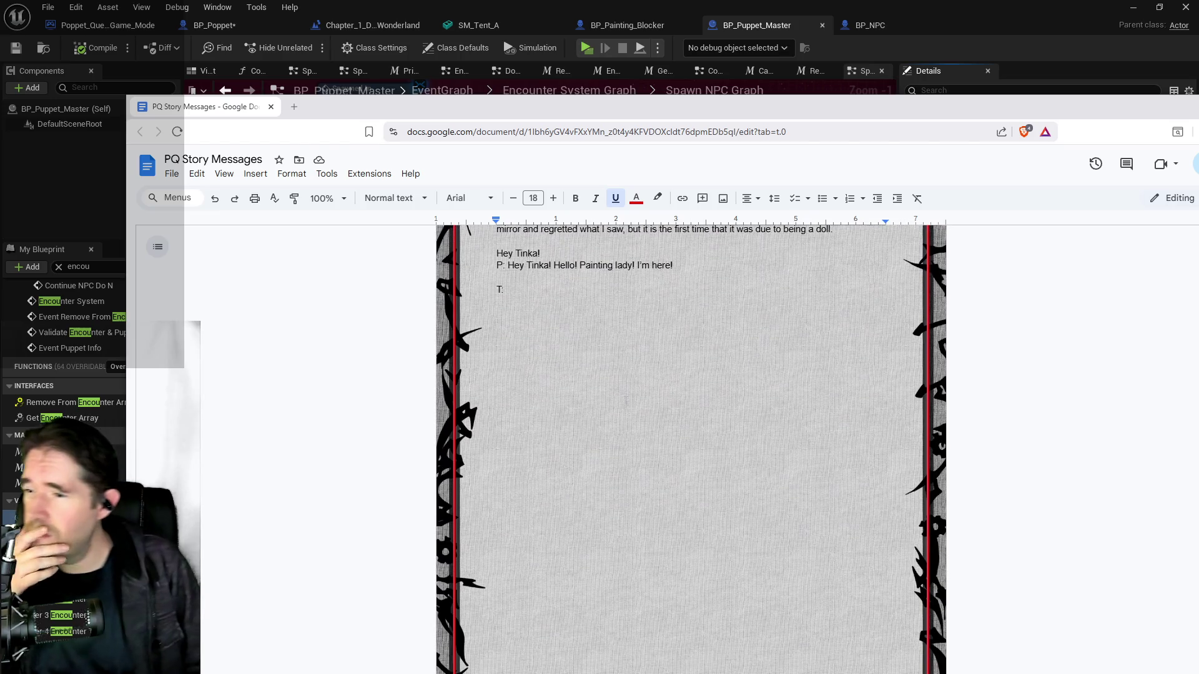
Add a 'Toy Maze' heading and a 'Toy Maze Blocker 1' line after the final T: line
{"action": "scroll", "coordinate": [626, 400], "scroll_direction": "up", "scroll_amount": 2}
{"action": "scroll", "coordinate": [626, 399], "scroll_direction": "down", "scroll_amount": 3}
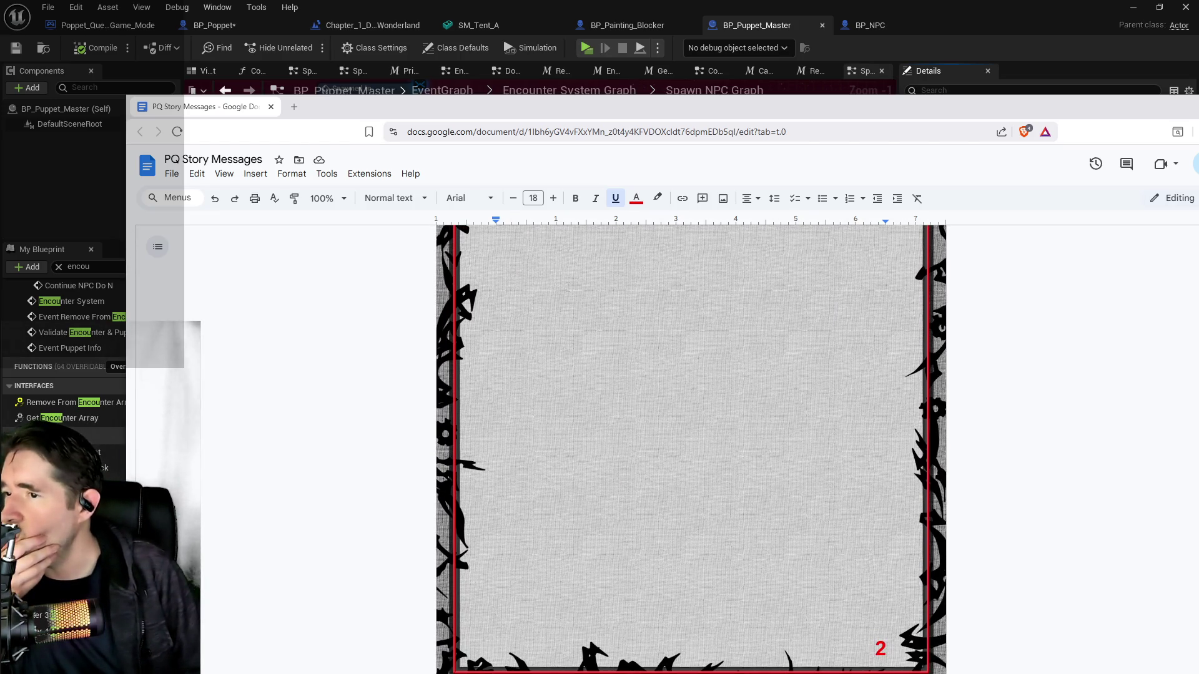
{"action": "scroll", "coordinate": [690, 437], "scroll_direction": "down", "scroll_amount": 3}
{"action": "left_click", "coordinate": [508, 234]}
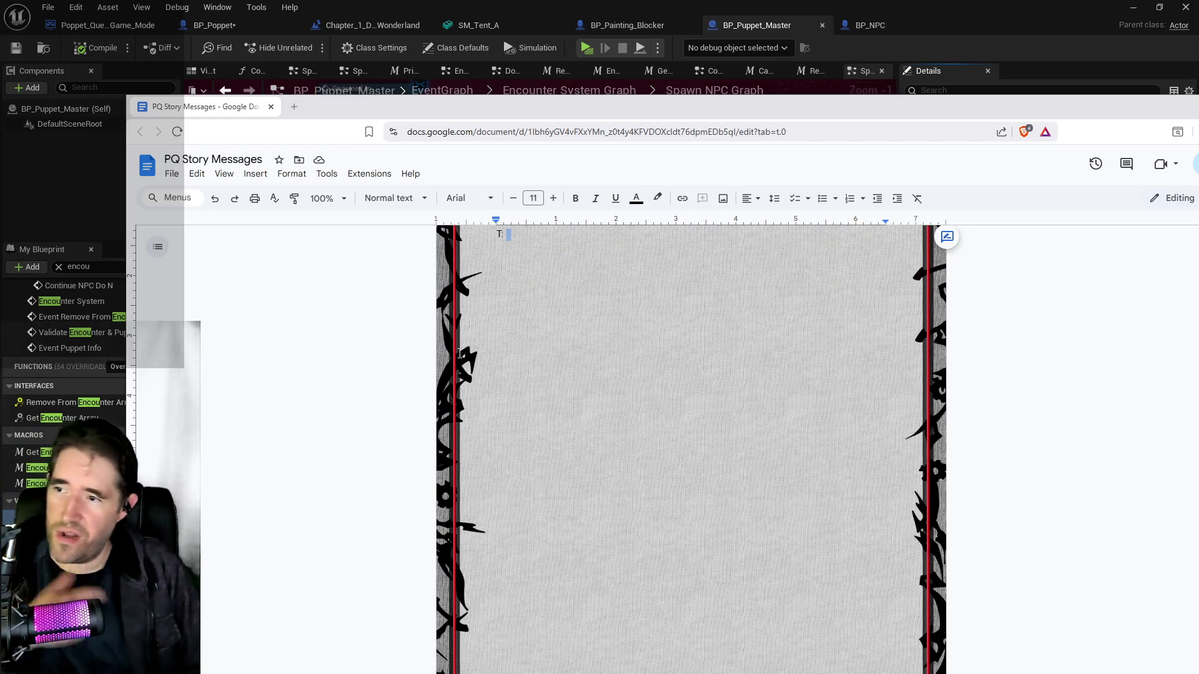
{"action": "key", "text": "Return"}
{"action": "key", "text": "Return"}
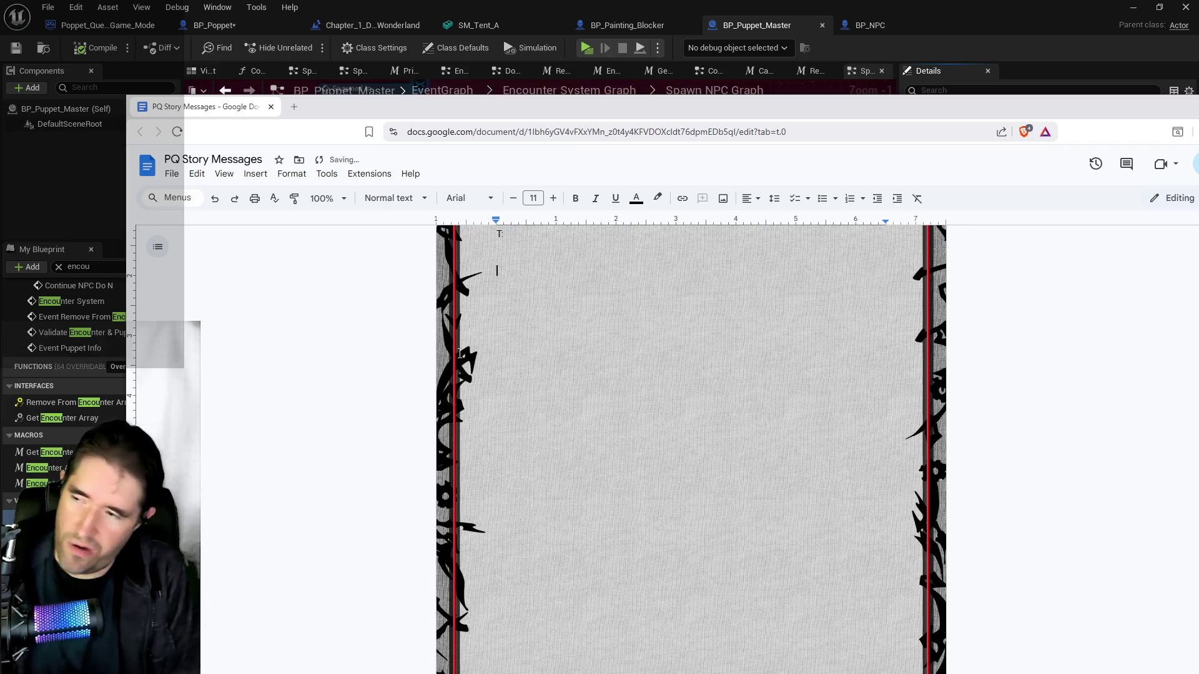
{"action": "type", "text": "Toy Maze:"}
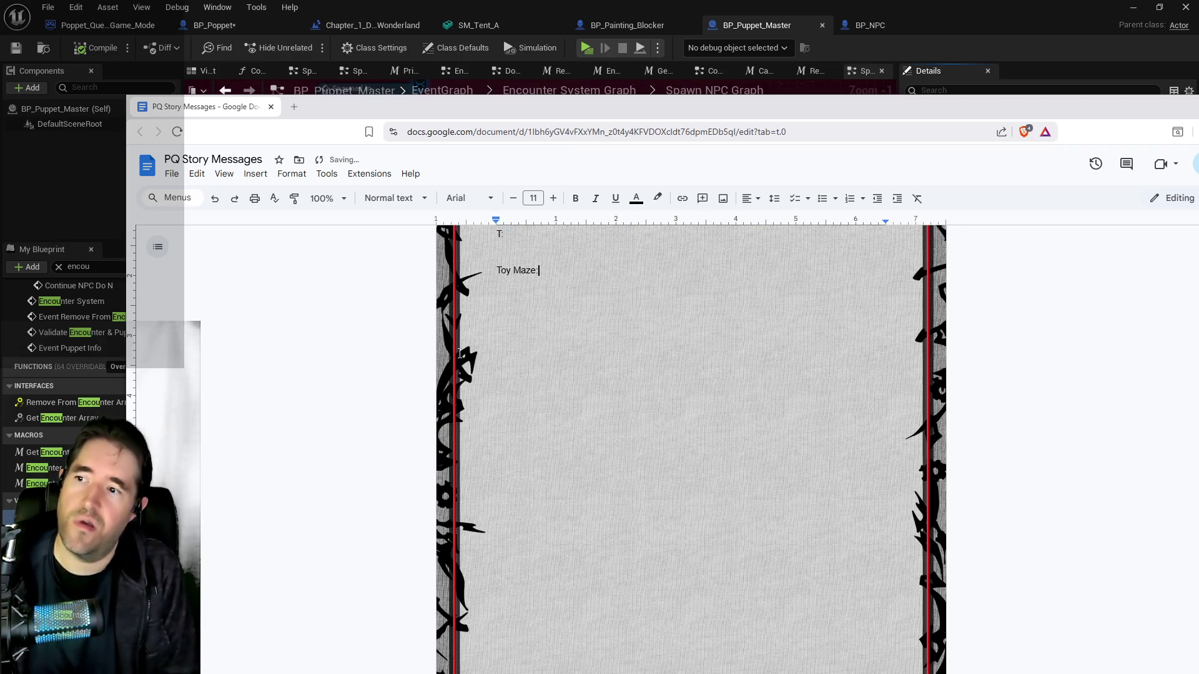
{"action": "key", "text": "Return"}
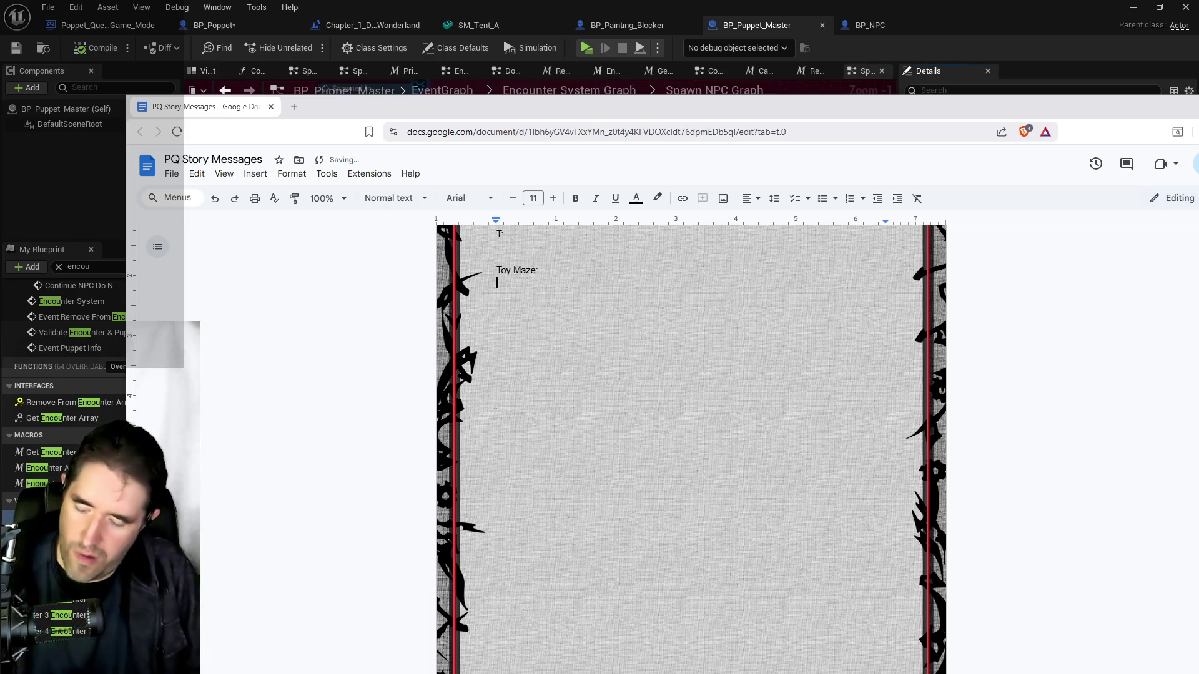
{"action": "type", "text": "Toy Maze Blocker 1"}
{"action": "key", "text": "Return"}
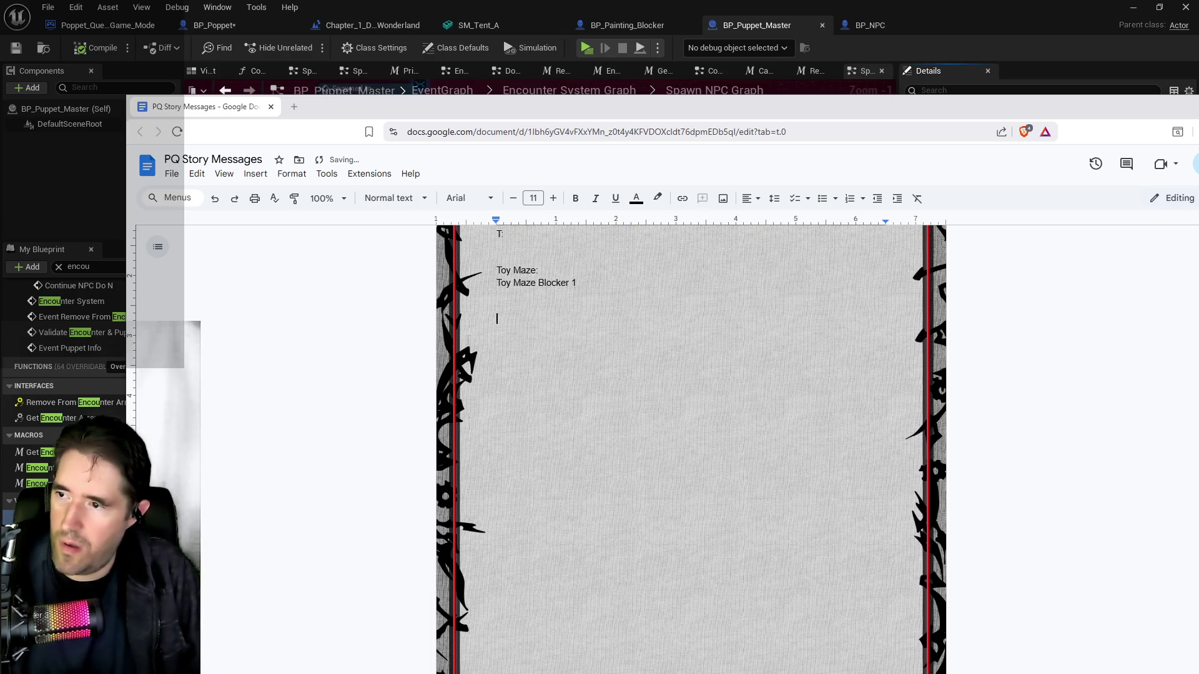
Add 'Toy Maze Blocker 2', '3' and '4' lines below Blocker 1
{"action": "type", "text": "Toy Maze Blocker 1"}
{"action": "key", "text": "BackSpace"}
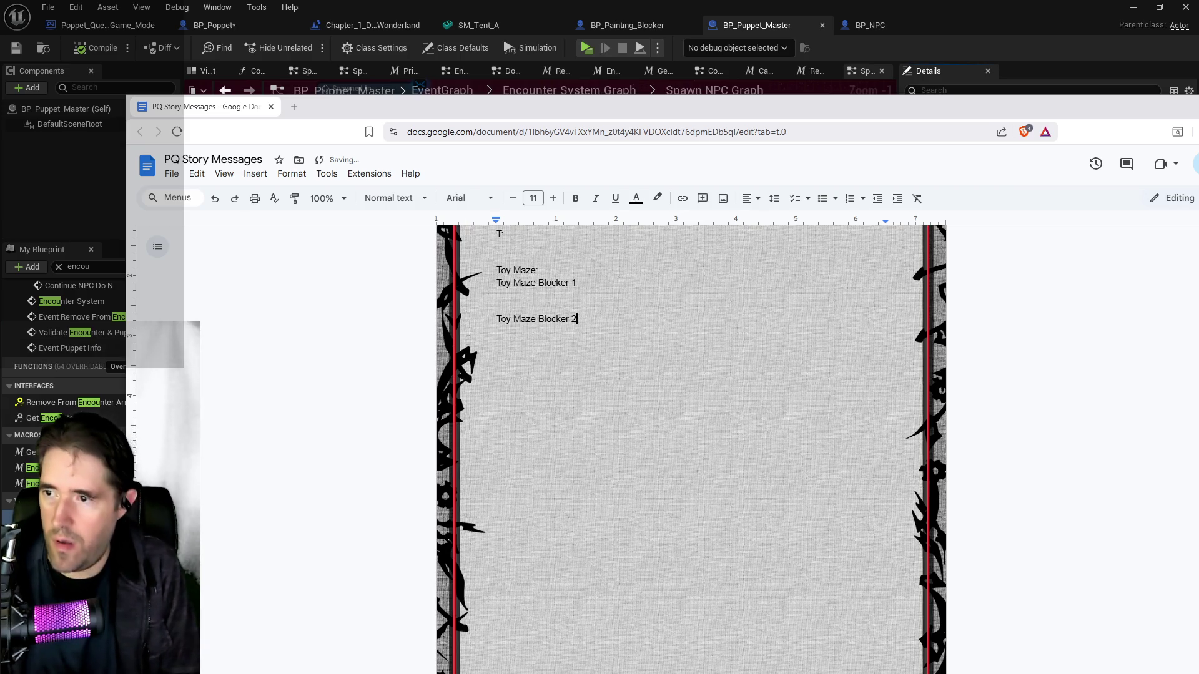
{"action": "type", "text": "2"}
{"action": "key", "text": "Return"}
{"action": "key", "text": "Return"}
{"action": "type", "text": "Toy Maze Blocker 2"}
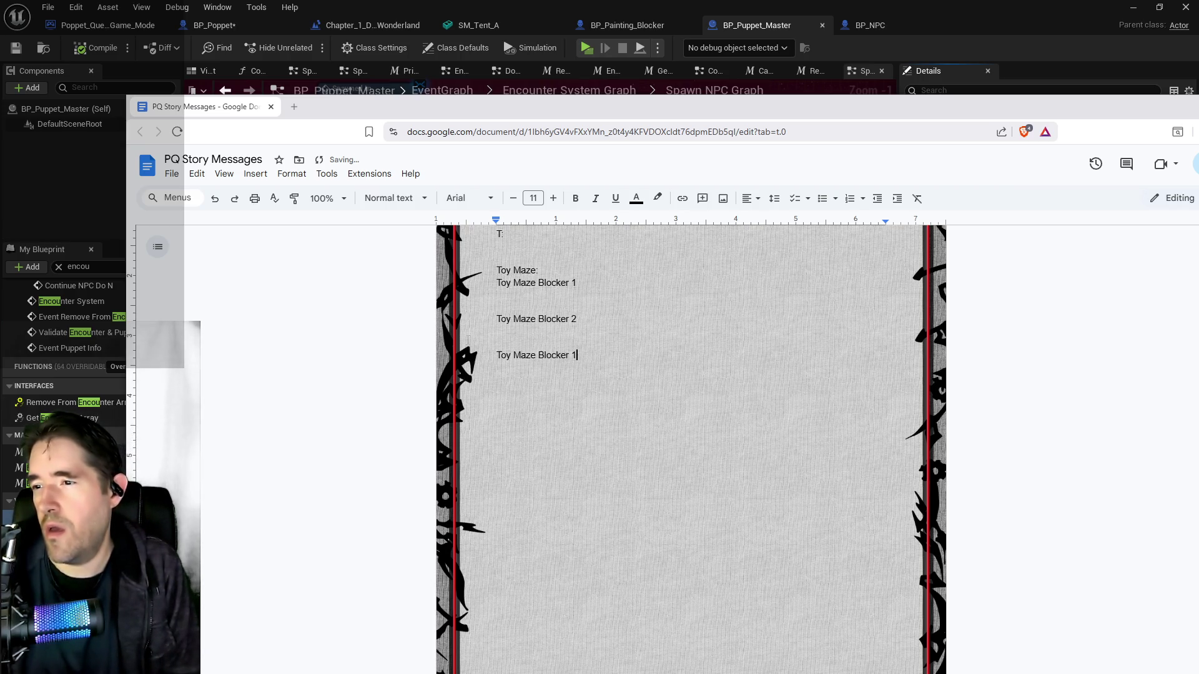
{"action": "key", "text": "BackSpace"}
{"action": "type", "text": "3"}
{"action": "key", "text": "Return"}
{"action": "key", "text": "Return"}
{"action": "type", "text": "Toy Maze Blocker 3"}
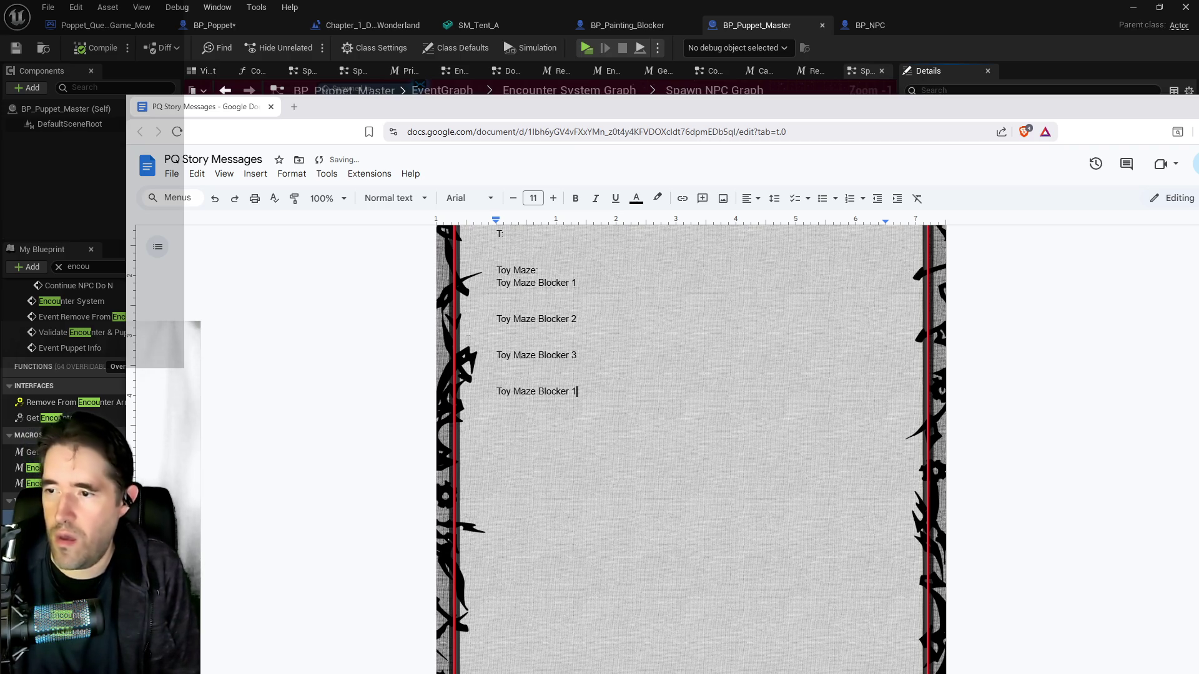
{"action": "key", "text": "BackSpace"}
{"action": "type", "text": "4"}
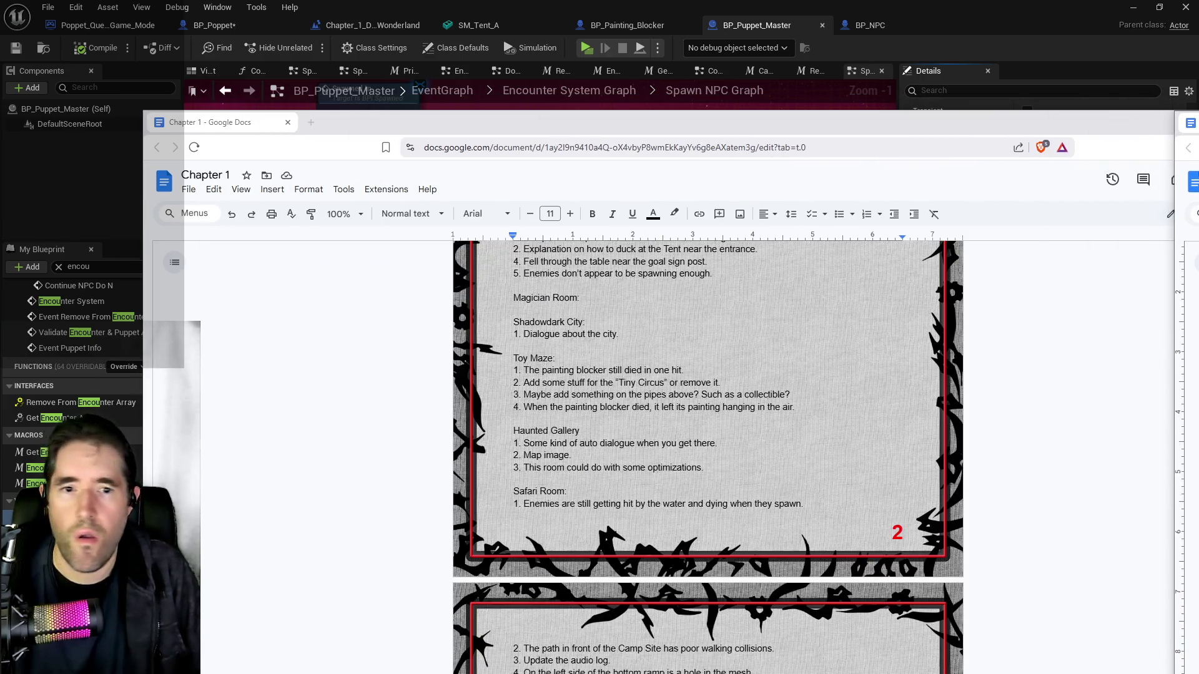
{"action": "key", "text": "super+Down"}
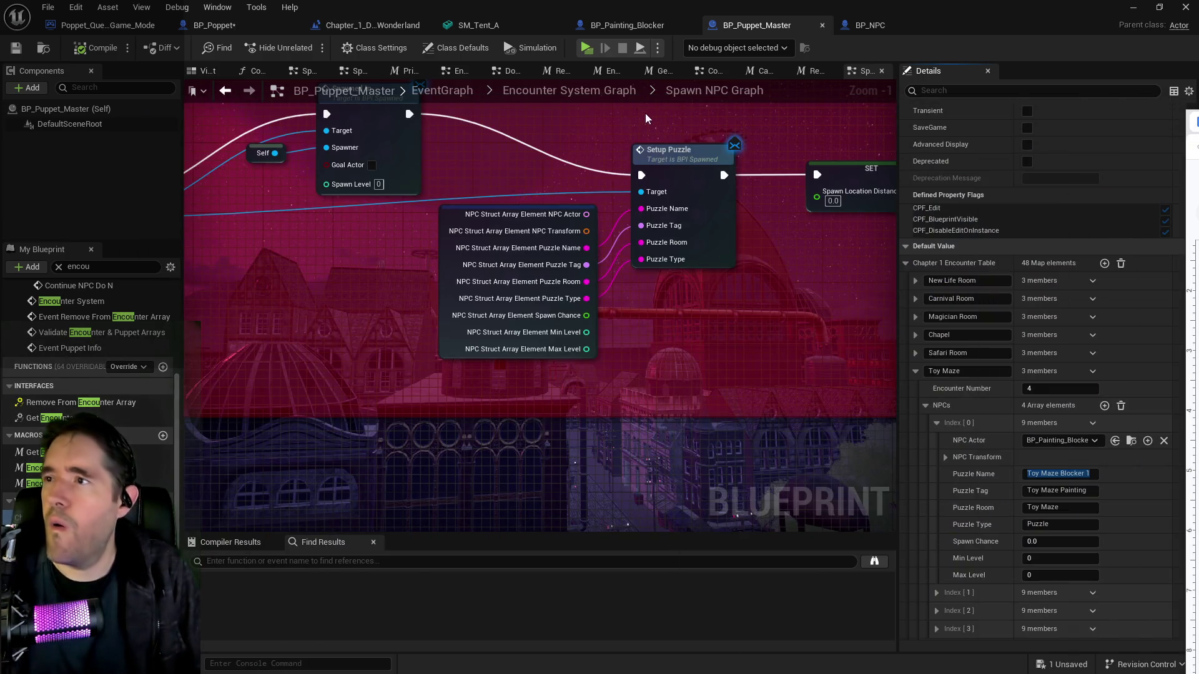
In BP_Poppet, search My Blueprint for 'info b' and show Collectible Info Bank's default entries
{"action": "left_click", "coordinate": [272, 28]}
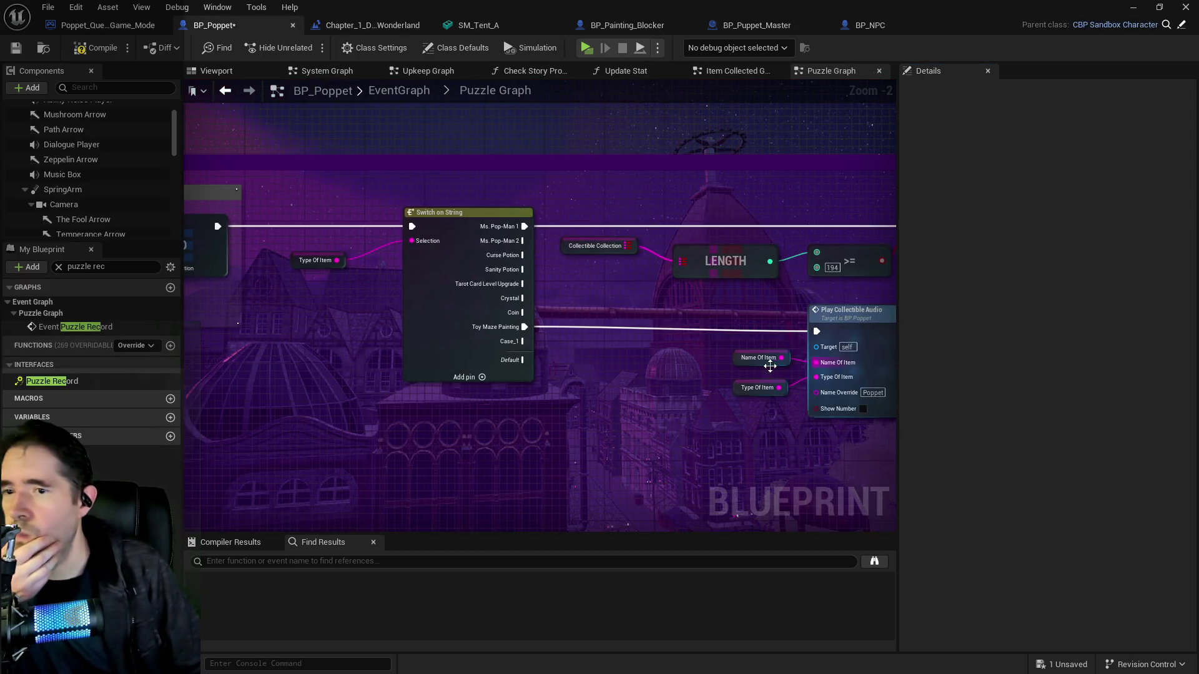
{"action": "scroll", "coordinate": [459, 356], "scroll_direction": "up", "scroll_amount": 1}
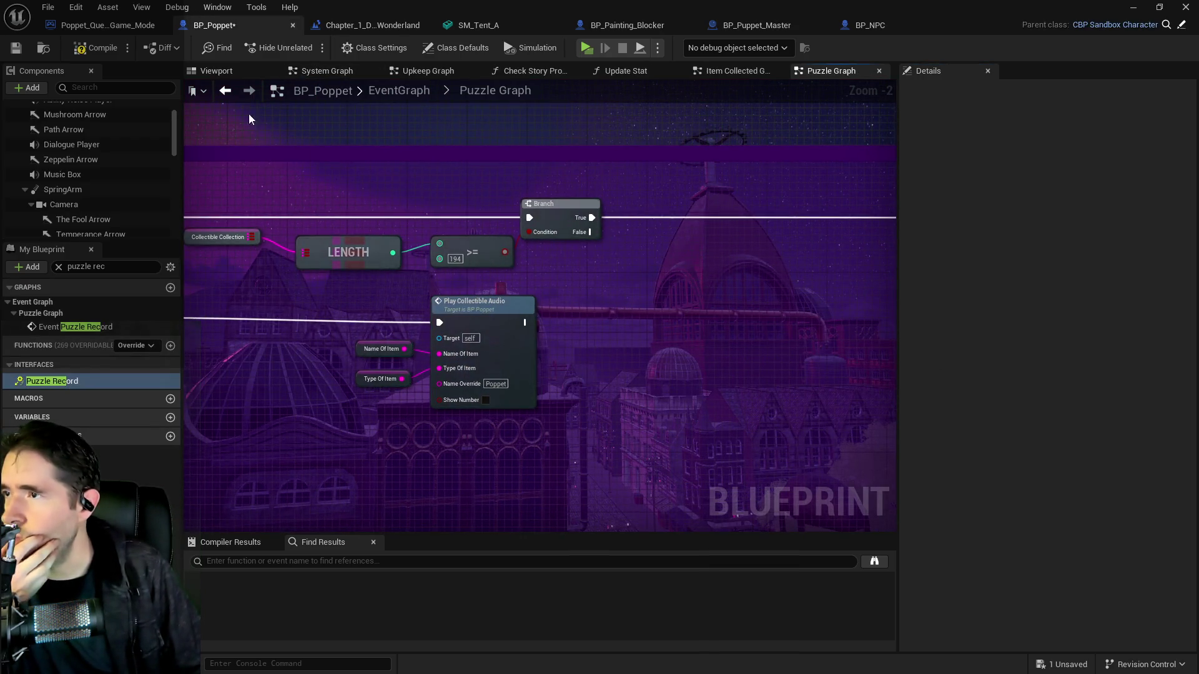
{"action": "left_click", "coordinate": [113, 266]}
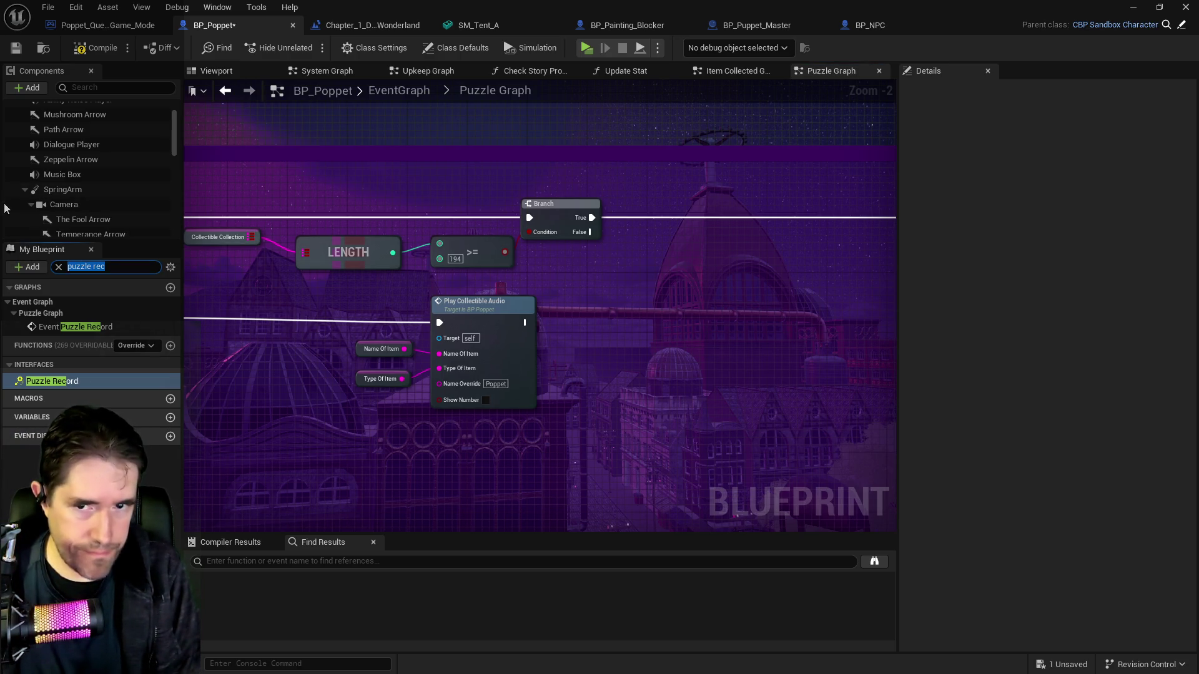
{"action": "type", "text": "info b"}
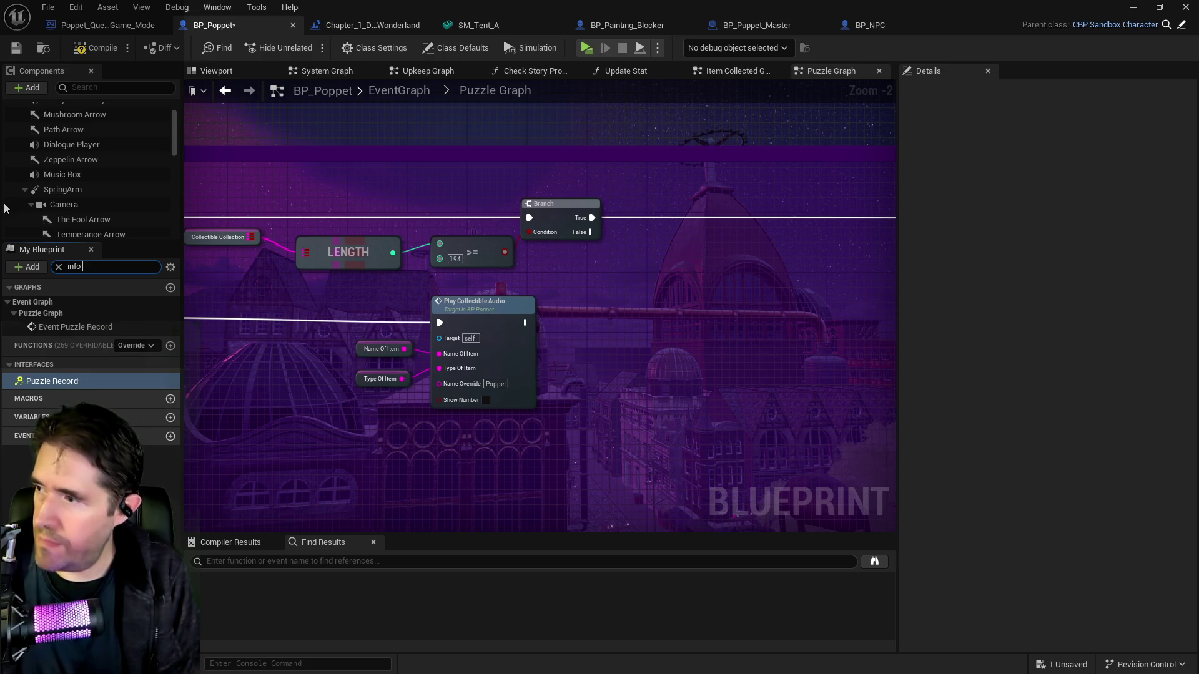
{"action": "left_click", "coordinate": [63, 490]}
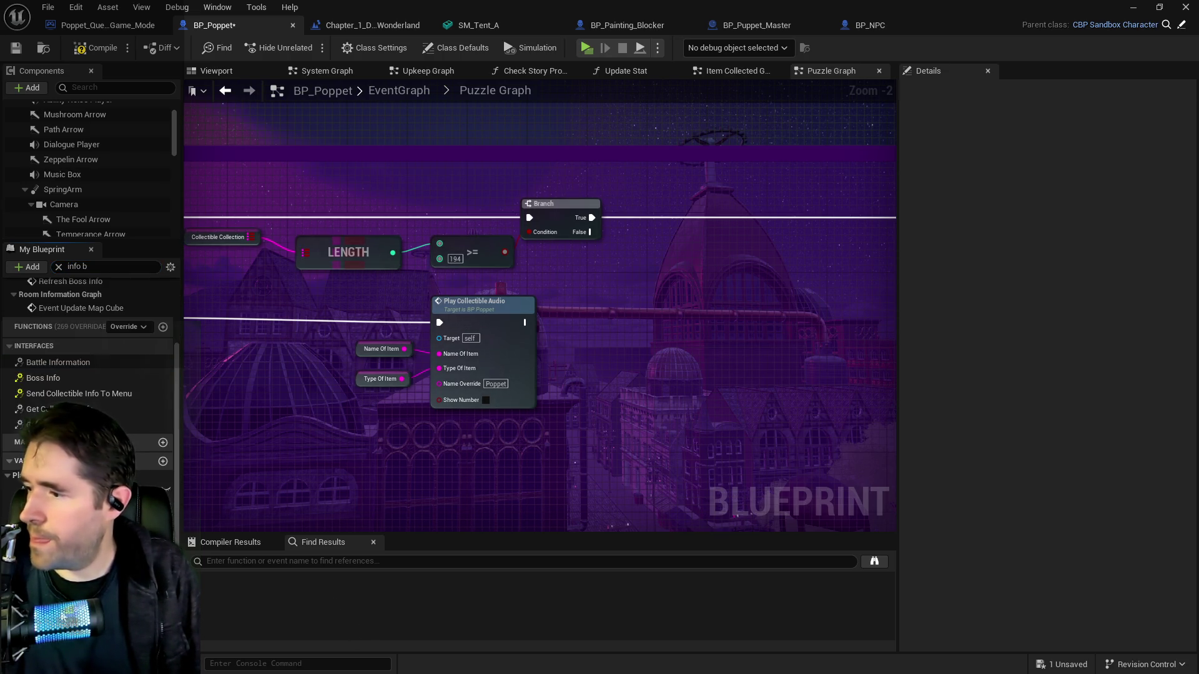
{"action": "scroll", "coordinate": [1062, 522], "scroll_direction": "down", "scroll_amount": 5}
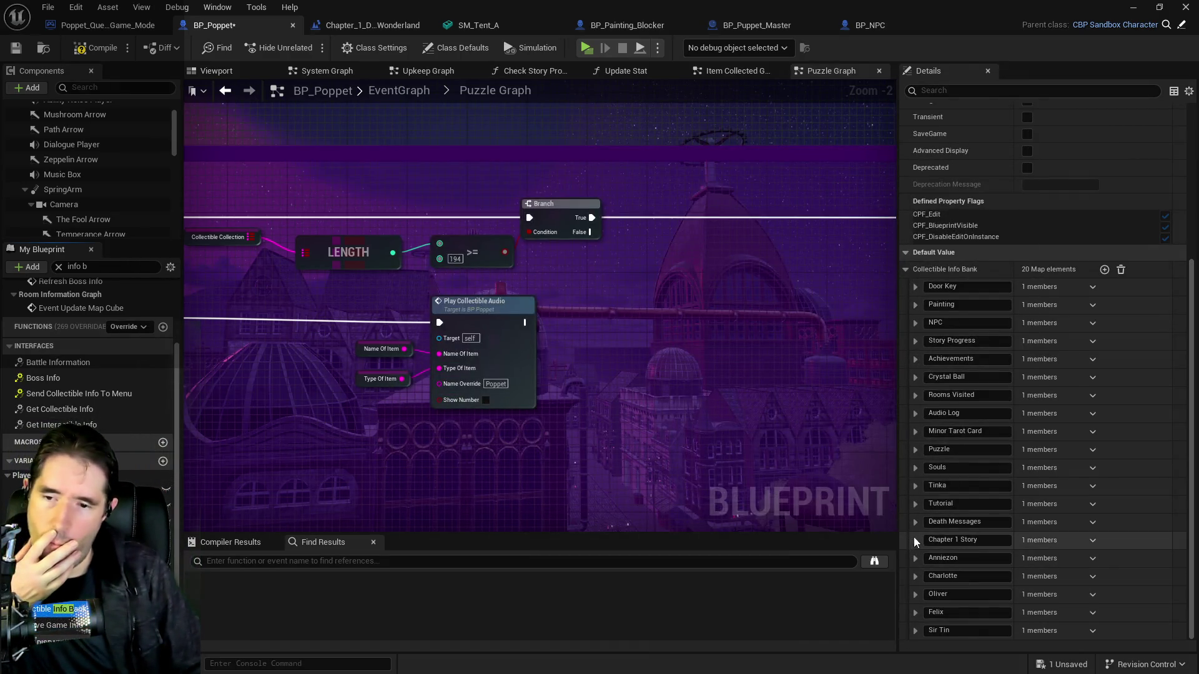
Expand Chapter 1 Story's collectible info collection and delete an accidentally added third element
{"action": "left_click", "coordinate": [914, 540]}
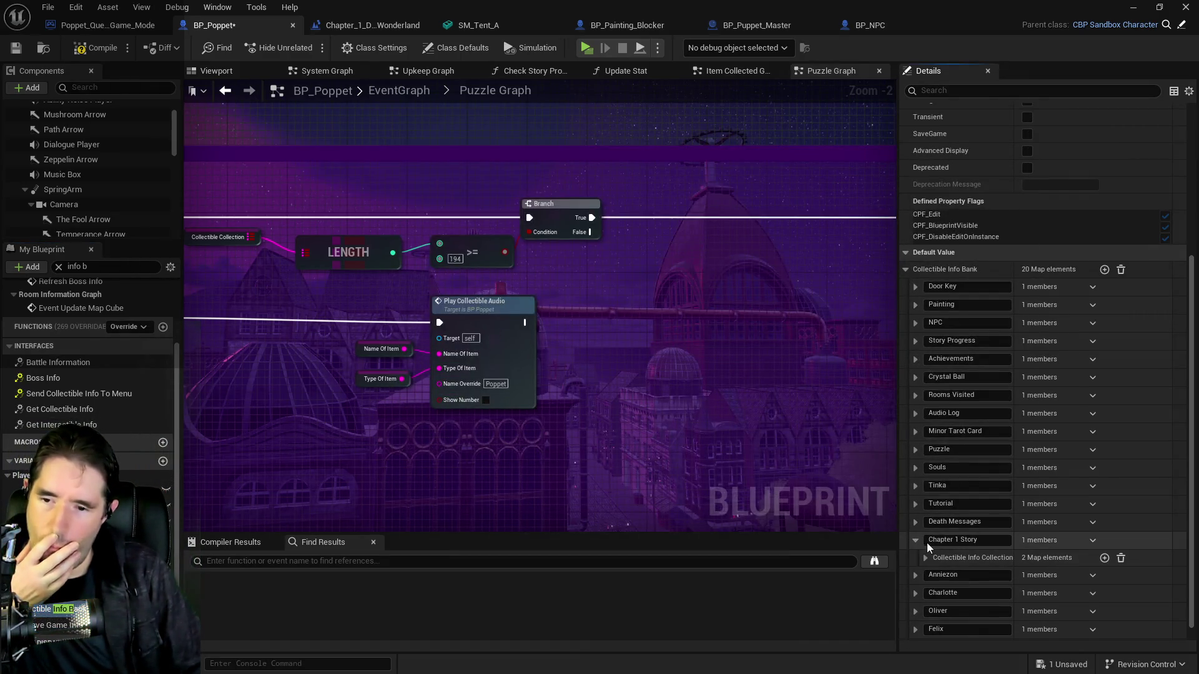
{"action": "left_click", "coordinate": [924, 557]}
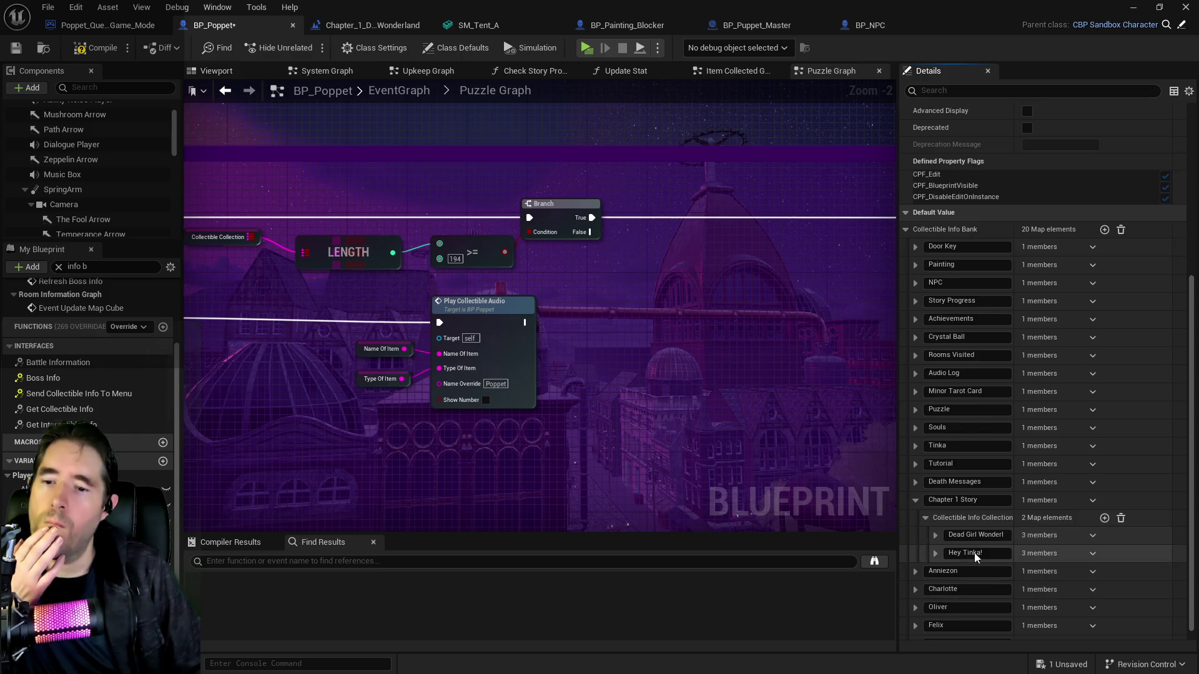
{"action": "left_click", "coordinate": [1104, 519]}
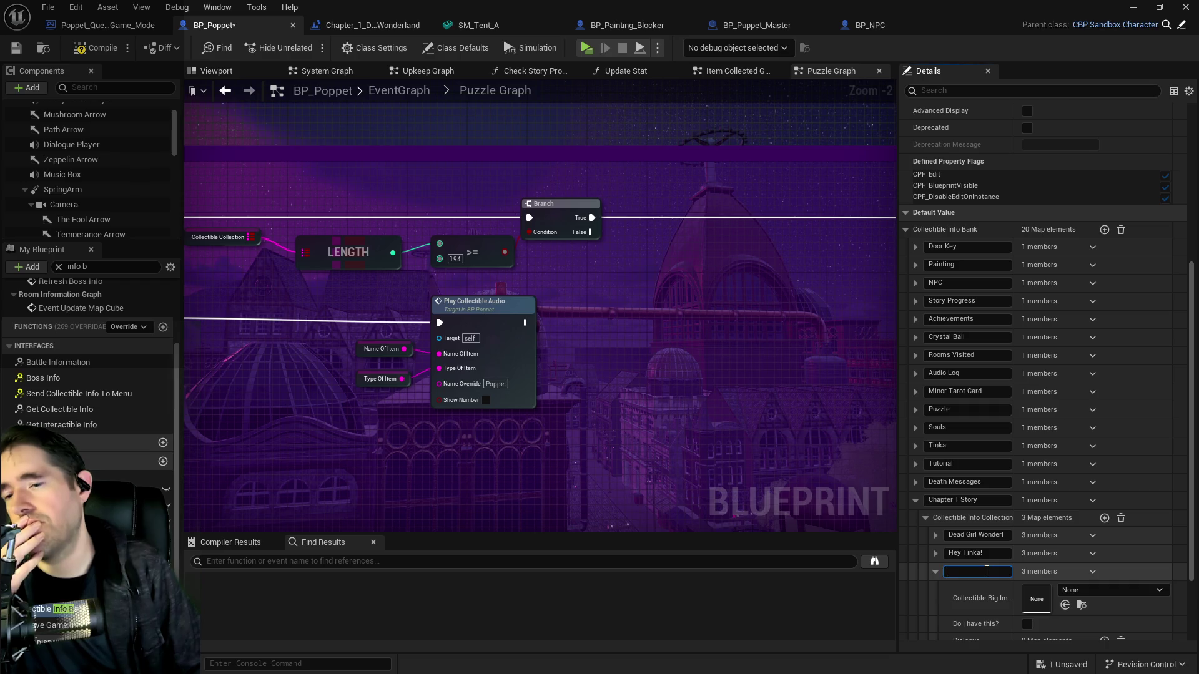
{"action": "mouse_move", "coordinate": [530, 500]}
{"action": "left_mouse_down"}
{"action": "mouse_move", "coordinate": [673, 476]}
{"action": "mouse_move", "coordinate": [877, 508]}
{"action": "mouse_move", "coordinate": [690, 448]}
{"action": "mouse_move", "coordinate": [712, 446]}
{"action": "left_mouse_up"}
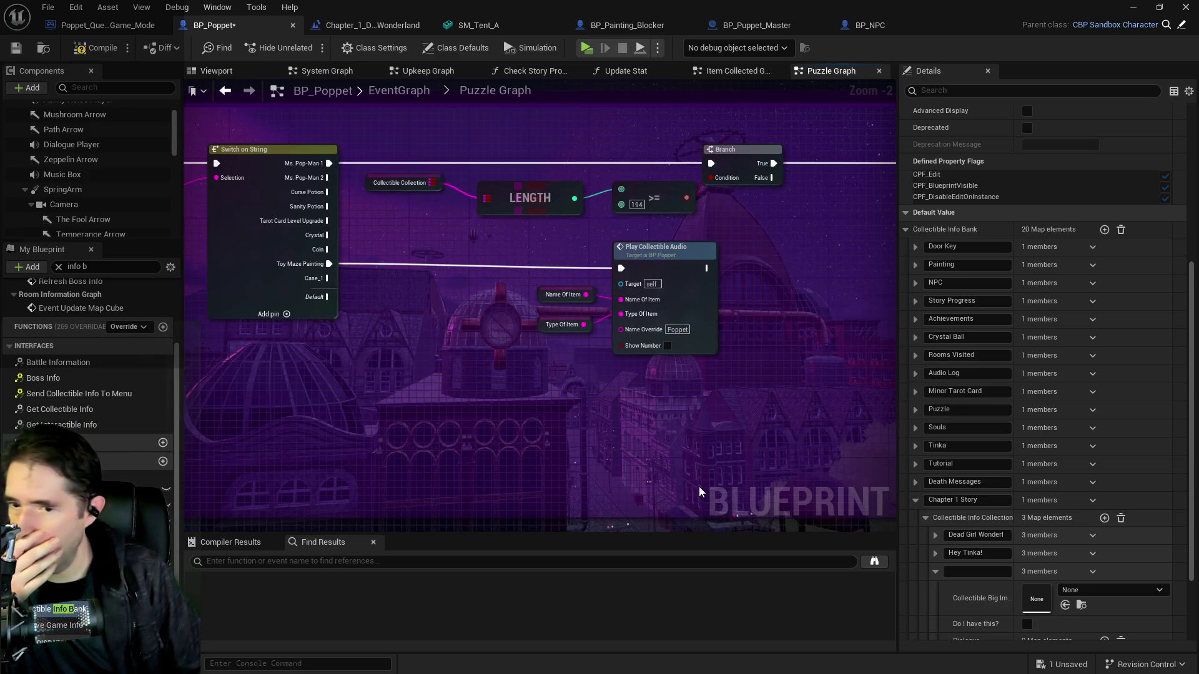
{"action": "left_click", "coordinate": [1091, 571]}
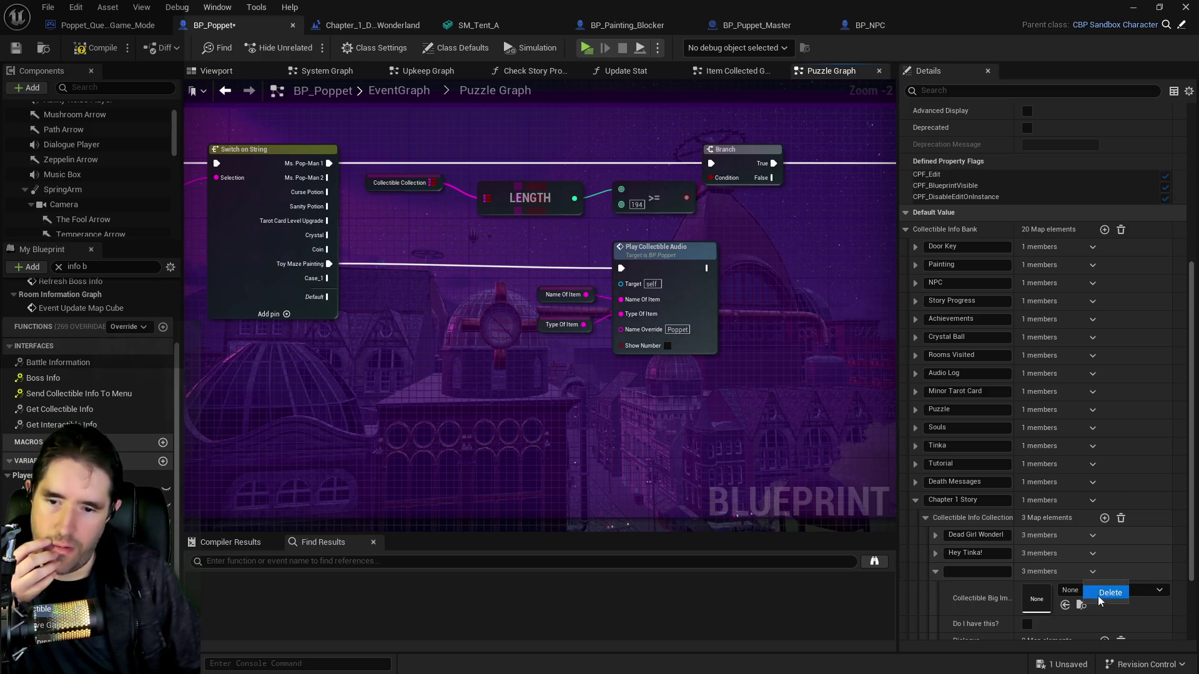
{"action": "left_click", "coordinate": [1099, 595]}
Add a new Collectible Info Bank entry, typing 'Toy Maze Blocker 1' as its key
{"action": "left_click", "coordinate": [1104, 233]}
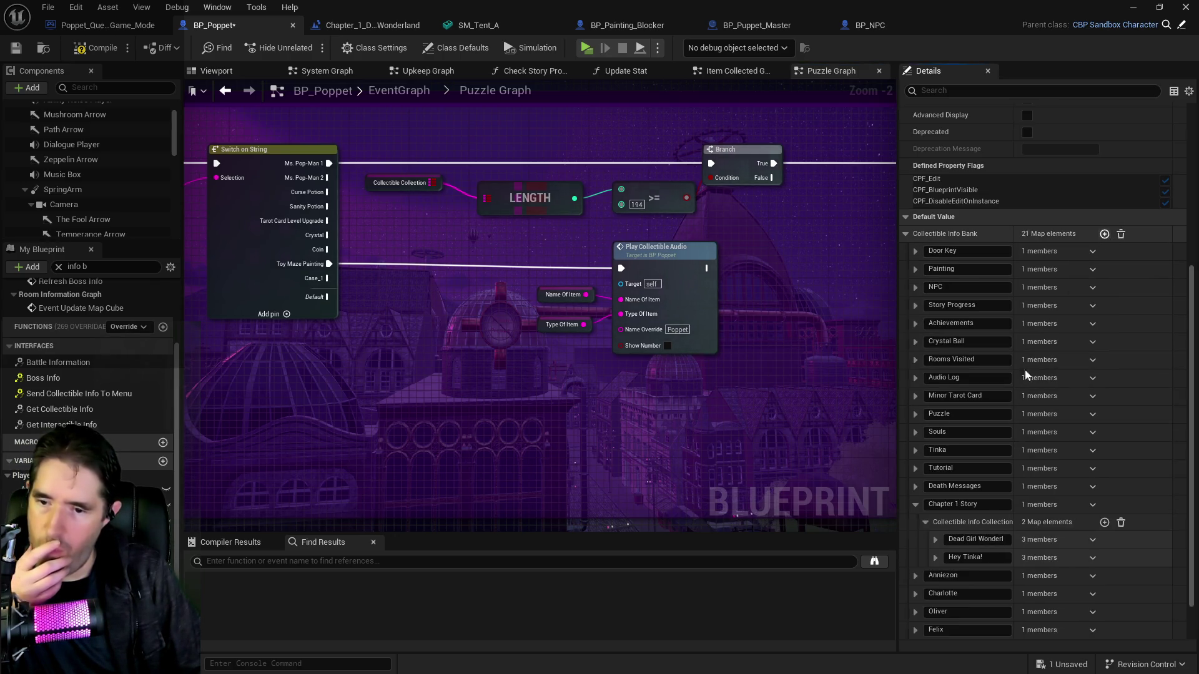
{"action": "scroll", "coordinate": [1025, 369], "scroll_direction": "down", "scroll_amount": 2}
{"action": "left_click", "coordinate": [967, 613]}
{"action": "type", "text": "Toy Maze Blocker 1"}
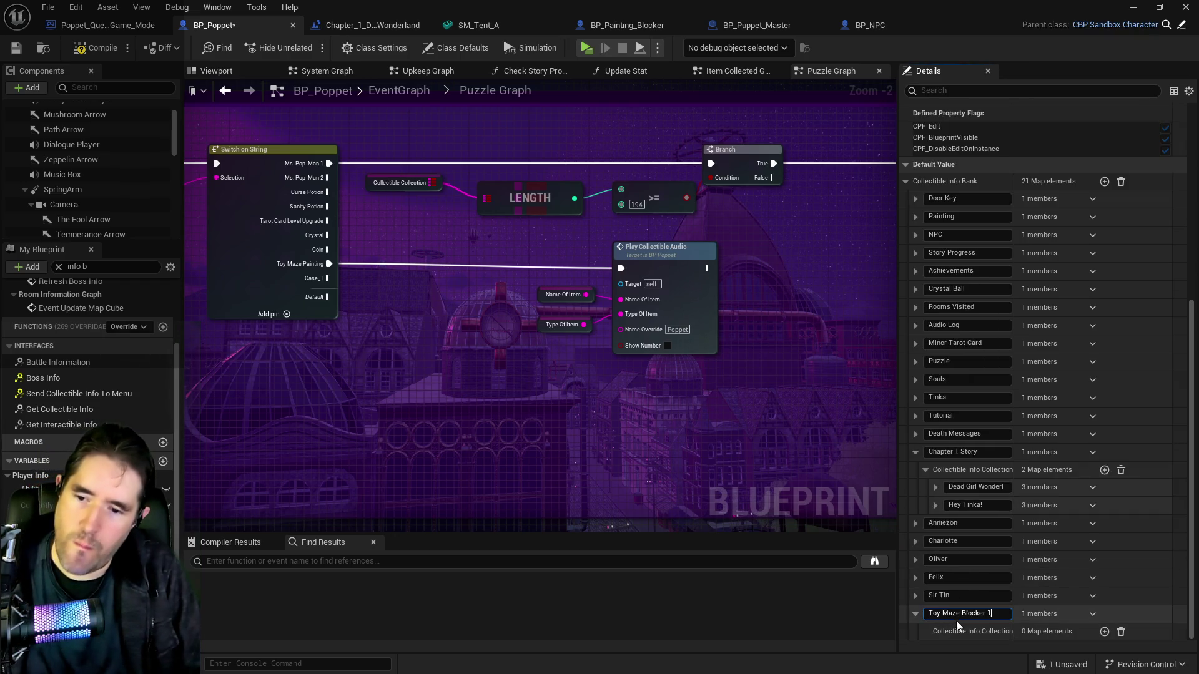
{"action": "left_click_drag", "start_coordinate": [1005, 617], "coordinate": [984, 615]}
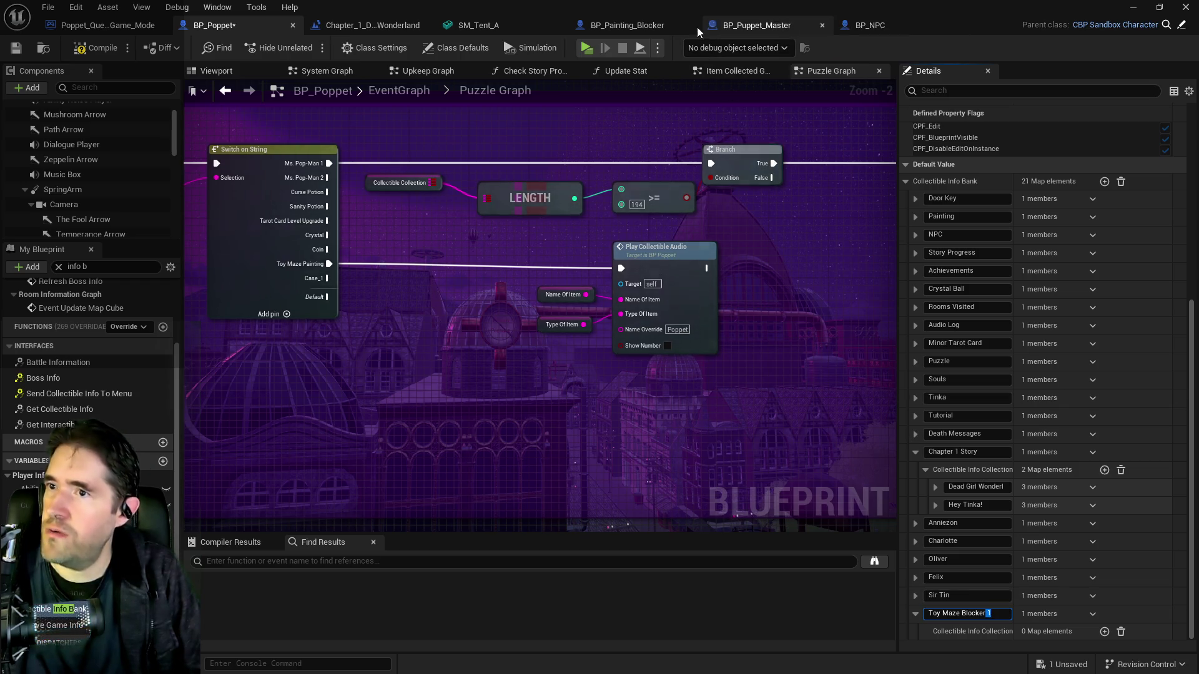
Copy the Toy Maze Painting puzzle tag from BP_Puppet_Master and paste it as the new key
{"action": "left_click", "coordinate": [769, 35]}
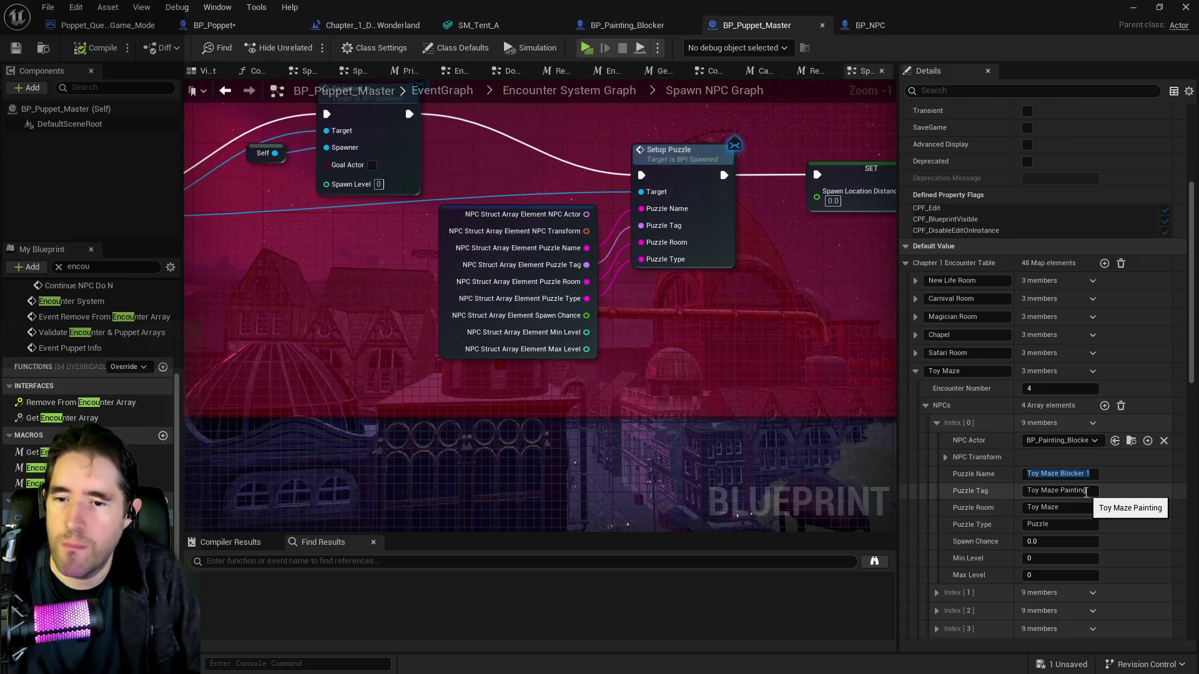
{"action": "left_click", "coordinate": [1087, 491]}
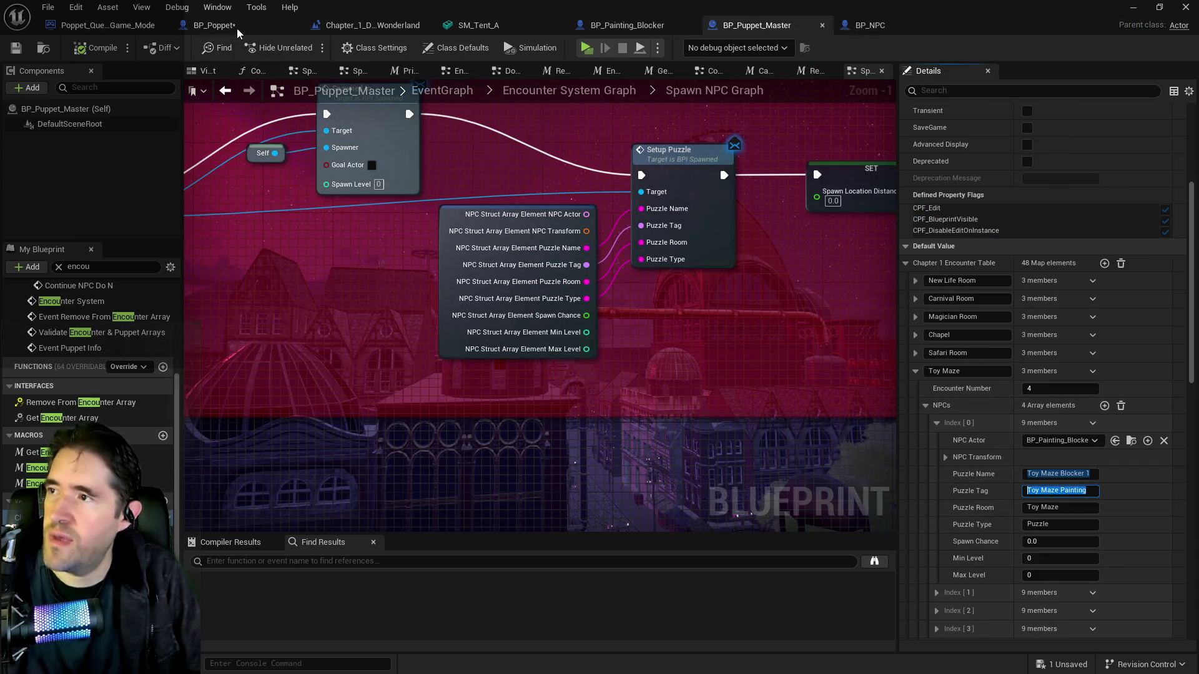
{"action": "left_click", "coordinate": [237, 28]}
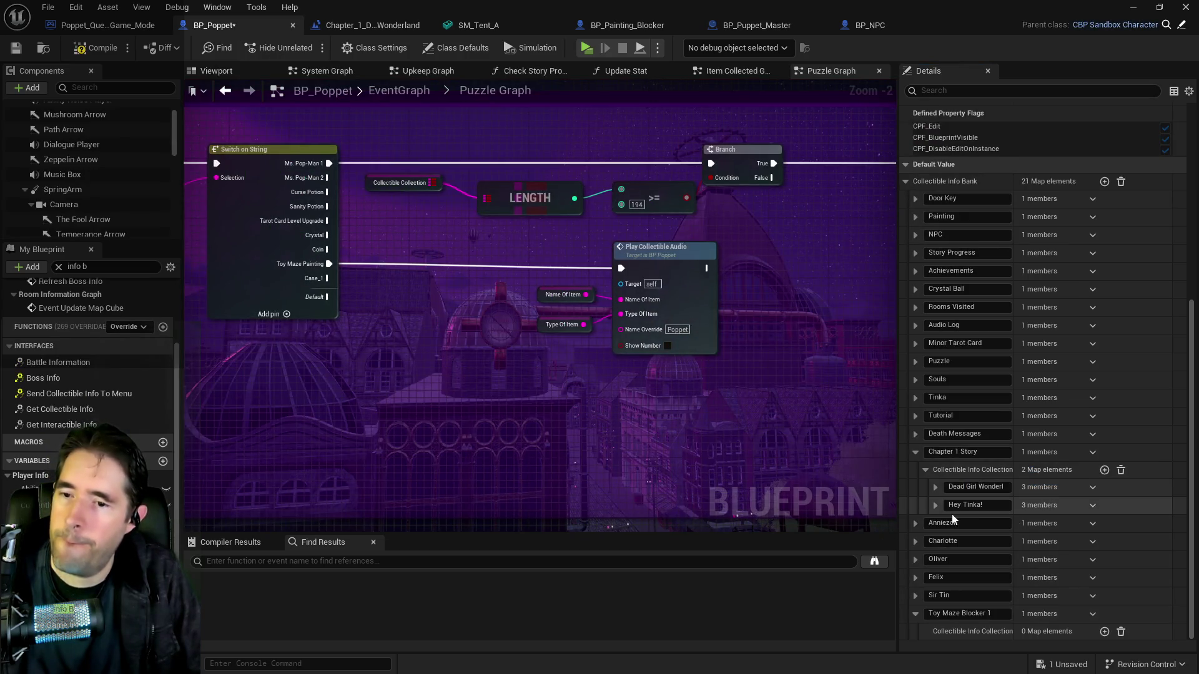
{"action": "left_click", "coordinate": [994, 614]}
{"action": "key", "text": "ctrl+v"}
{"action": "key", "text": "Return"}
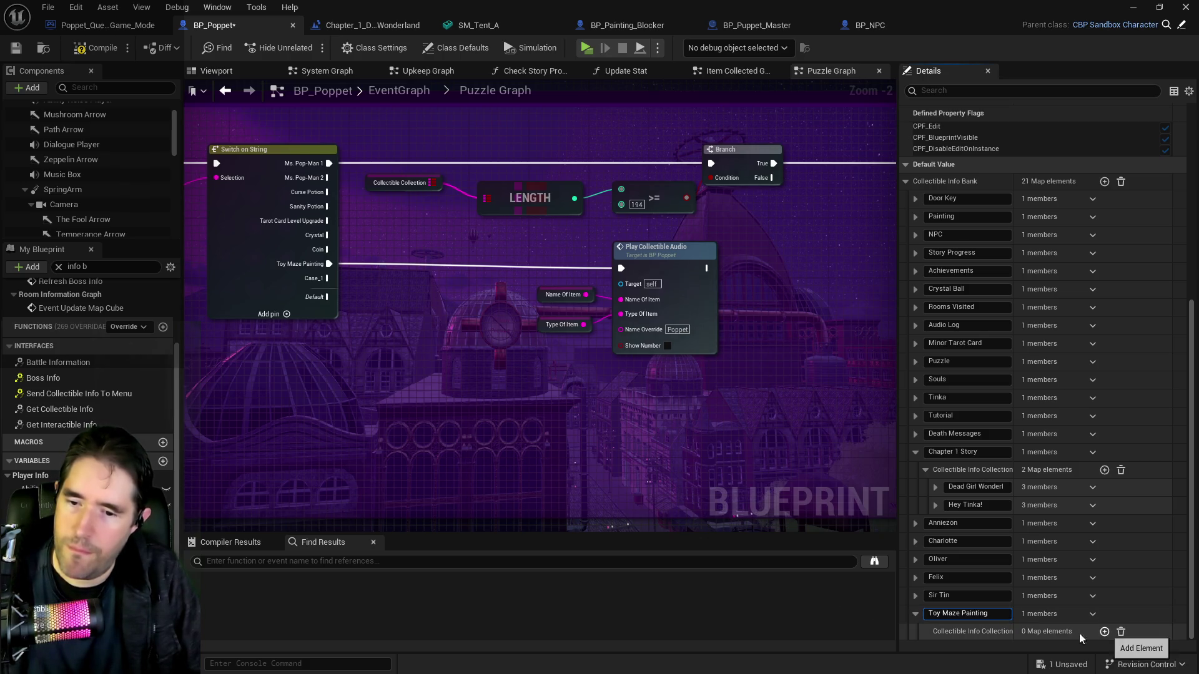
Add one element to Toy Maze Painting's Collectible Info Collection
{"action": "left_click", "coordinate": [1104, 631]}
{"action": "scroll", "coordinate": [1104, 631], "scroll_direction": "down", "scroll_amount": 2}
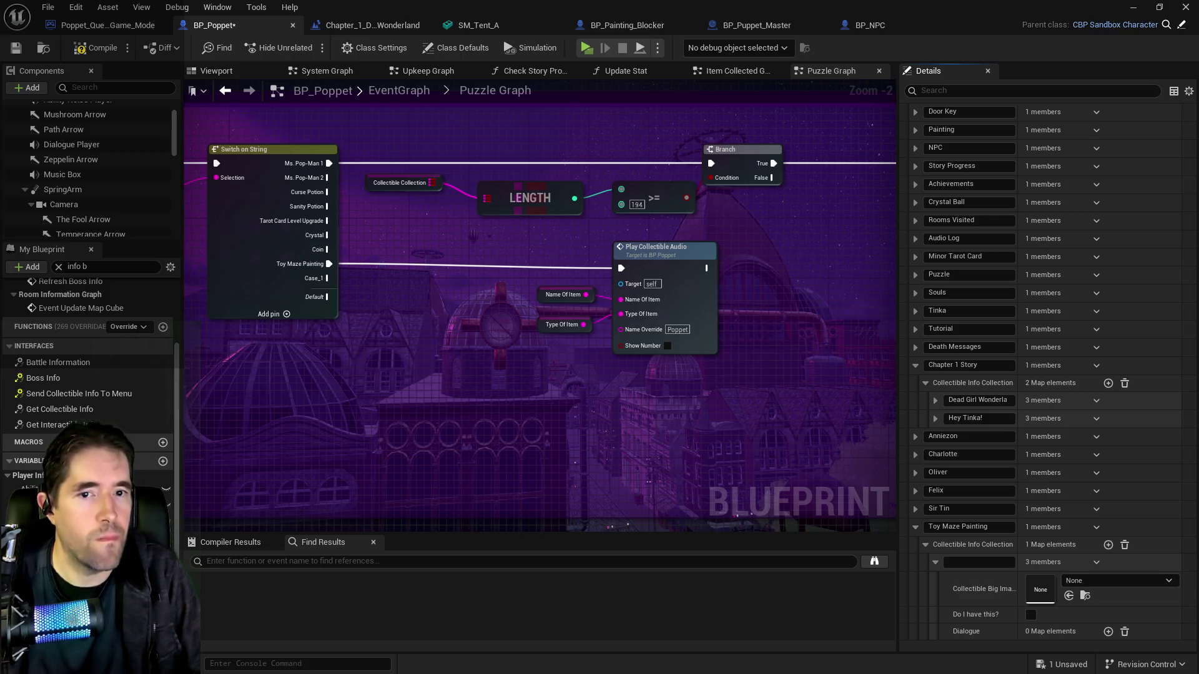
{"action": "key", "text": "alt+Tab"}
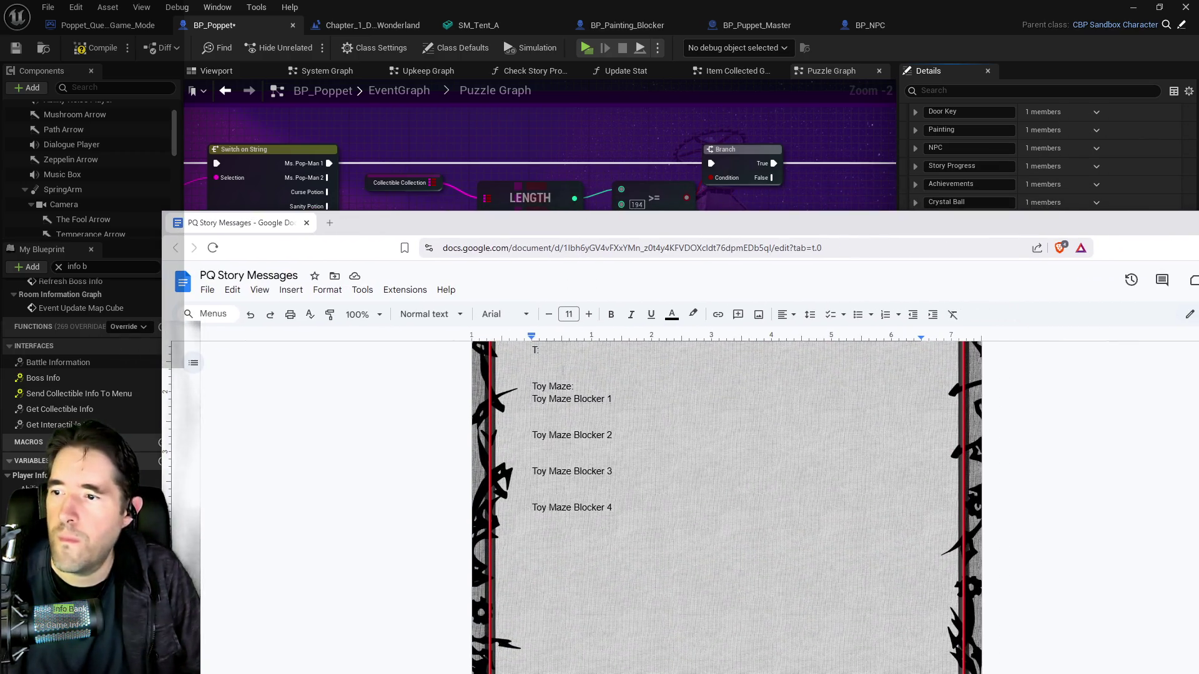
Insert a bold, underlined 'Toy Maze Painting' line above Toy Maze Blocker 1
{"action": "key", "text": "Return"}
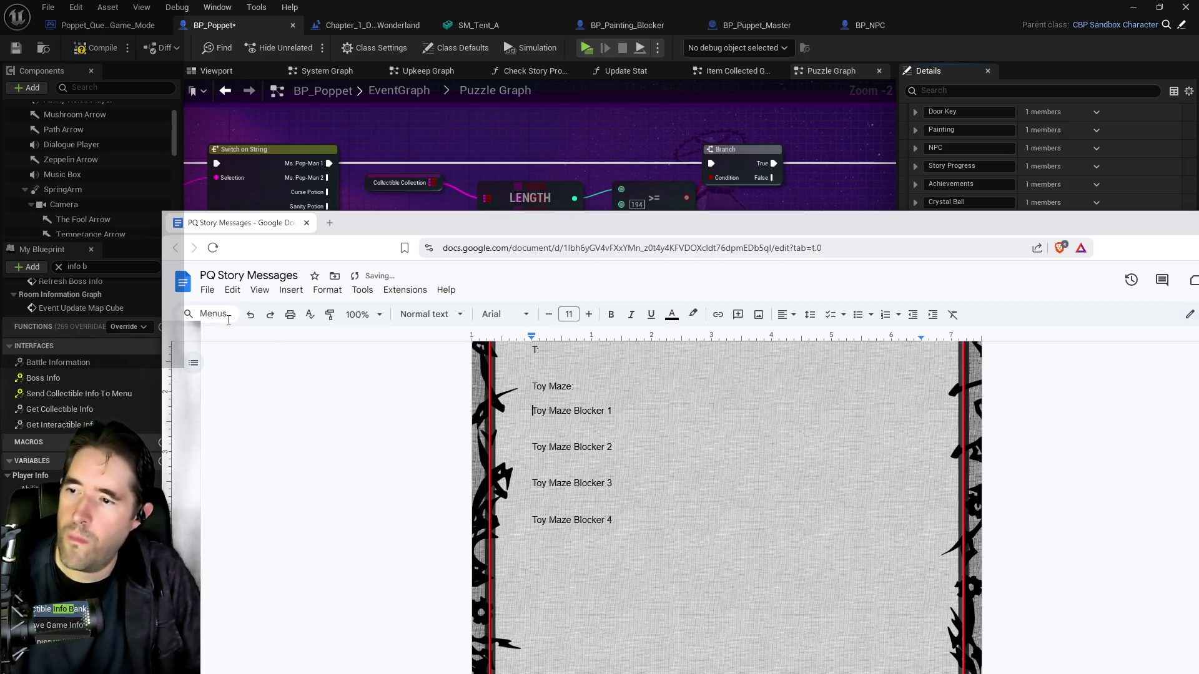
{"action": "key", "text": "Up"}
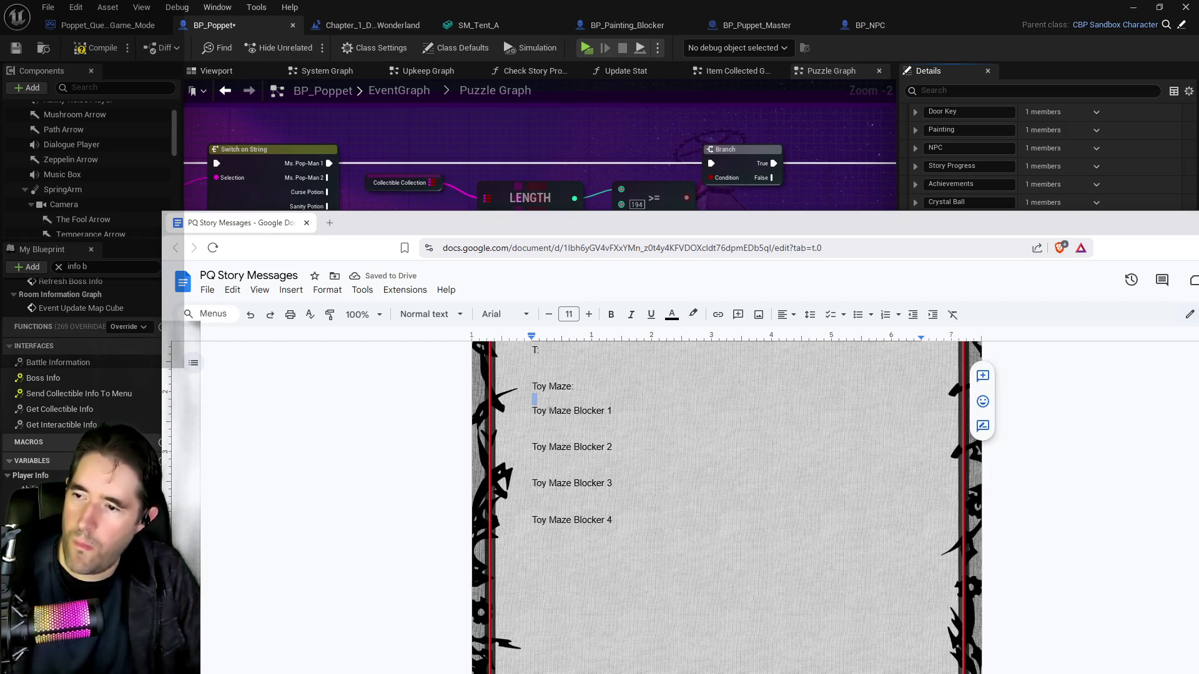
{"action": "type", "text": "Toy Maze Painting"}
{"action": "key", "text": "ctrl+shift+Left"}
{"action": "key", "text": "ctrl+shift+Left"}
{"action": "key", "text": "ctrl+shift+Left"}
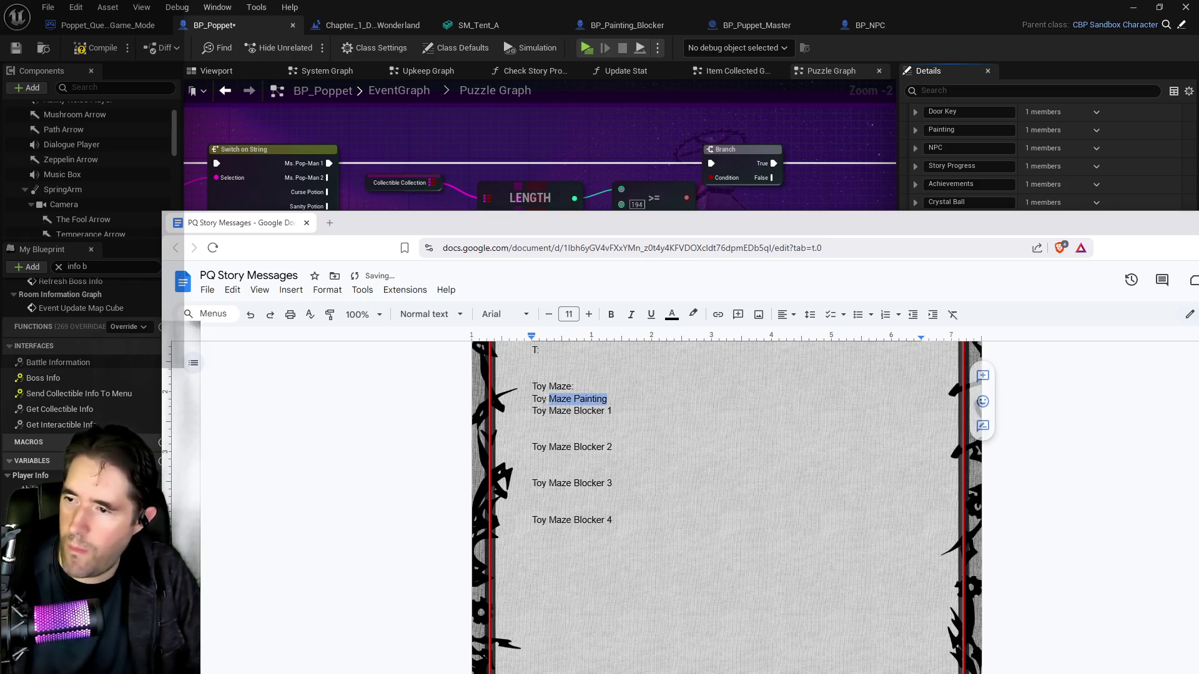
{"action": "left_click", "coordinate": [612, 314]}
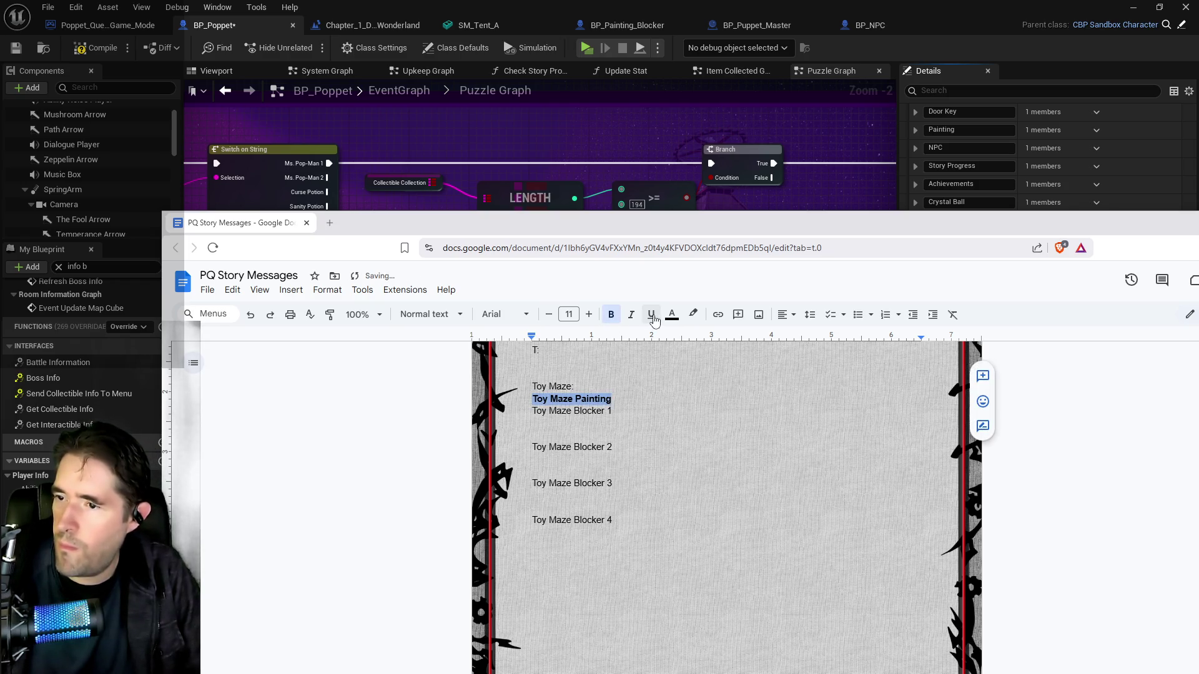
{"action": "left_click", "coordinate": [650, 314]}
{"action": "left_click", "coordinate": [614, 447]}
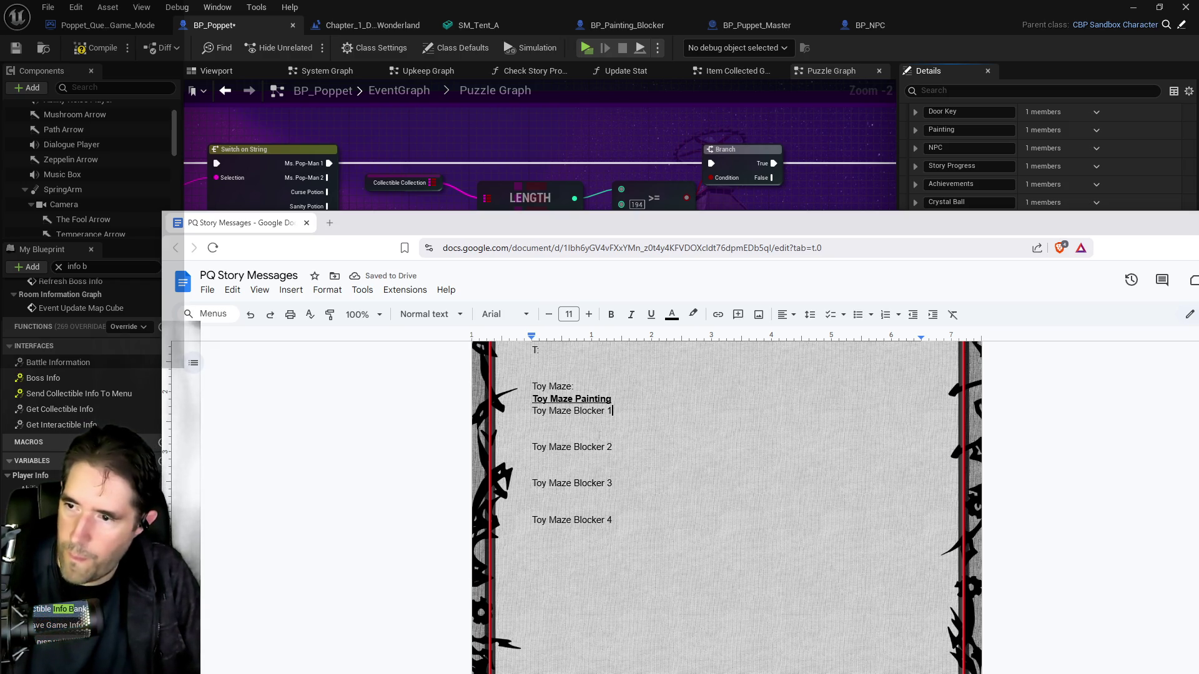
Underline the Toy Maze Blocker 1, 2, 3 and 4 headings
{"action": "triple_click", "coordinate": [603, 410]}
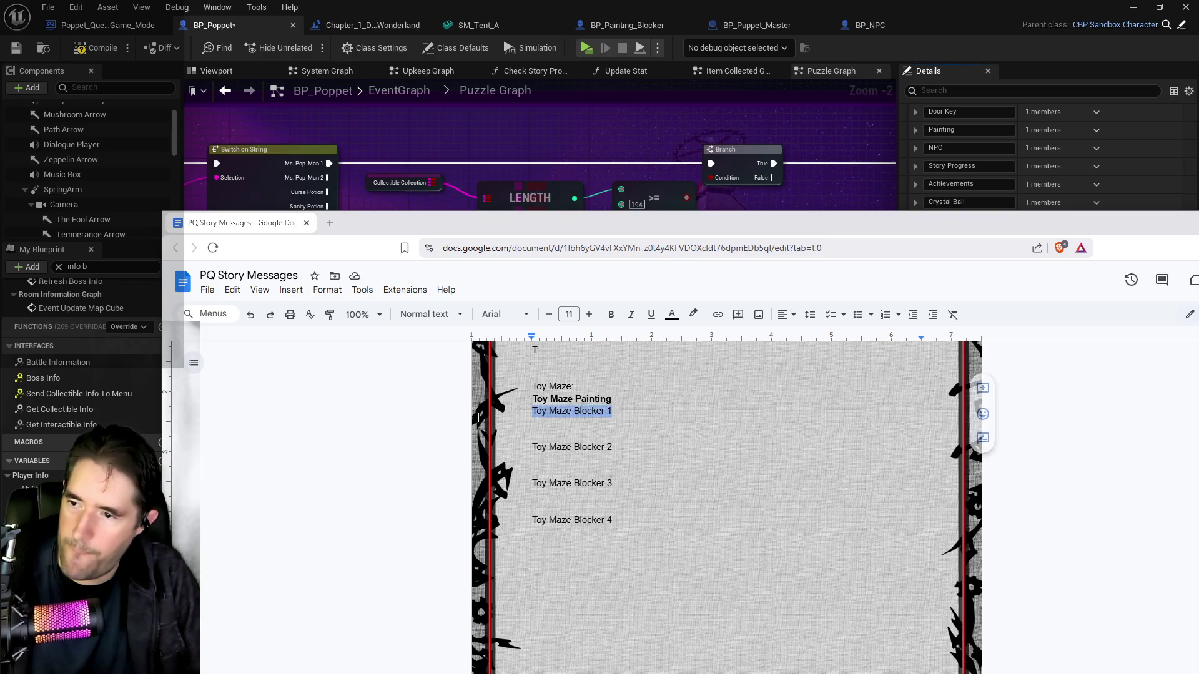
{"action": "left_click", "coordinate": [603, 411]}
{"action": "left_click_drag", "start_coordinate": [612, 411], "coordinate": [532, 411]}
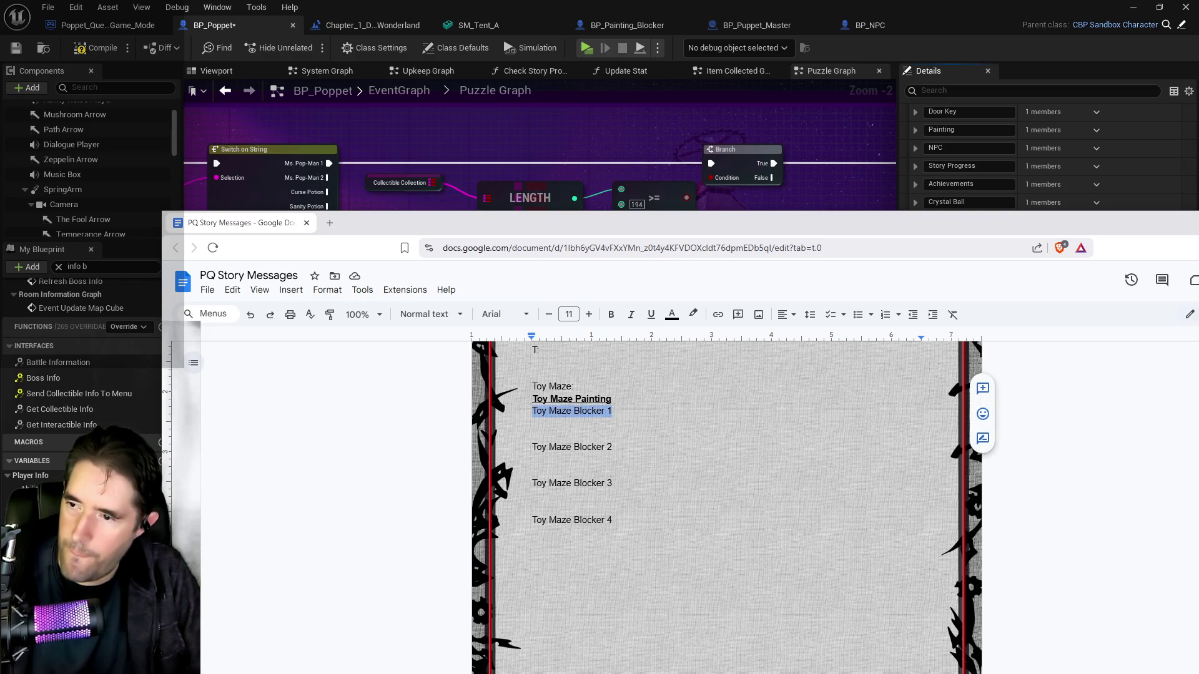
{"action": "left_click", "coordinate": [651, 314]}
{"action": "left_click_drag", "start_coordinate": [617, 444], "coordinate": [532, 447]}
{"action": "left_click", "coordinate": [651, 314]}
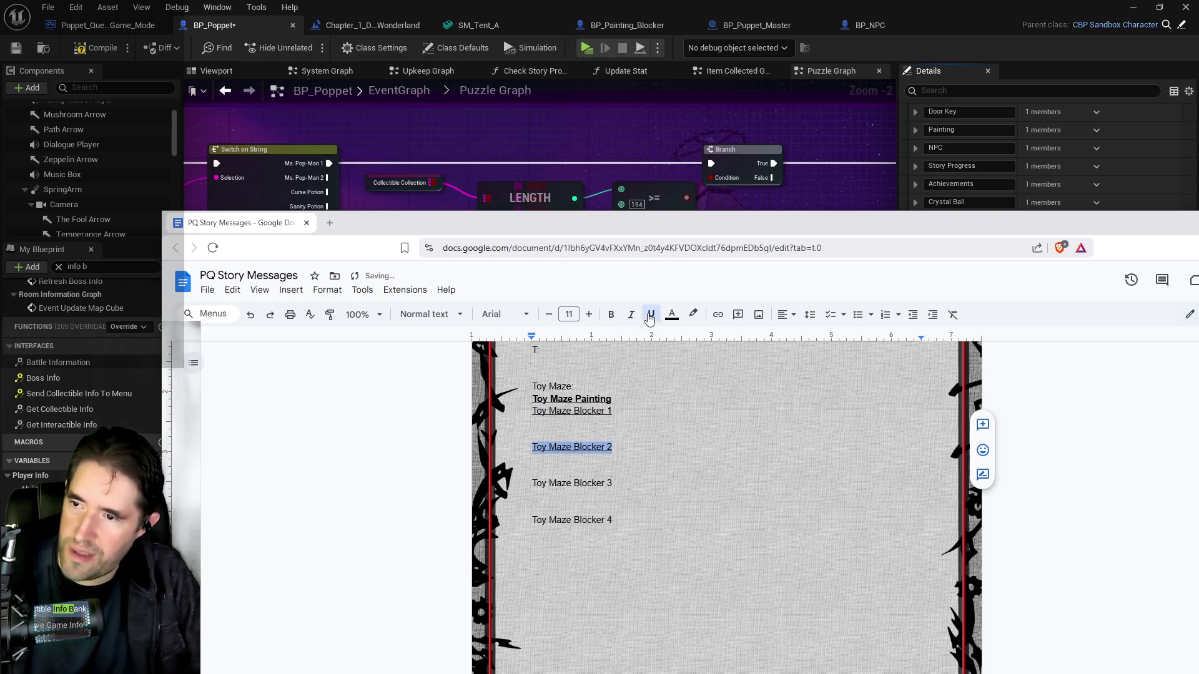
{"action": "left_click_drag", "start_coordinate": [613, 483], "coordinate": [532, 483]}
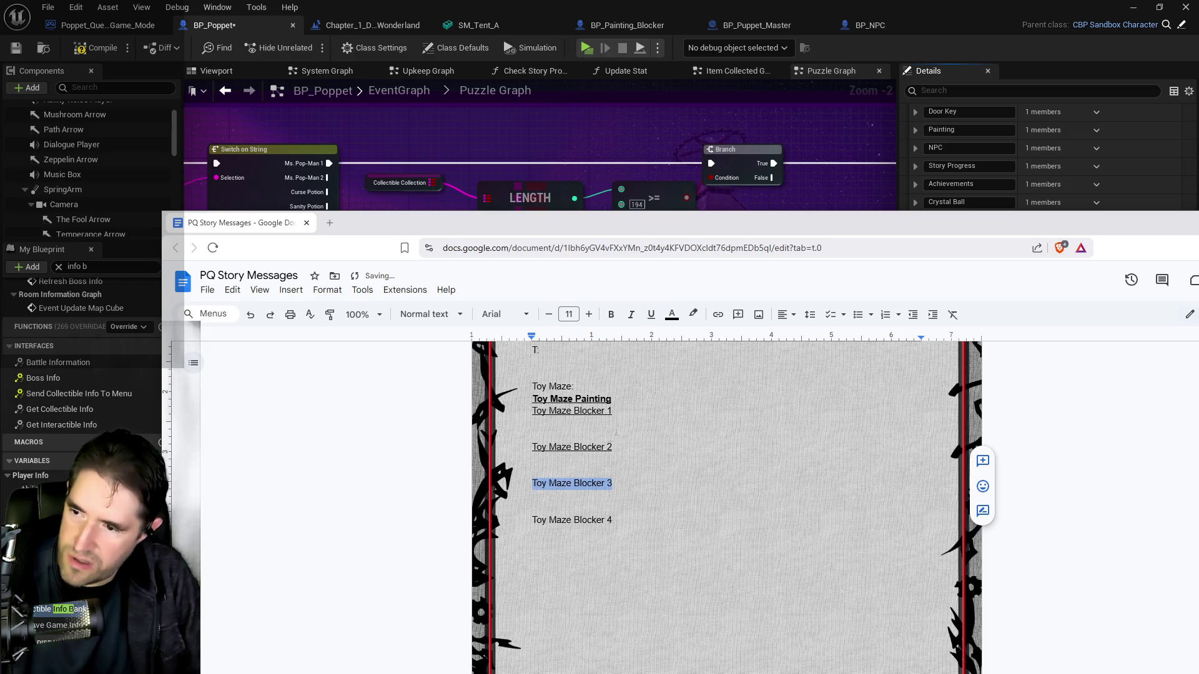
{"action": "left_click", "coordinate": [651, 314]}
{"action": "left_click_drag", "start_coordinate": [612, 520], "coordinate": [532, 520]}
{"action": "left_click", "coordinate": [652, 316]}
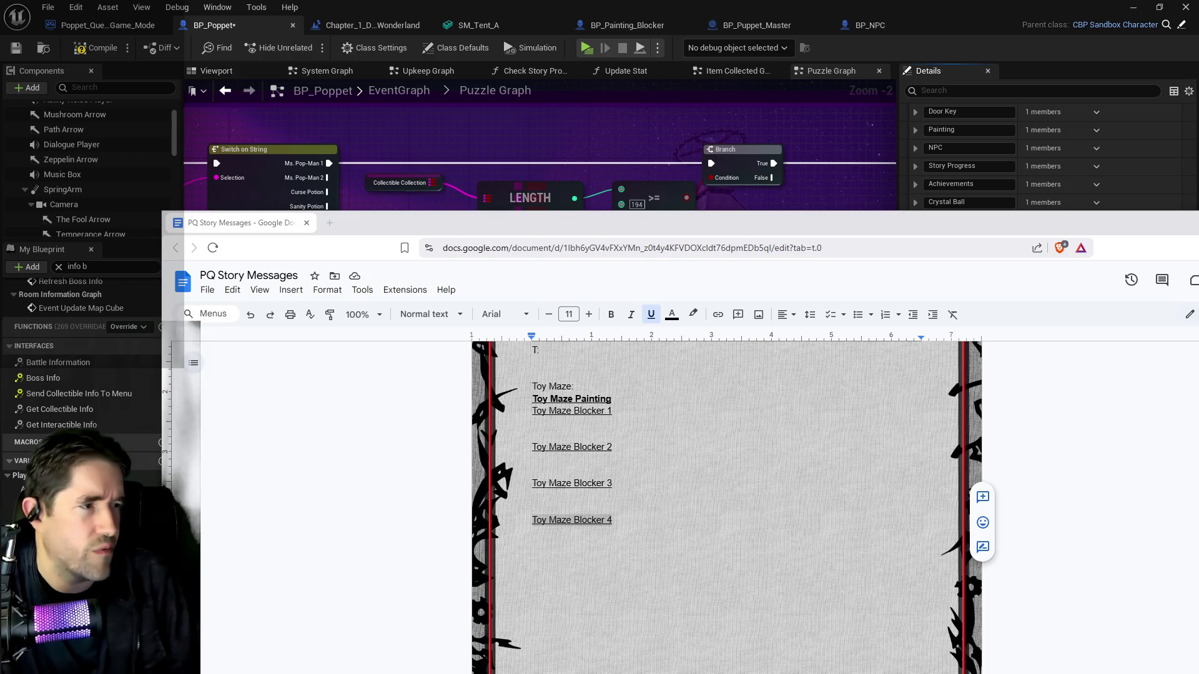
Begin Poppet's line under Toy Maze Blocker 1 with 'P: Was this th'
{"action": "key", "text": "alt+Tab"}
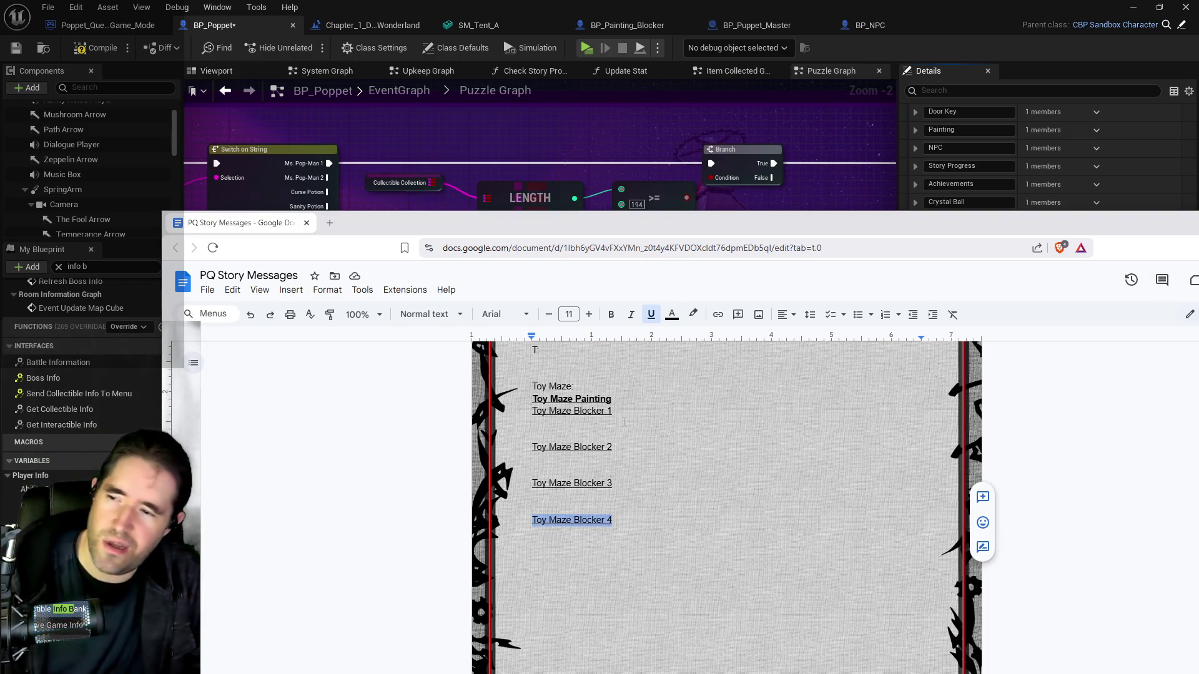
{"action": "left_click", "coordinate": [584, 422]}
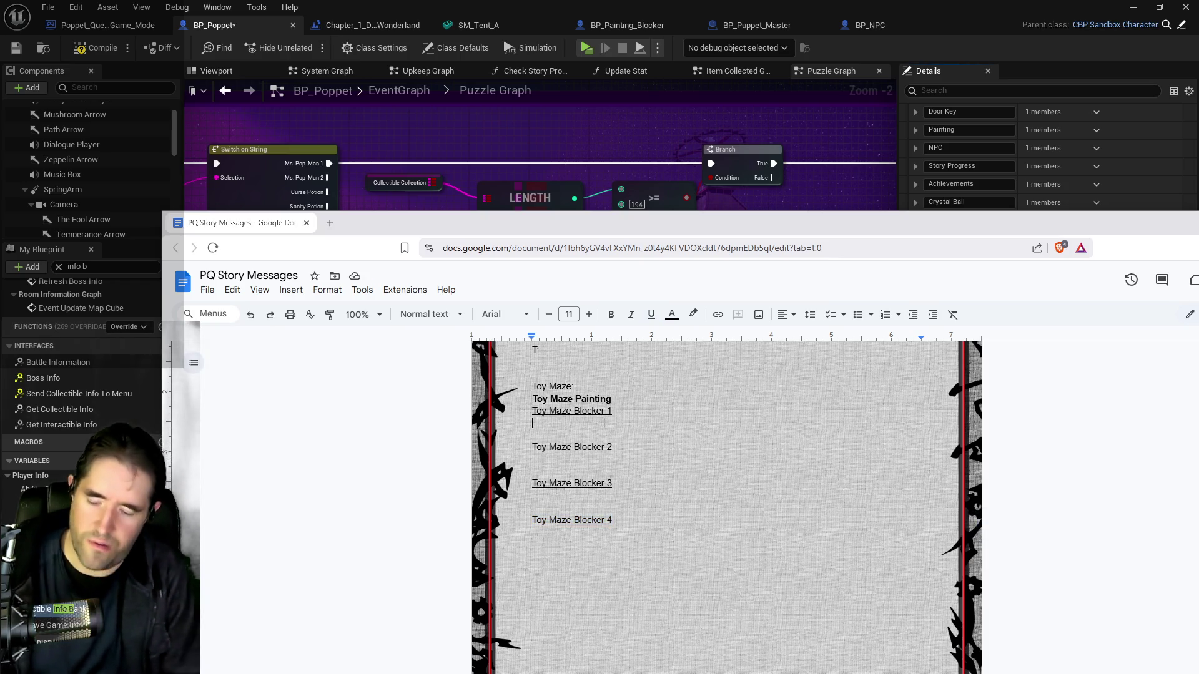
{"action": "type", "text": "P: "}
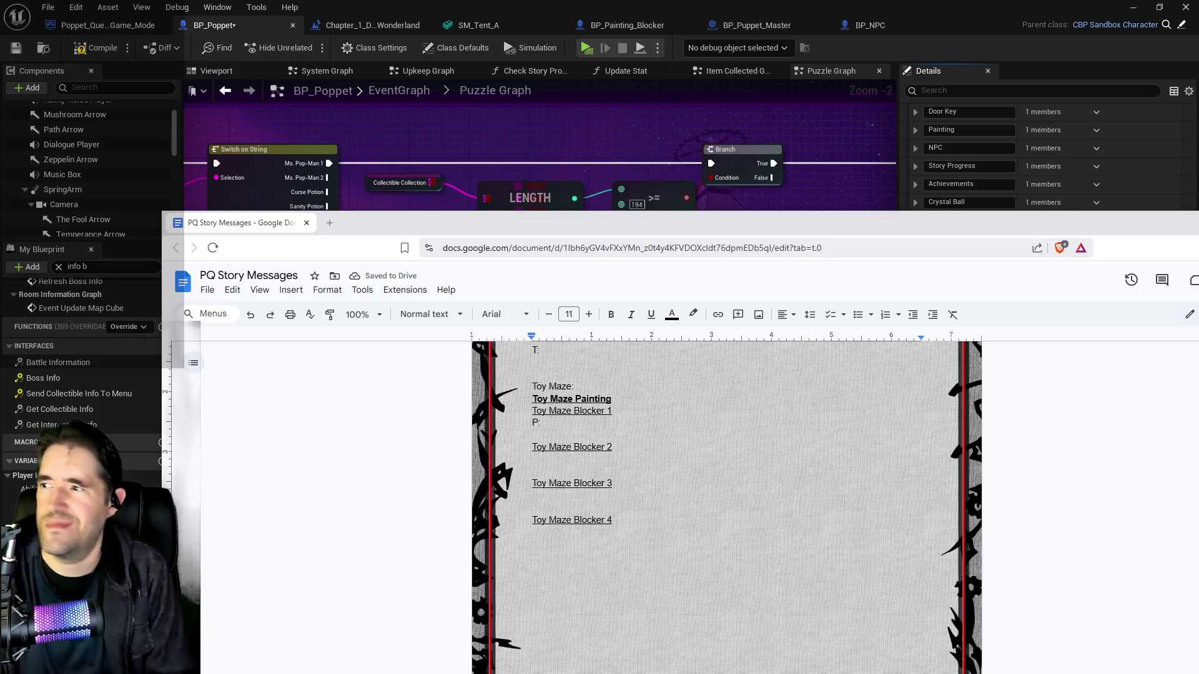
{"action": "type", "text": "Was"}
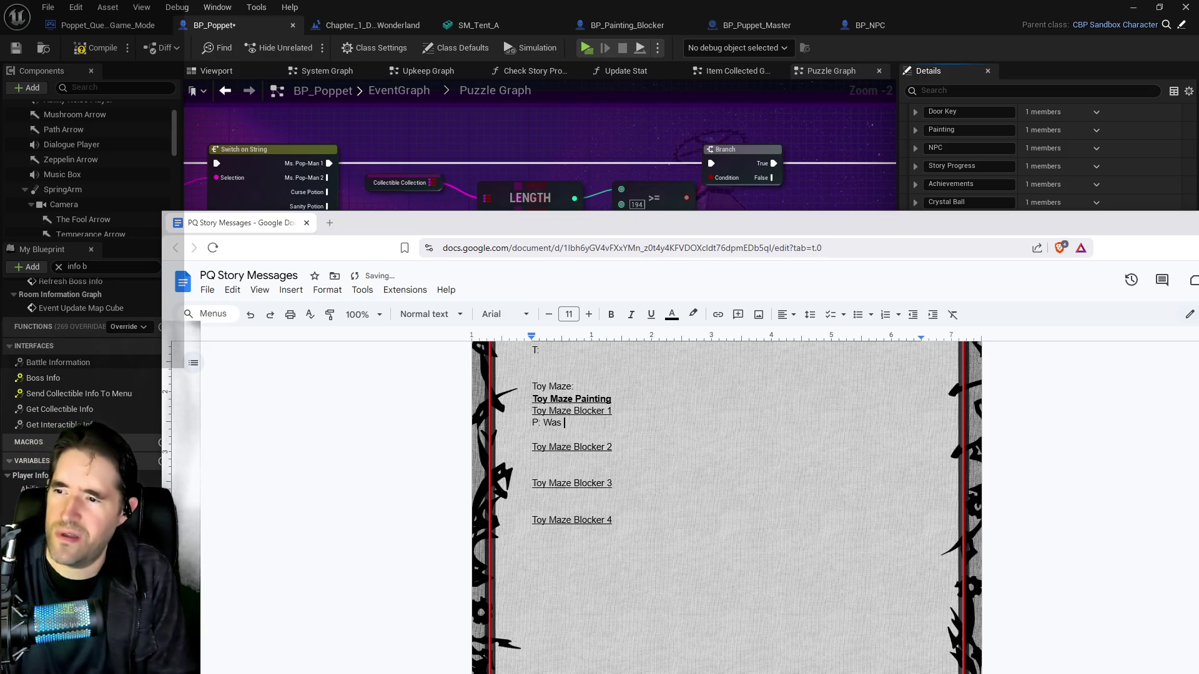
{"action": "type", "text": " this th"}
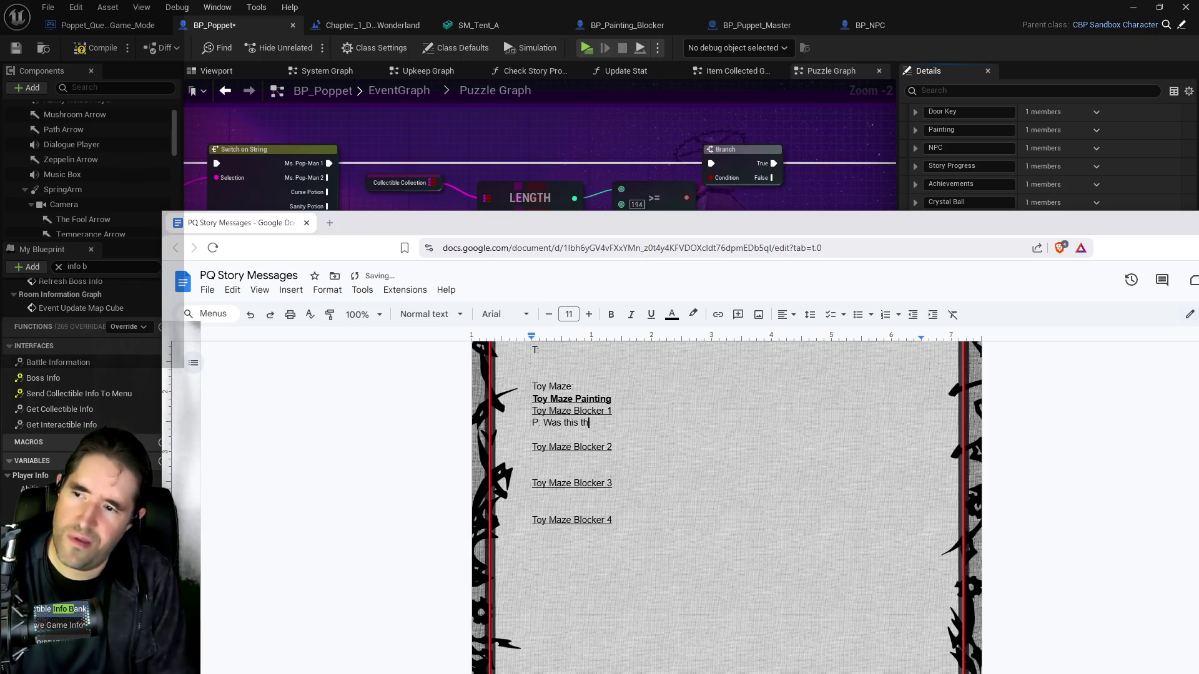
Finish Poppet's Blocker 1 line about the giant painting, then start 'P: Another one bites the dust' under Blocker 2
{"action": "type", "text": "e Paintin"}
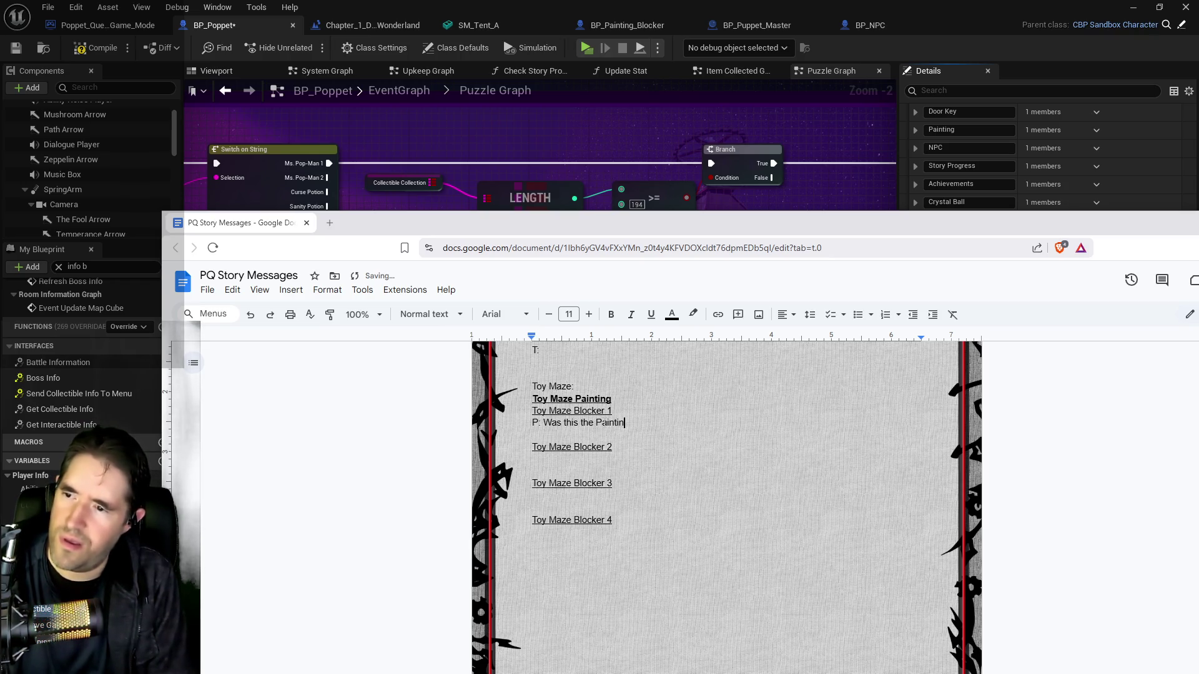
{"action": "type", "text": "g ocker"}
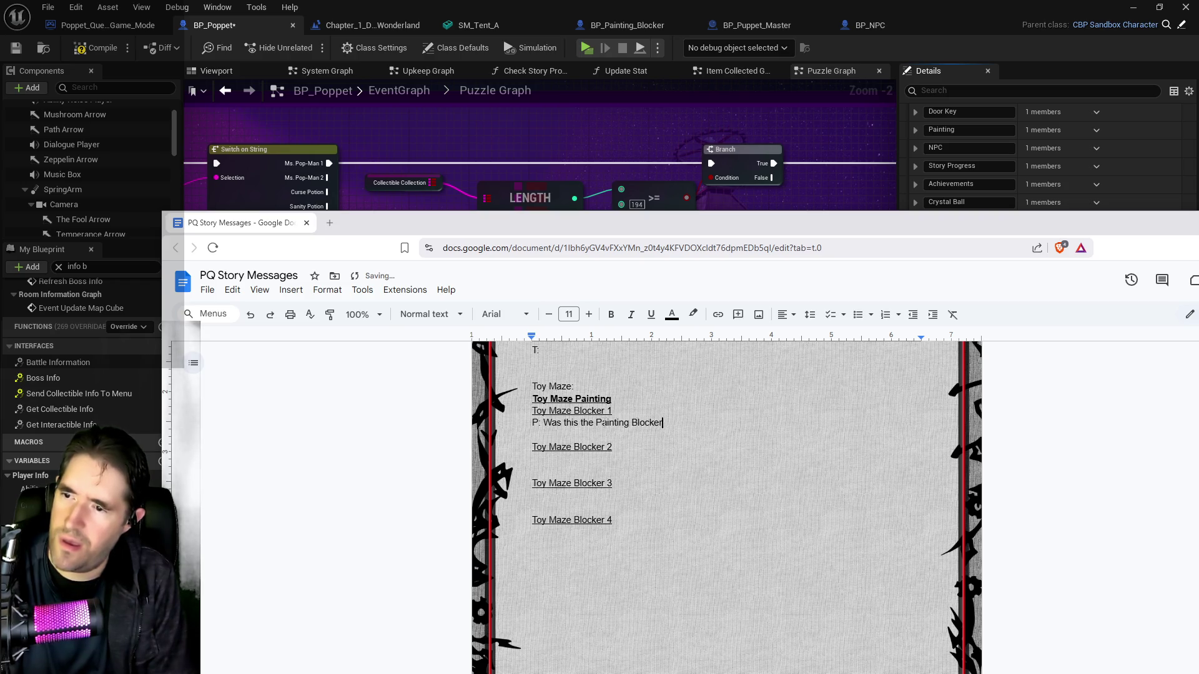
{"action": "type", "text": "Ti"}
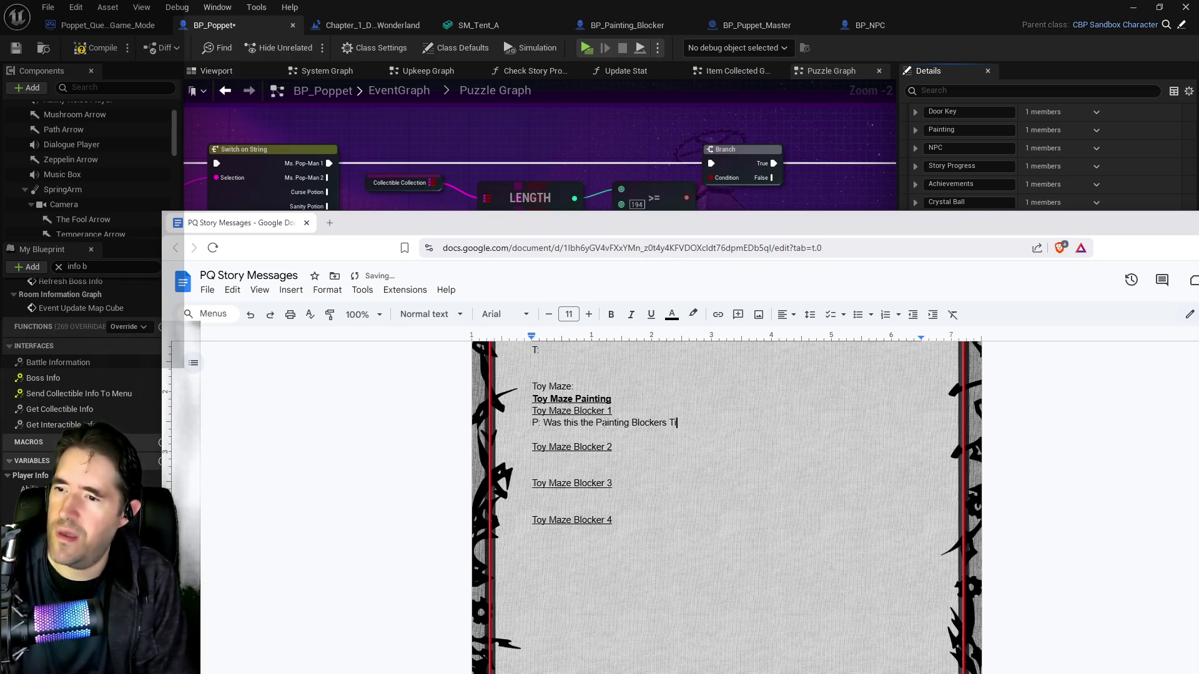
{"action": "type", "text": "nka was the"}
{"action": "key", "text": "BackSpace"}
{"action": "key", "text": "BackSpace"}
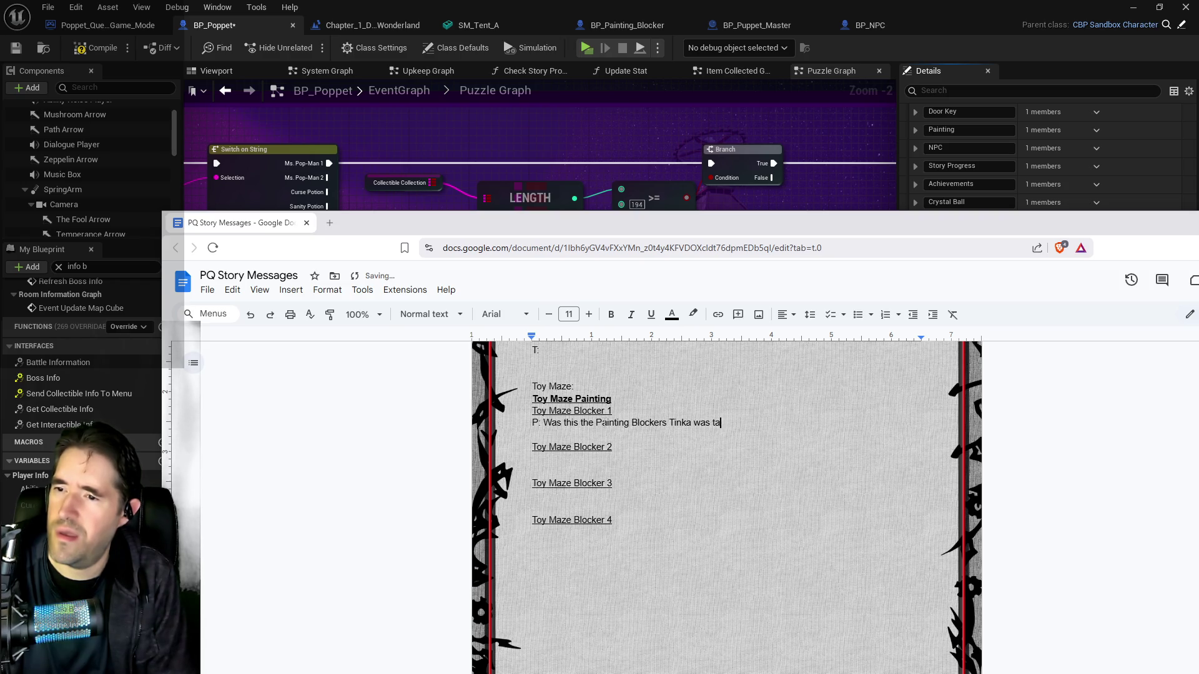
{"action": "type", "text": "alking about? "}
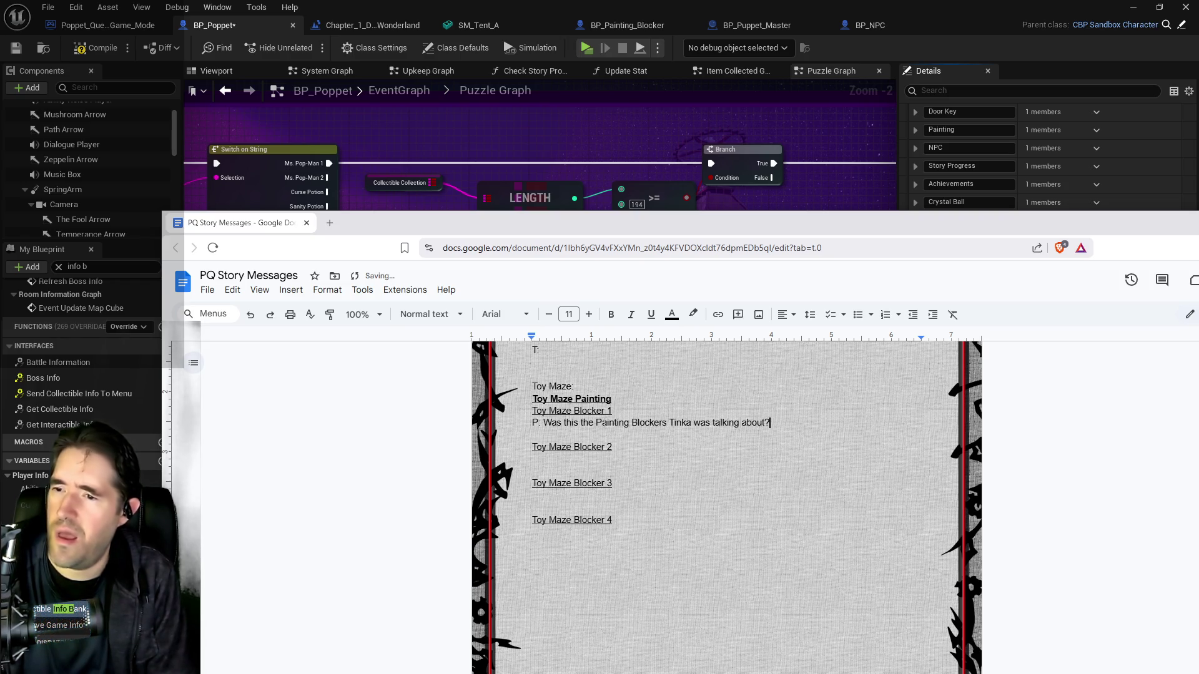
{"action": "type", "text": "I mean"}
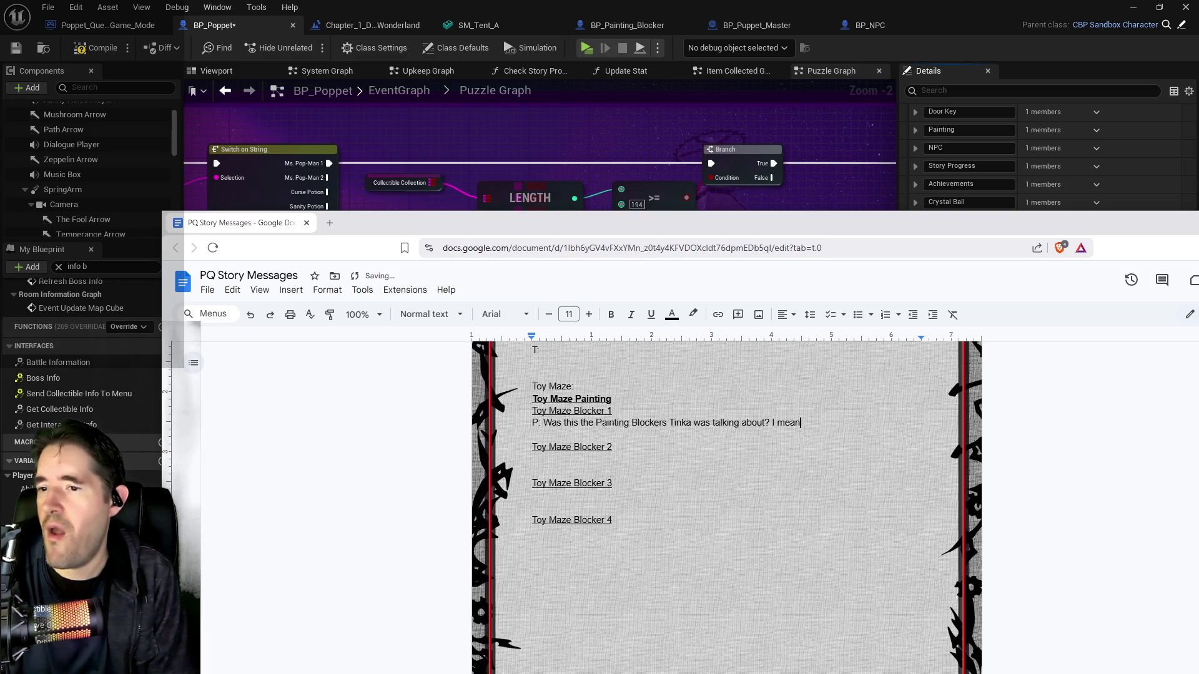
{"action": "type", "text": " it does have a gian tpai"}
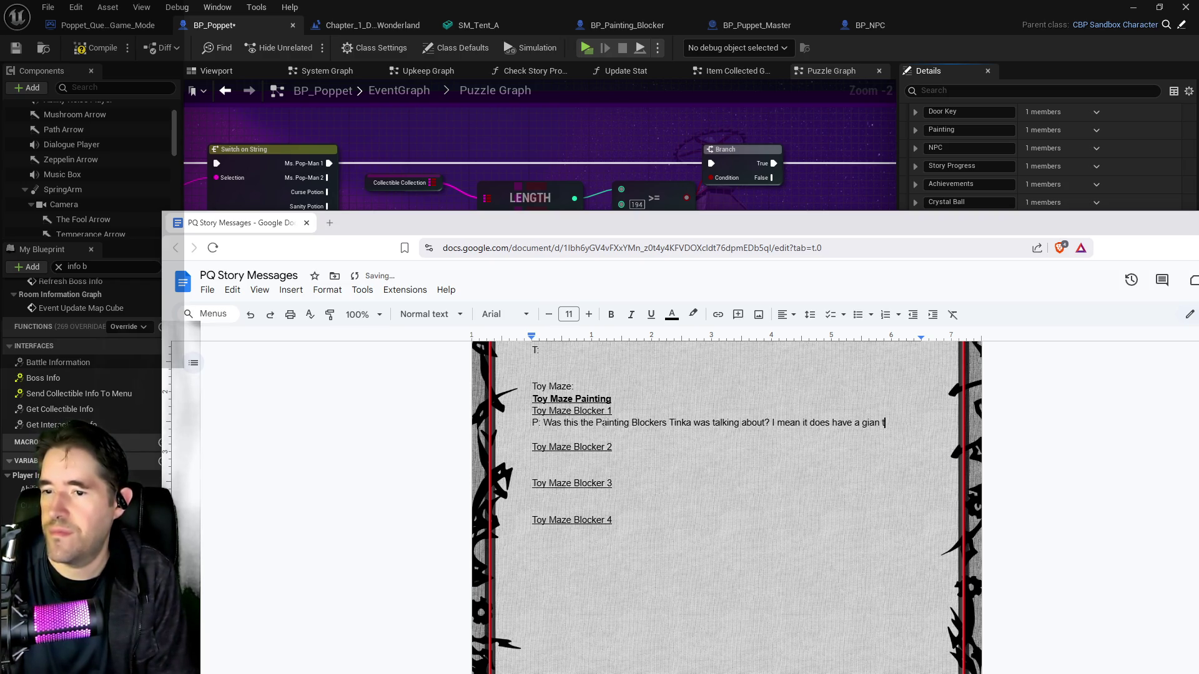
{"action": "key", "text": "BackSpace"}
{"action": "key", "text": "BackSpace"}
{"action": "key", "text": "BackSpace"}
{"action": "type", "text": "t p"}
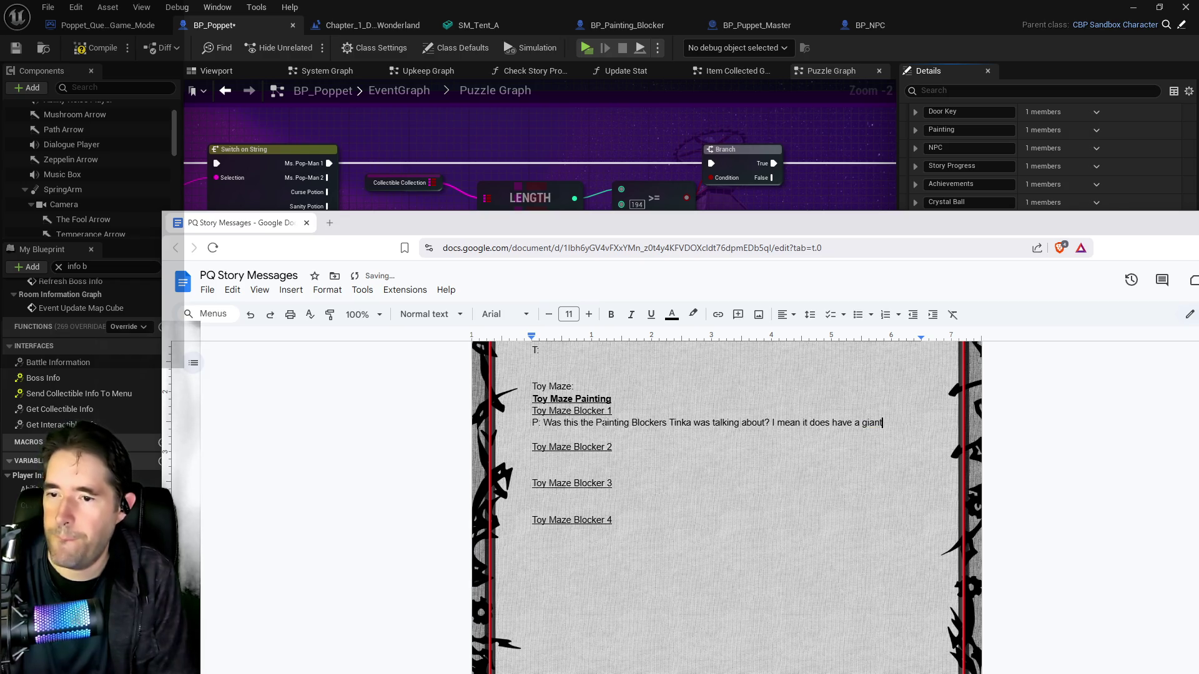
{"action": "type", "text": "ainting on it"}
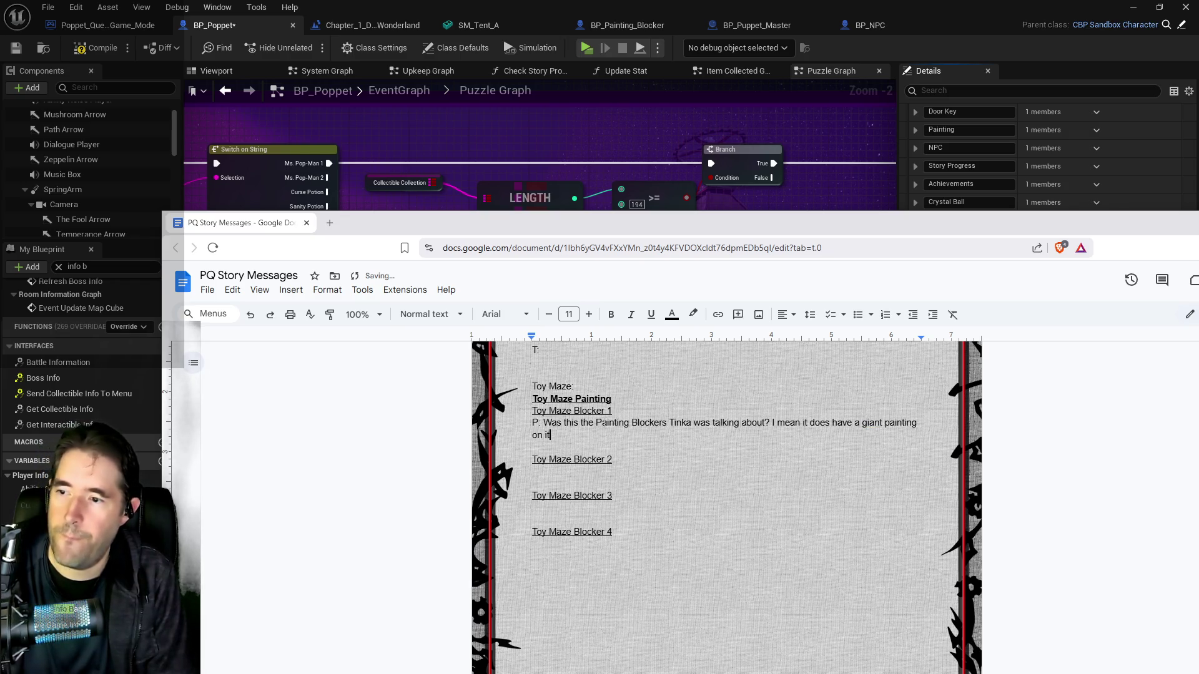
{"action": "type", "text": ", and "}
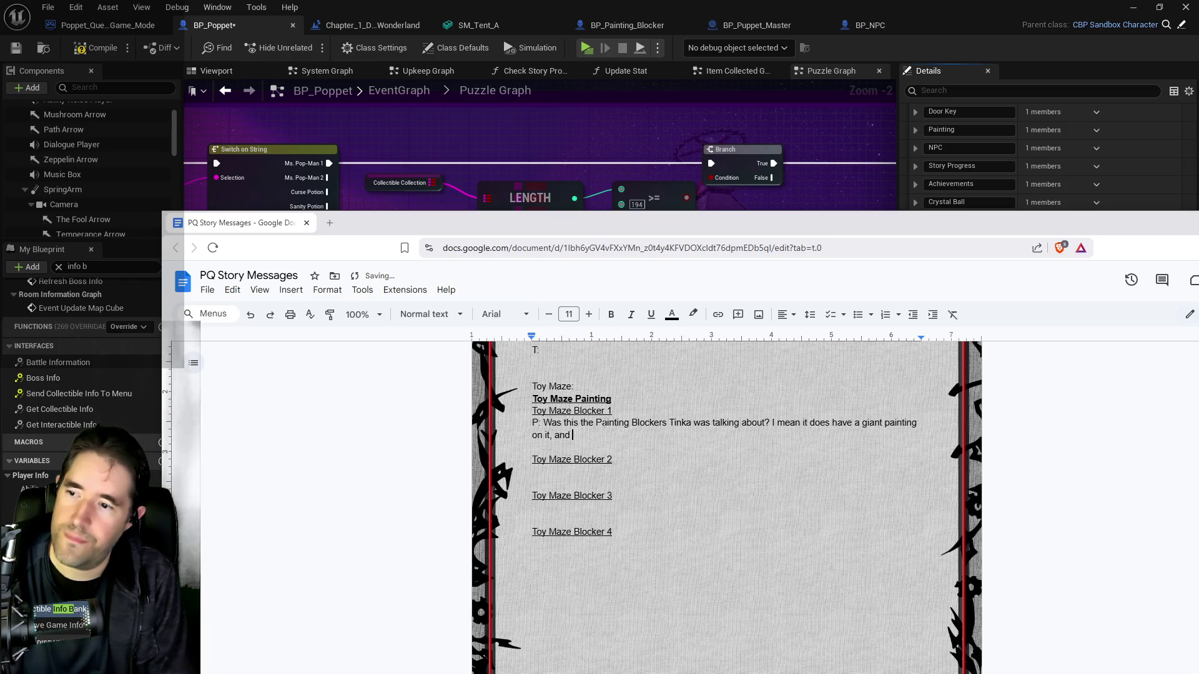
{"action": "type", "text": "it was blocked by a sm"}
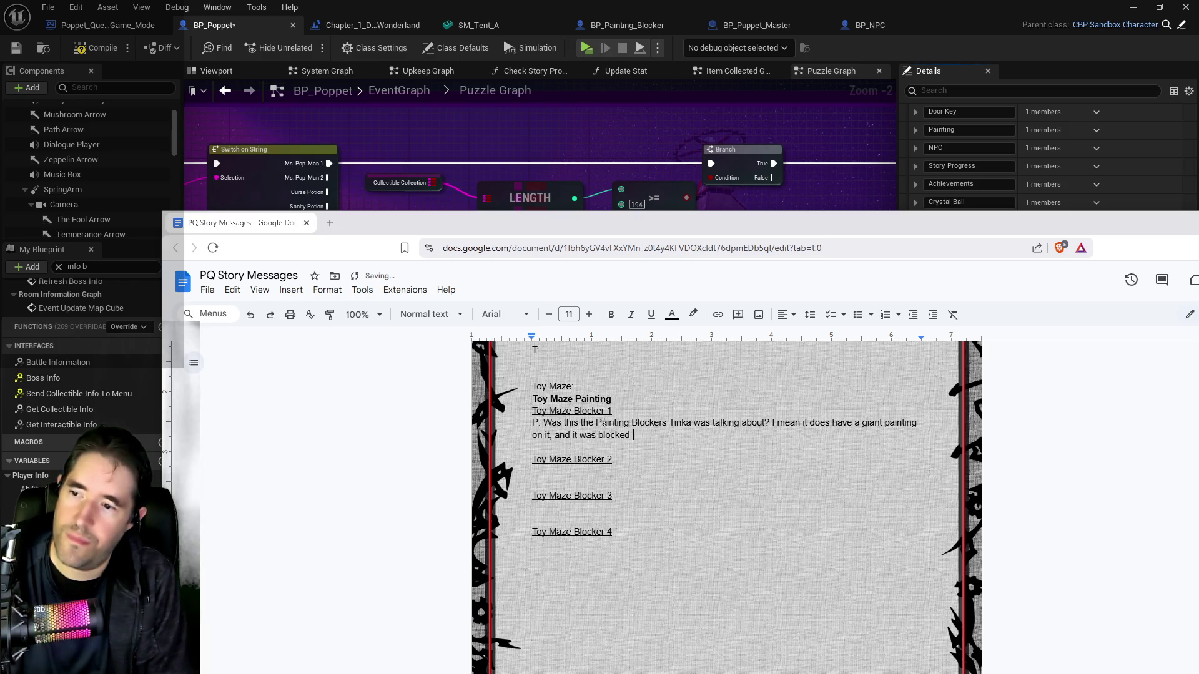
{"action": "key", "text": "BackSpace"}
{"action": "type", "text": "ymbol."}
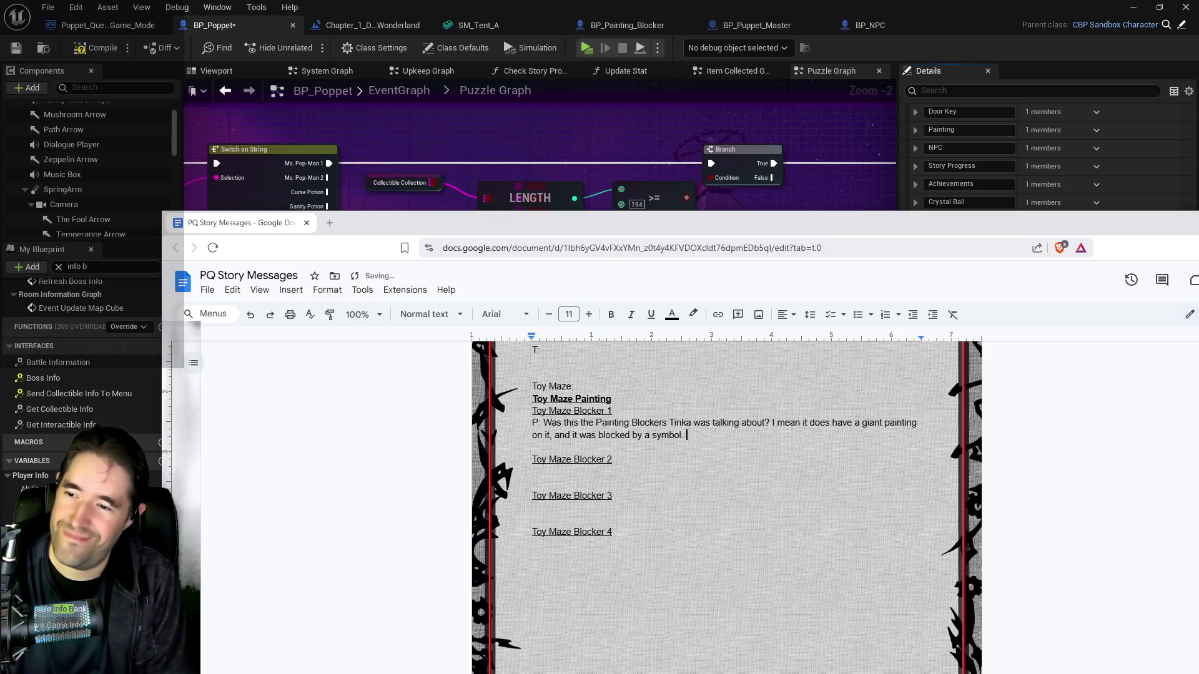
{"action": "type", "text": "probably"}
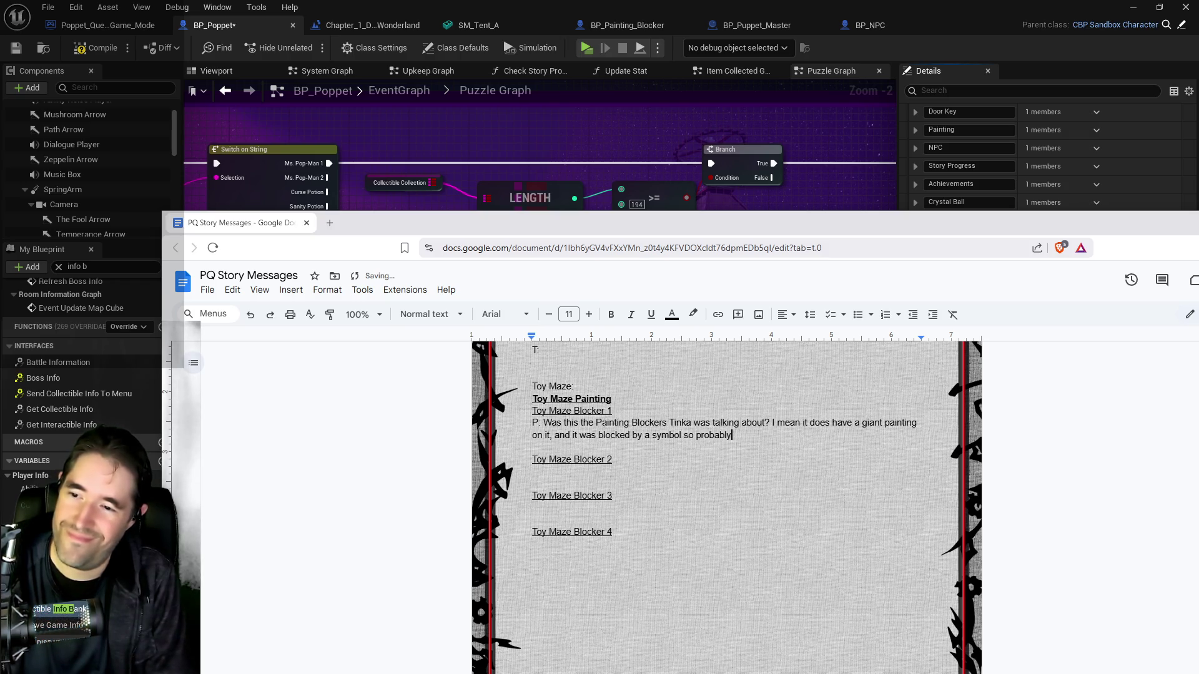
{"action": "type", "text": ". But wouldn't it be funny"}
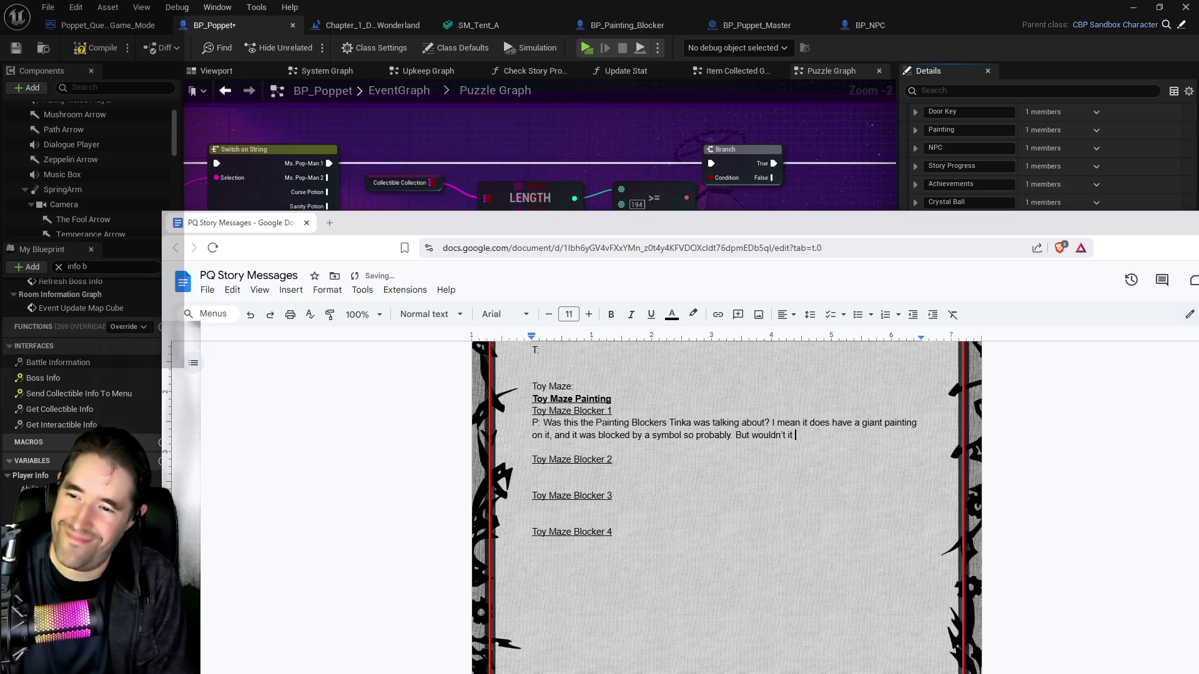
{"action": "type", "text": " i it"}
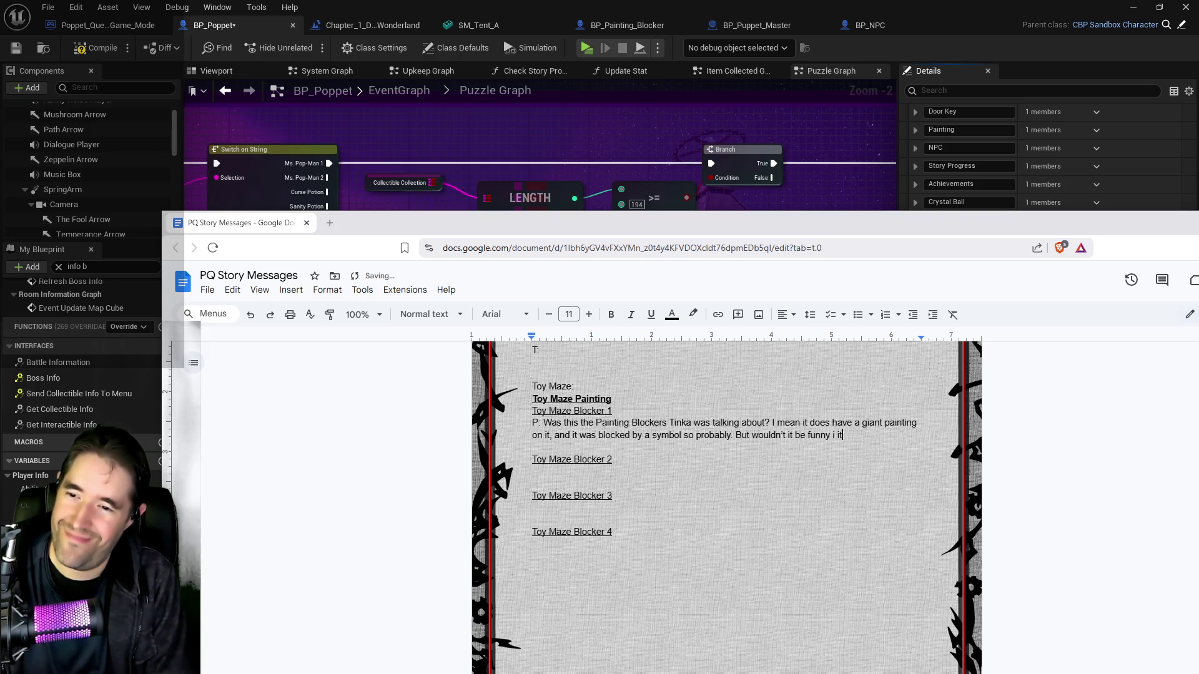
{"action": "key", "text": "BackSpace"}
{"action": "key", "text": "BackSpace"}
{"action": "key", "text": "BackSpace"}
{"action": "type", "text": "f it wasn’t..."}
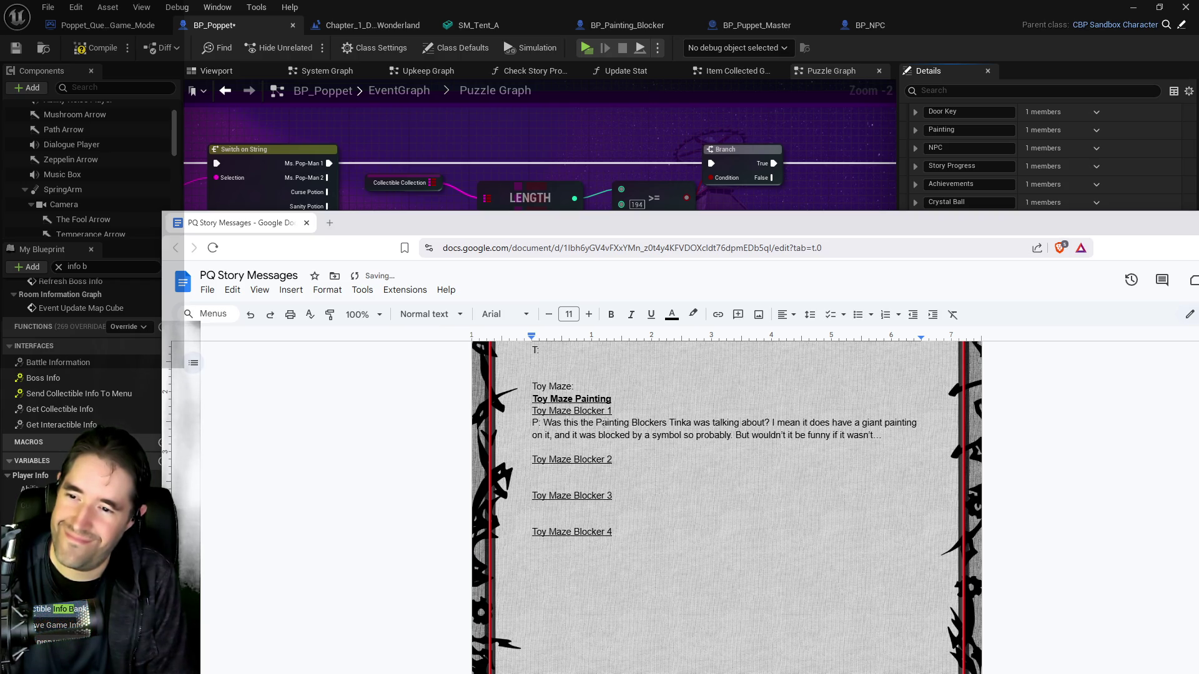
{"action": "type", "text": " Nope,"}
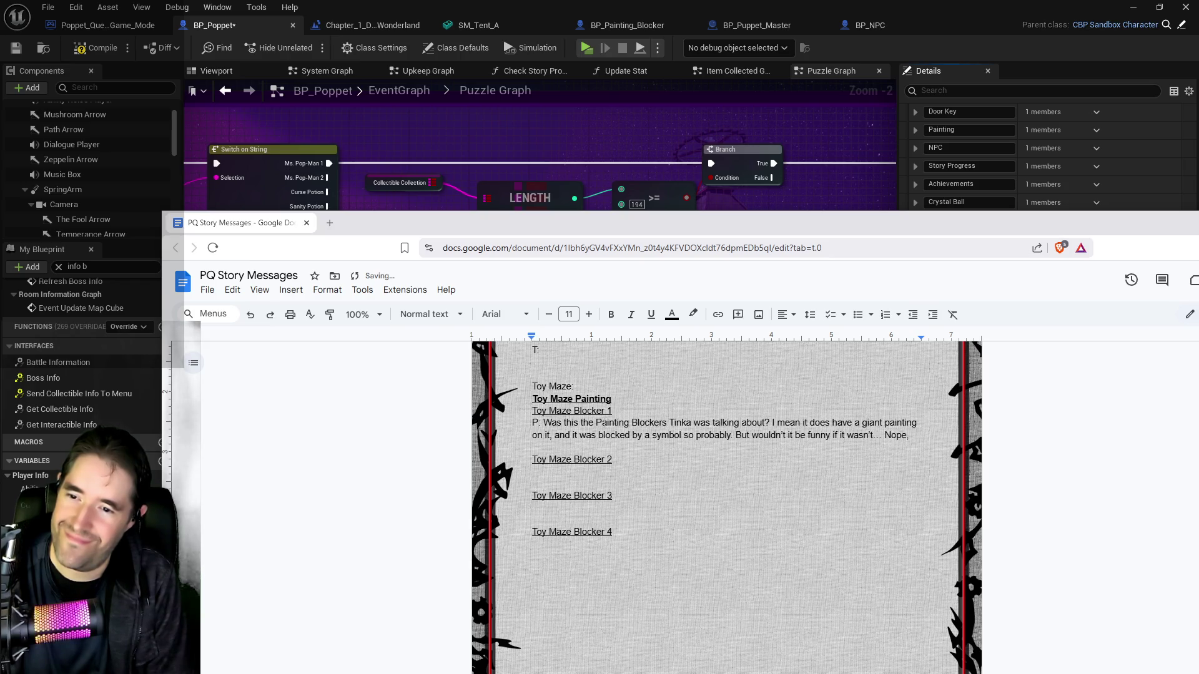
{"action": "type", "text": " keep those intru"}
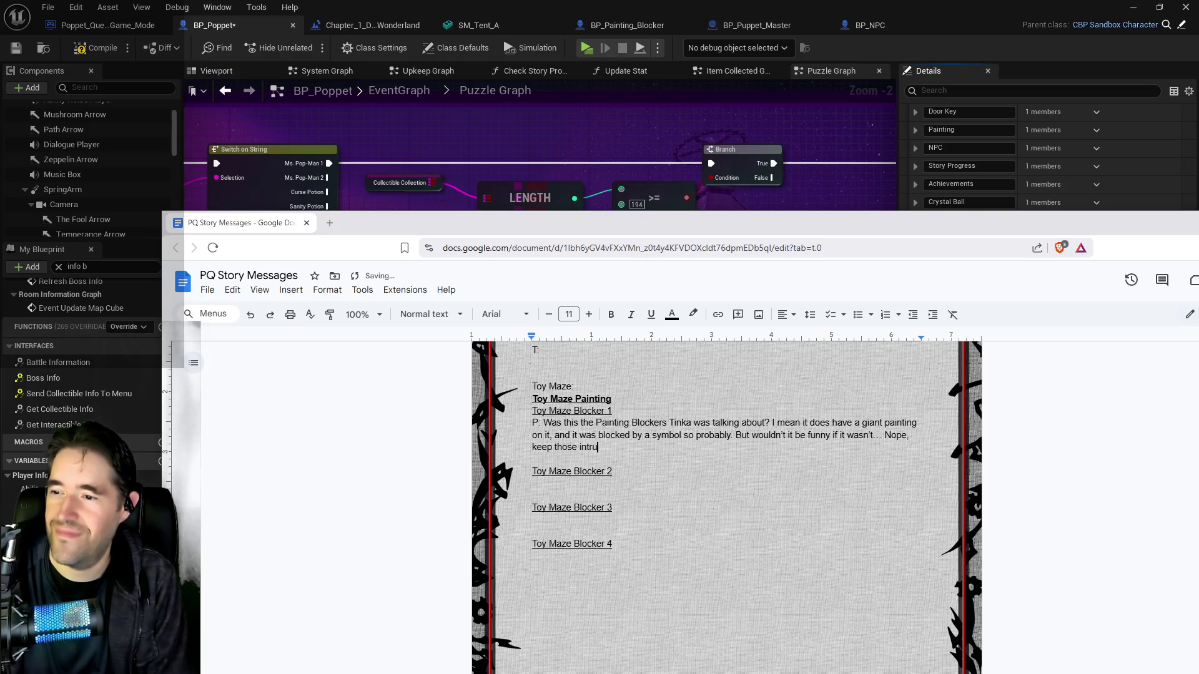
{"action": "type", "text": "sive thoughts to"}
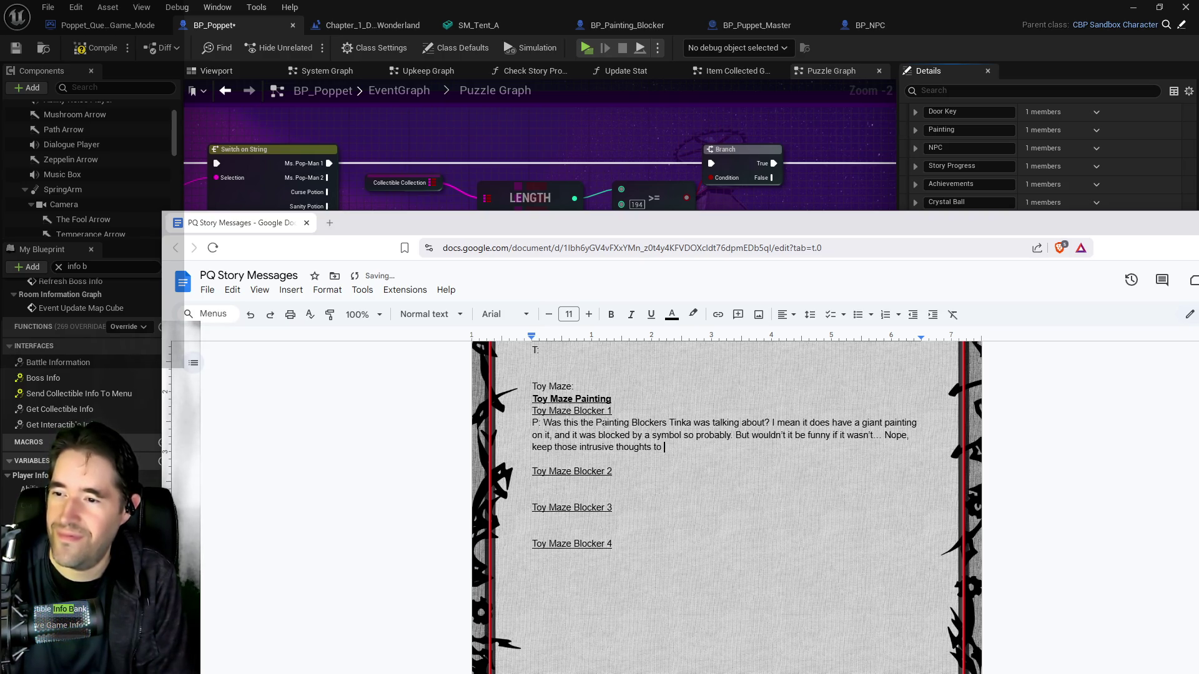
{"action": "type", "text": "yourself Pop"}
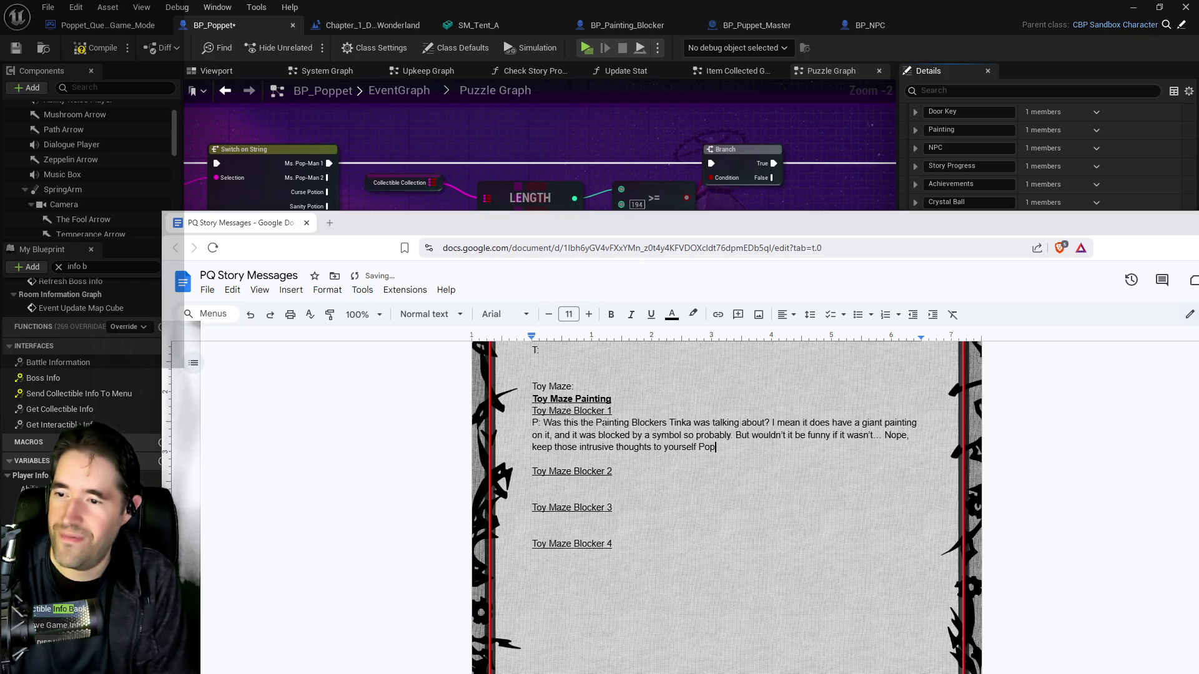
{"action": "type", "text": "pet."}
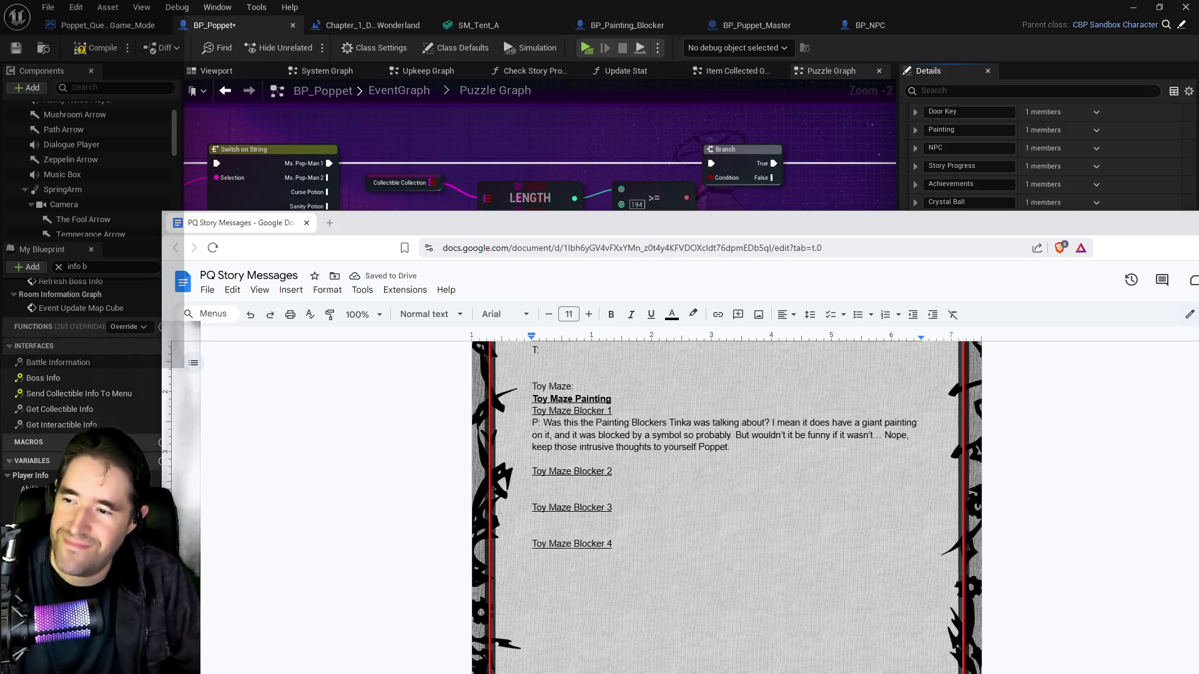
{"action": "left_click", "coordinate": [532, 482]}
{"action": "type", "text": "P"}
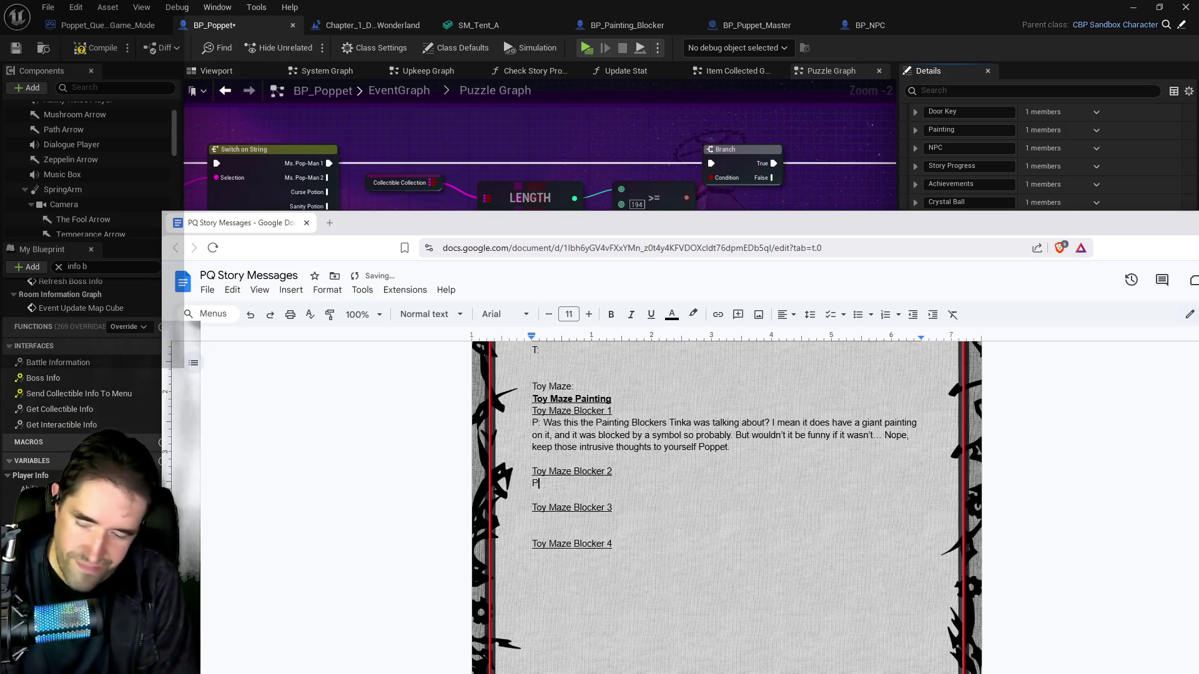
{"action": "type", "text": ": "}
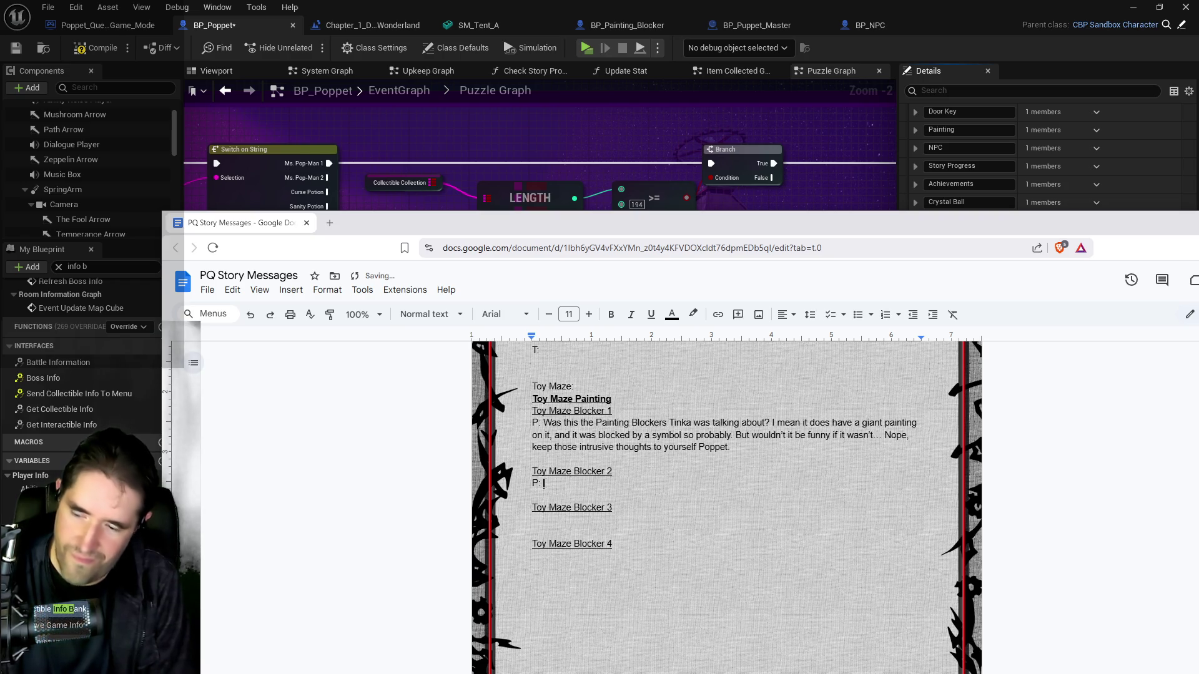
{"action": "type", "text": "IAnother on"}
{"action": "type", "text": "e bite"}
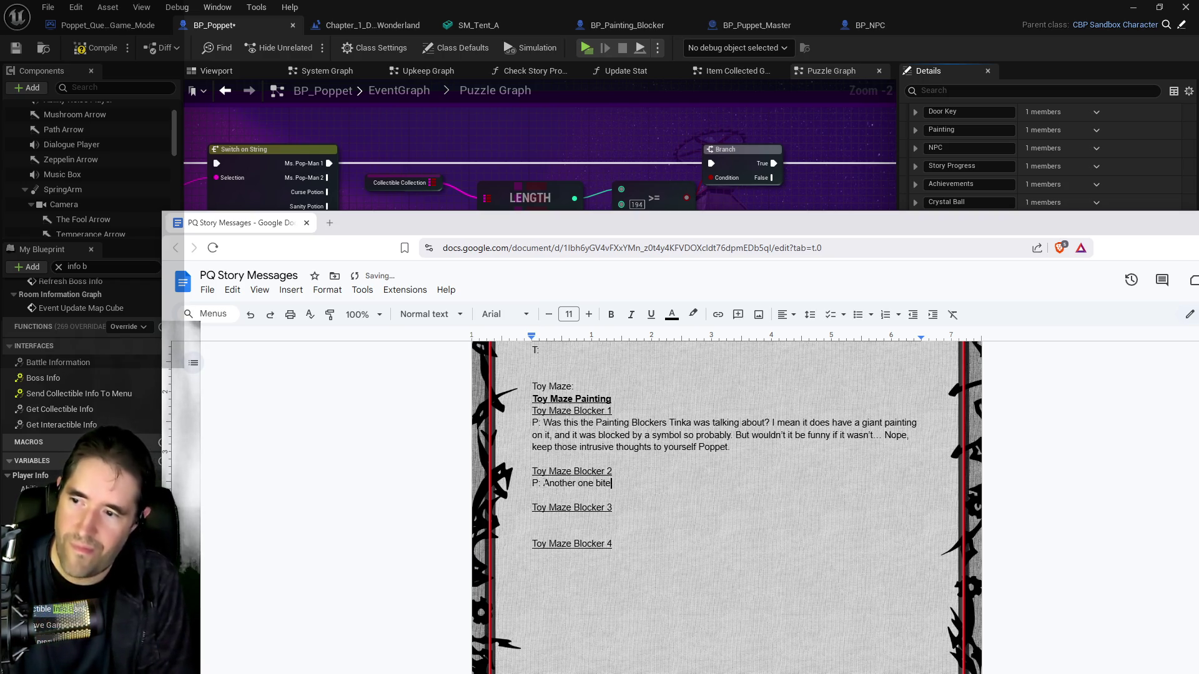
{"action": "type", "text": "s the dust"}
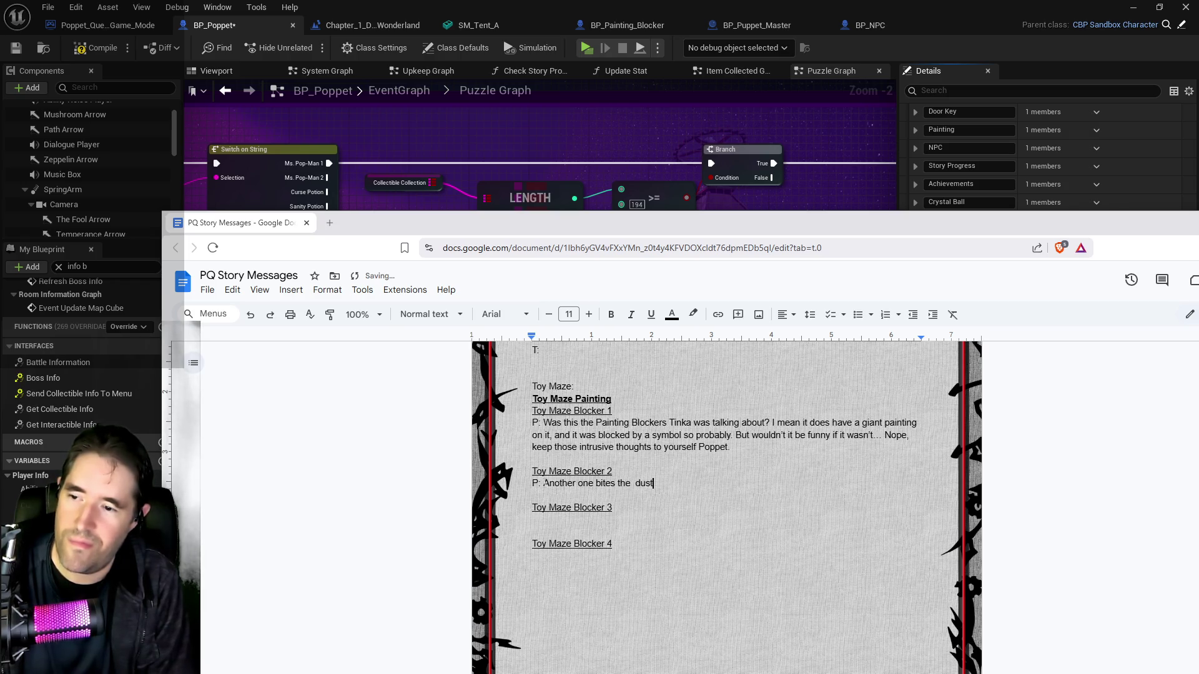
Correct 'bites the dust' under Blocker 2, type Blocker 3's overkill line, and open a line under Blocker 4
{"action": "key", "text": "BackSpace"}
{"action": "key", "text": "BackSpace"}
{"action": "key", "text": "BackSpace"}
{"action": "type", "text": "dus"}
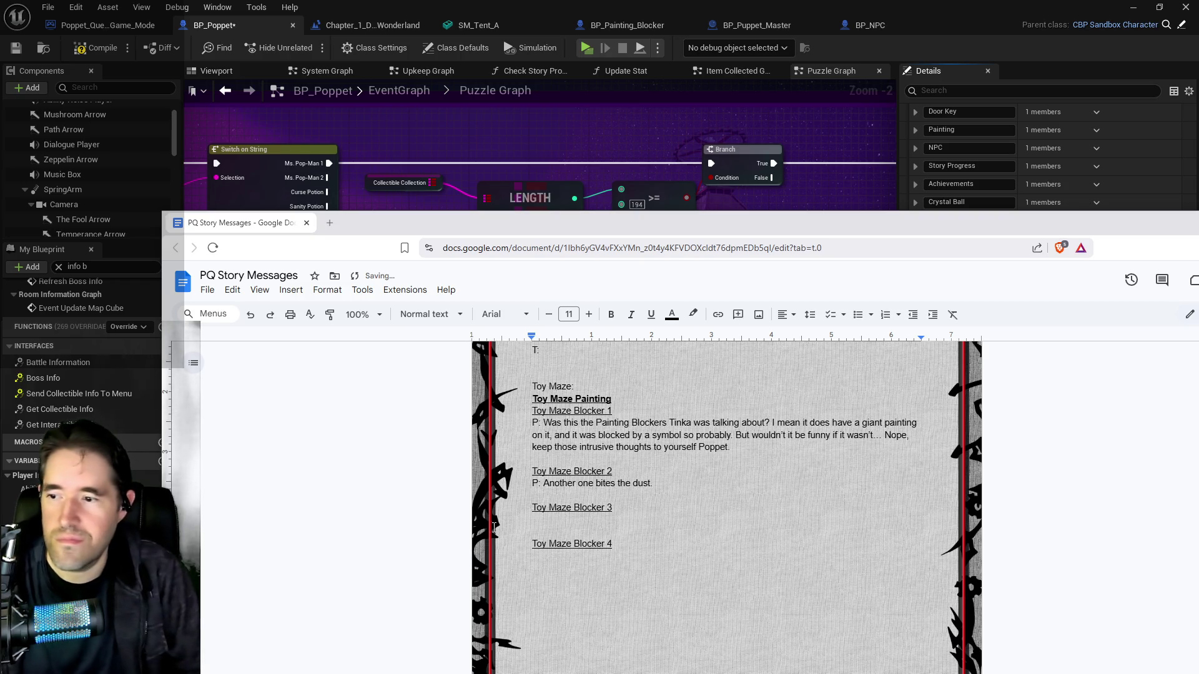
{"action": "left_click", "coordinate": [530, 525]}
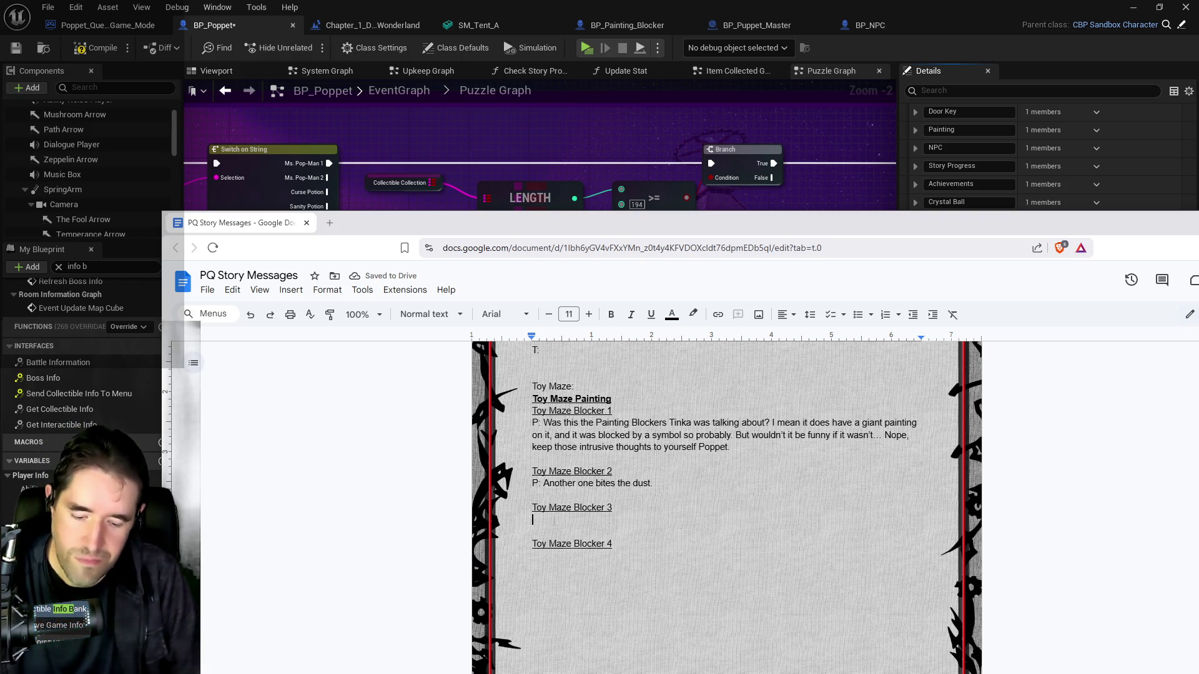
{"action": "type", "text": "P: "}
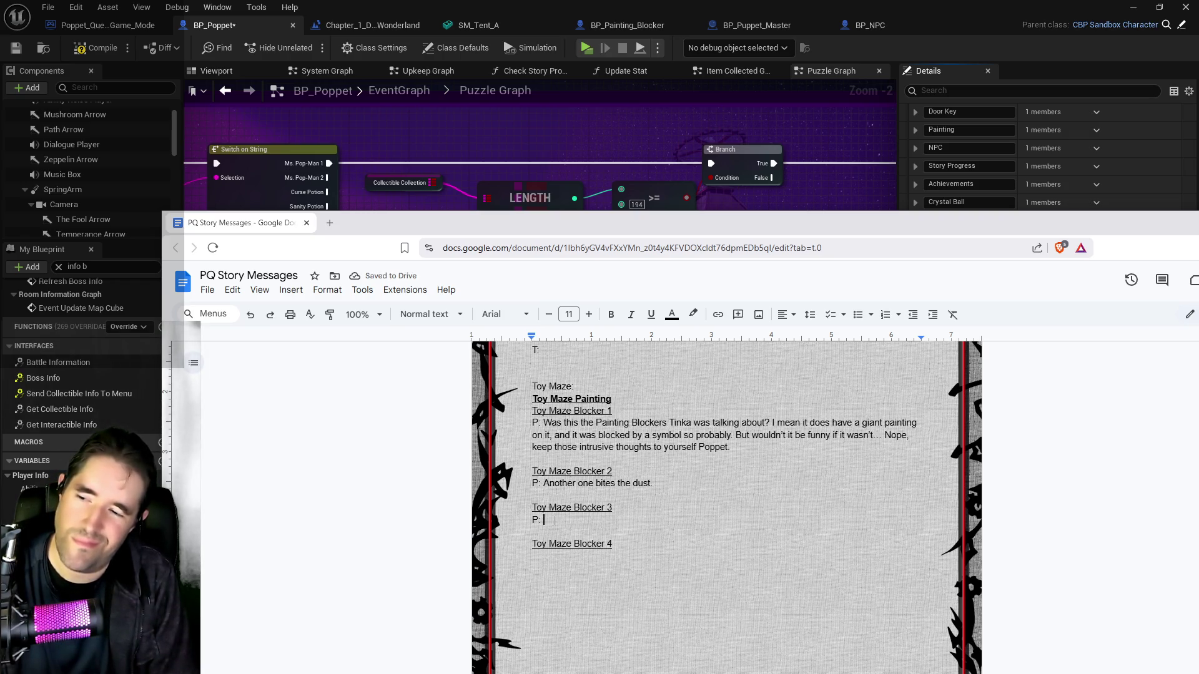
{"action": "type", "text": "You know on"}
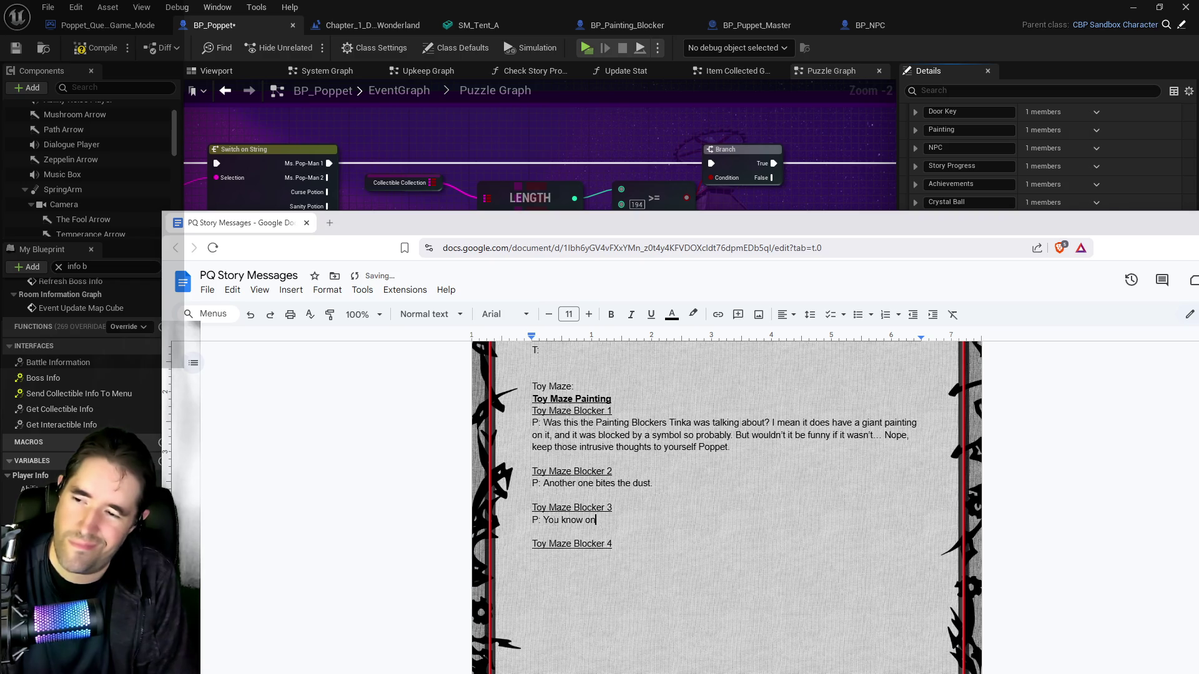
{"action": "type", "text": "e has to wonder why "}
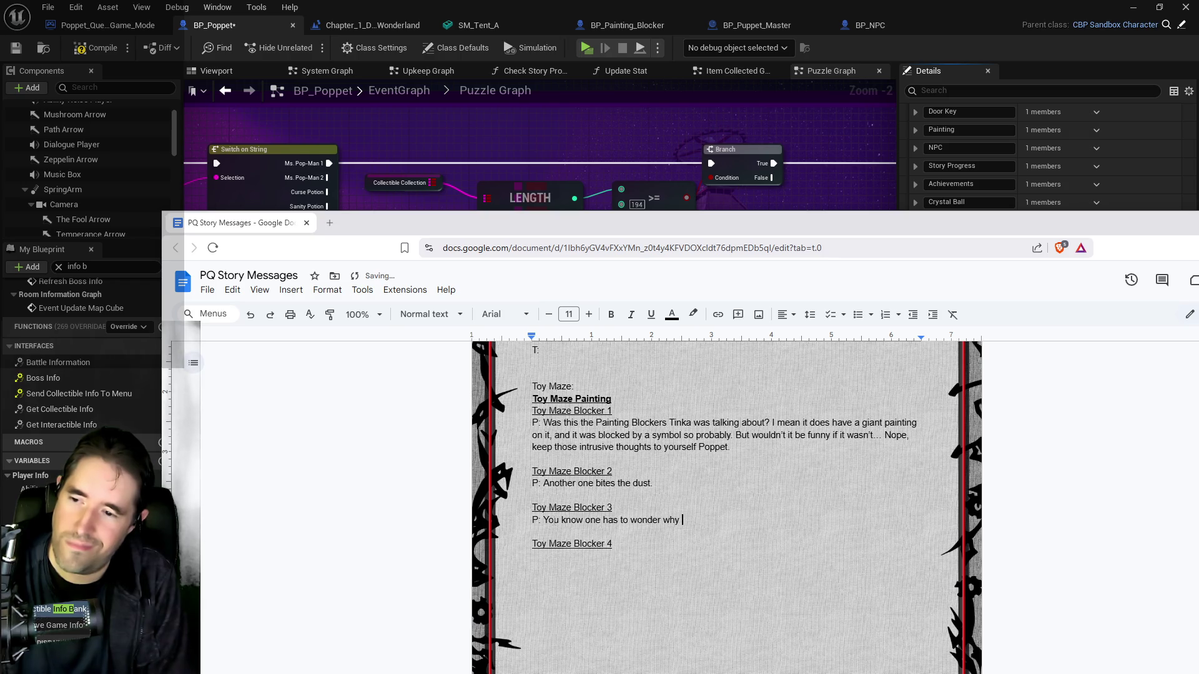
{"action": "type", "text": "the Toymak"}
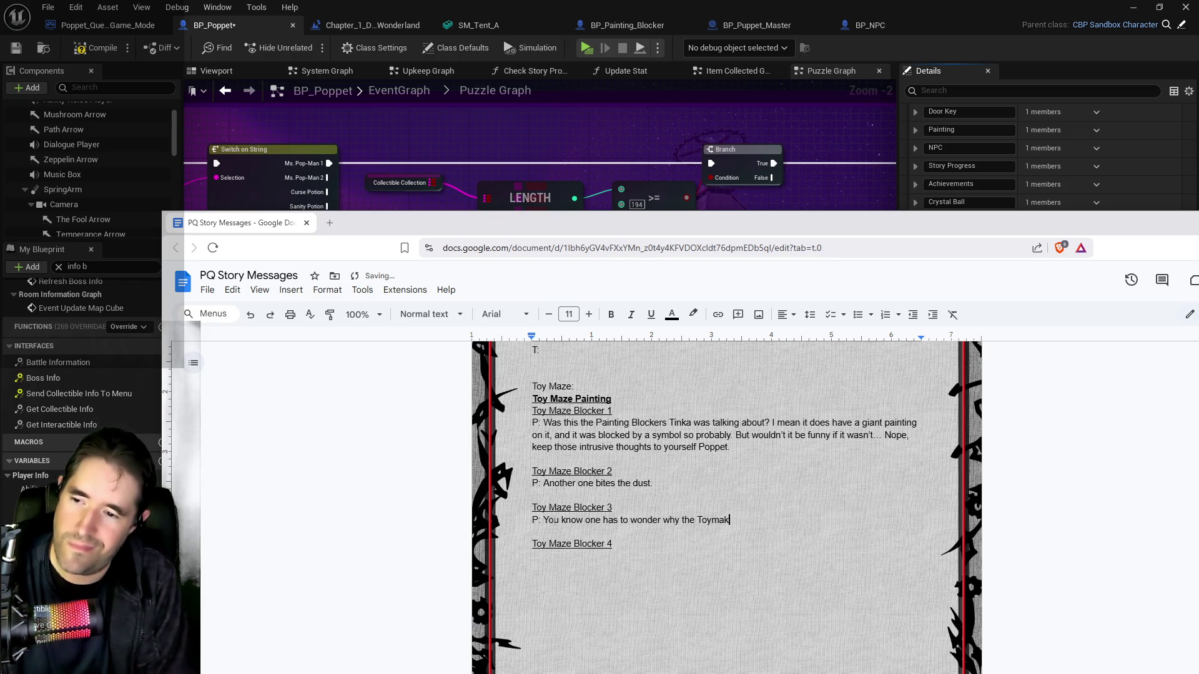
{"action": "type", "text": "er didn't just dest"}
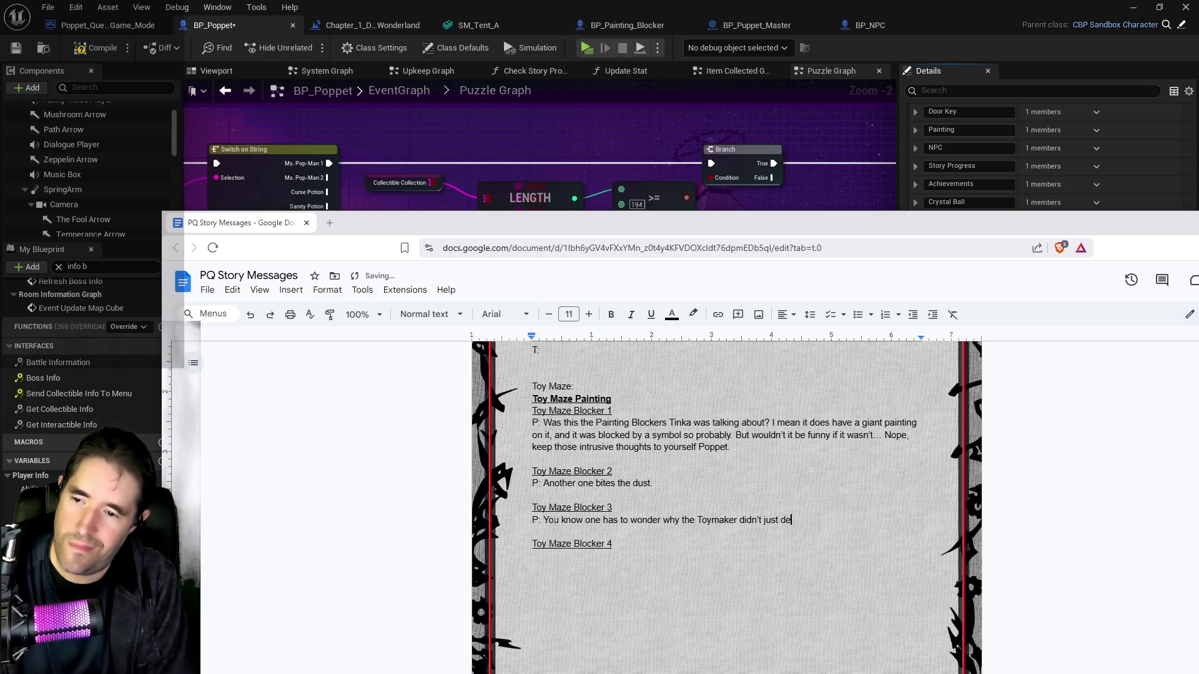
{"action": "type", "text": "roy the painting"}
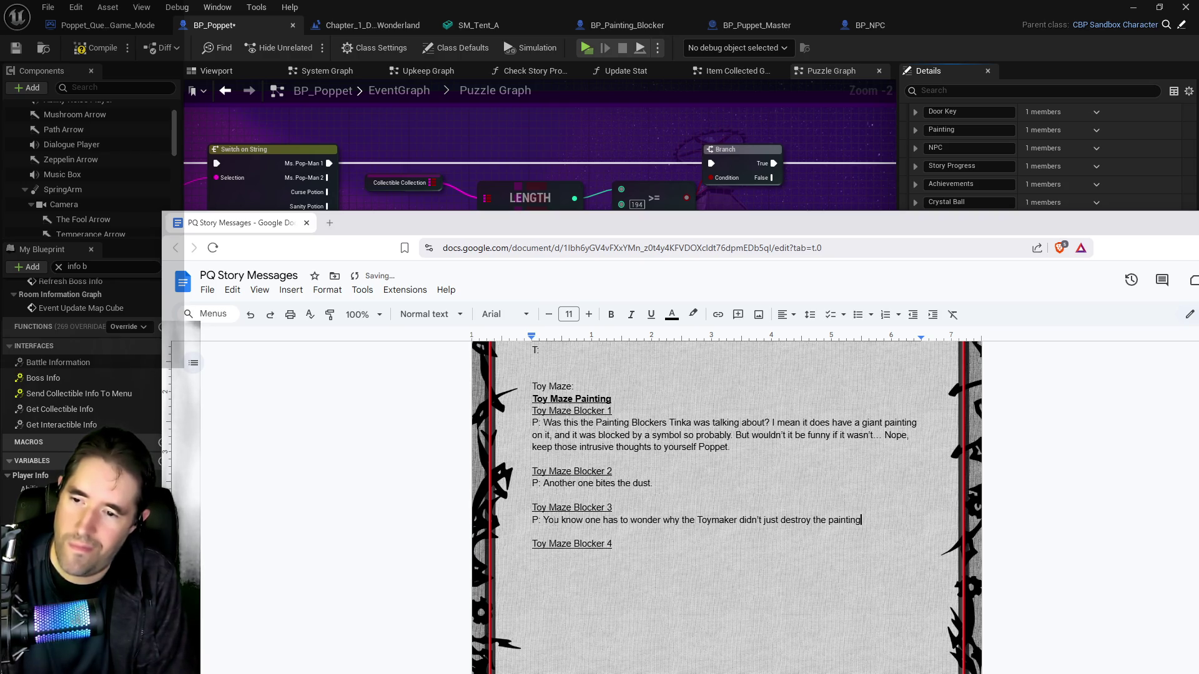
{"action": "type", "text": "s. Making all th"}
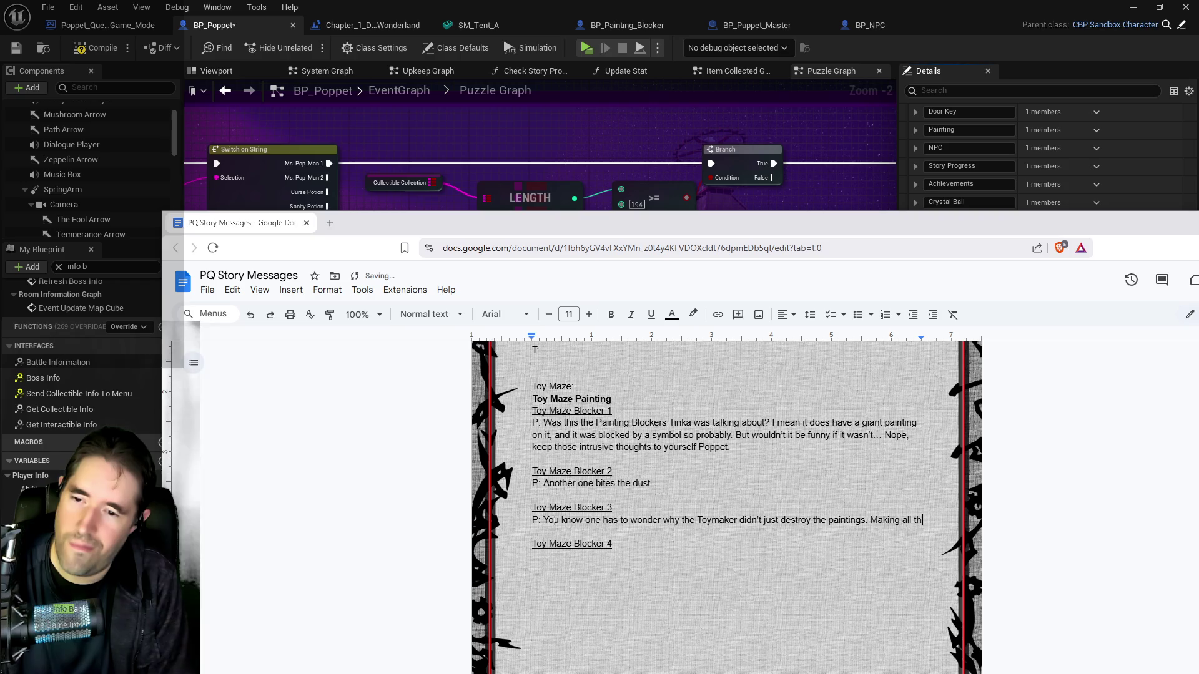
{"action": "type", "text": "ese to block th"}
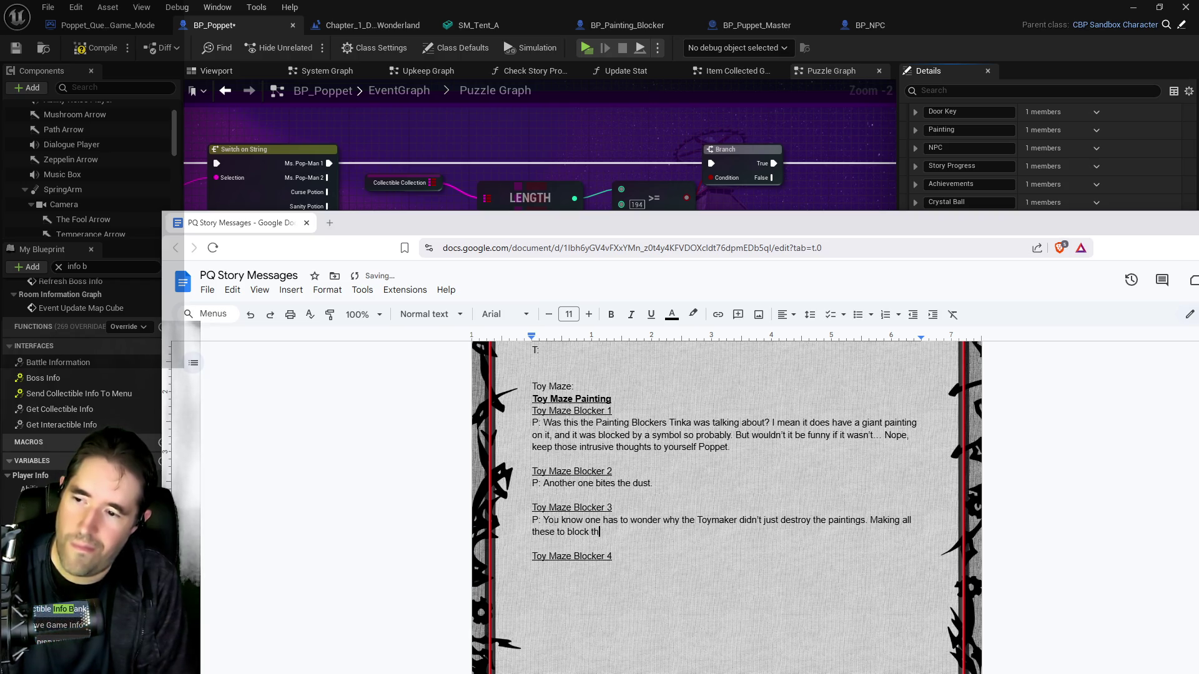
{"action": "type", "text": "em seems like "}
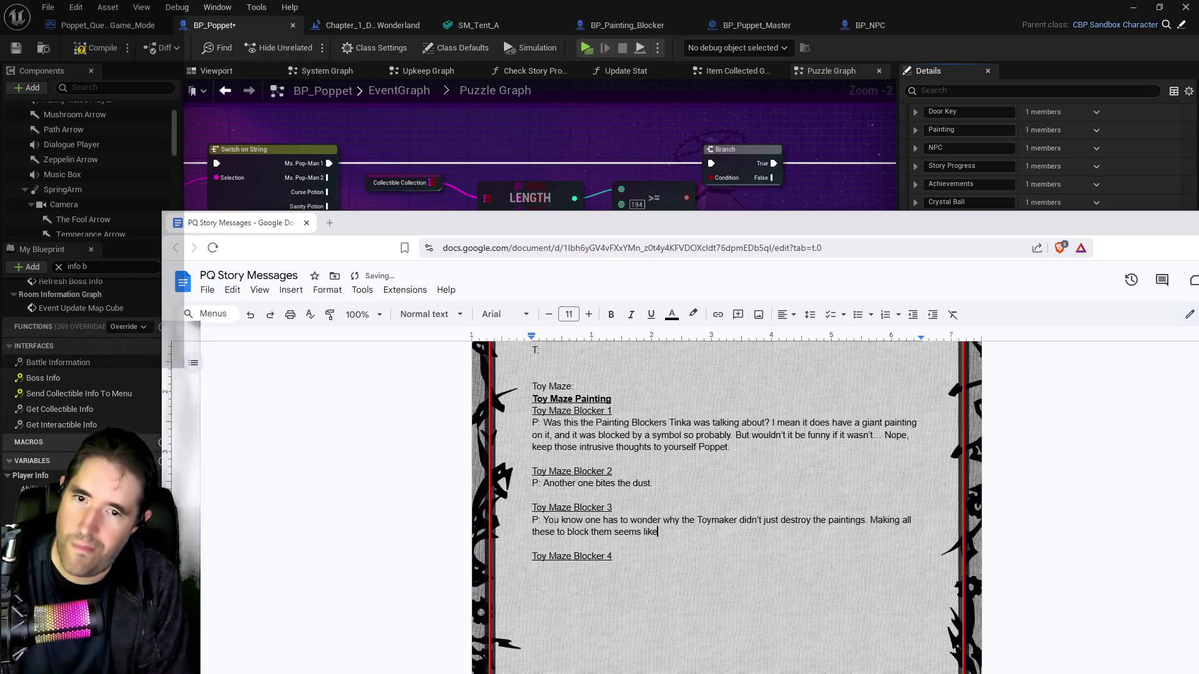
{"action": "type", "text": "seriou"}
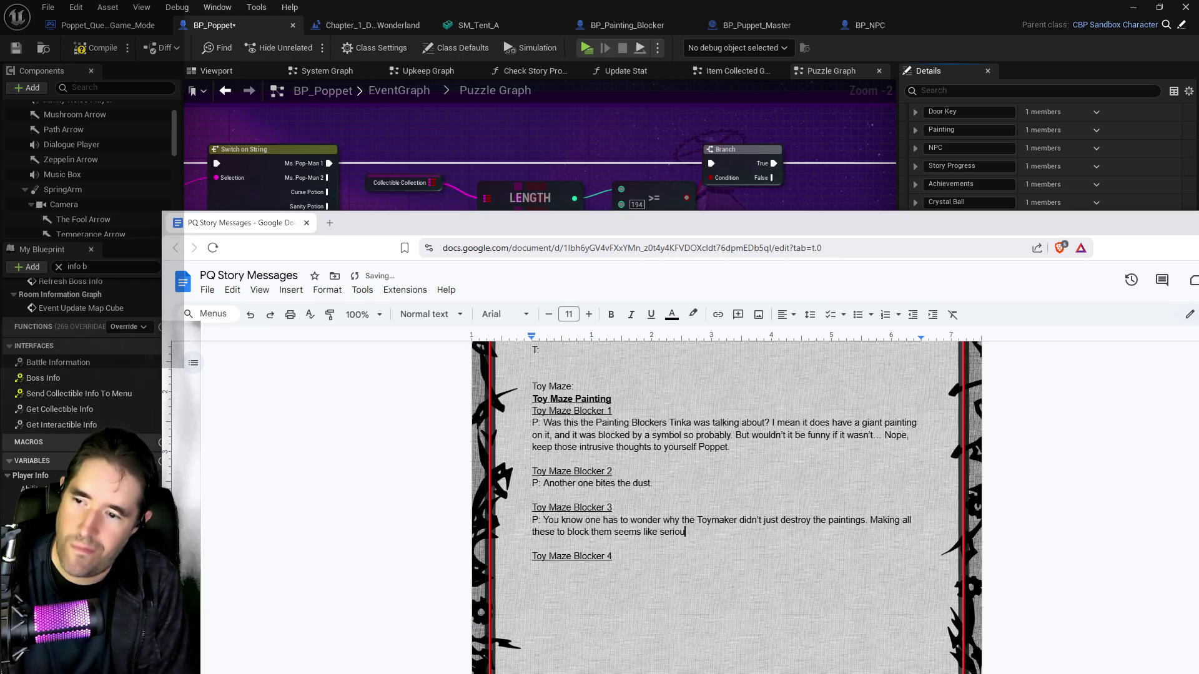
{"action": "type", "text": "s overkill."}
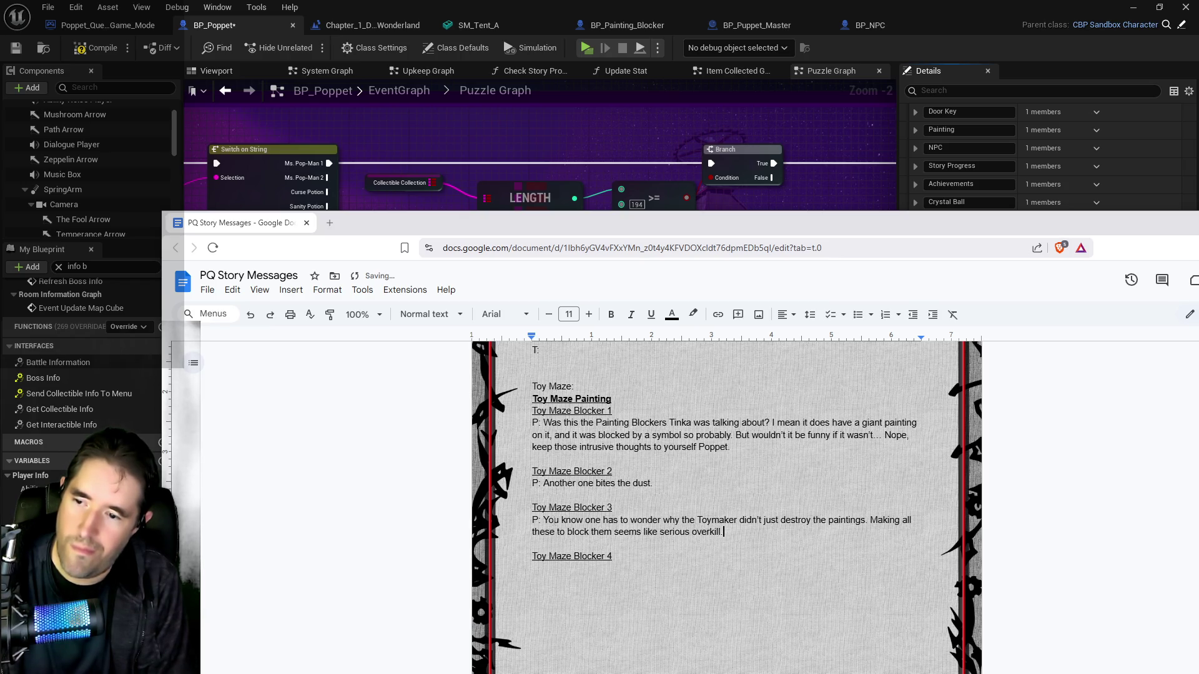
{"action": "key", "text": "BackSpace"}
{"action": "key", "text": "BackSpace"}
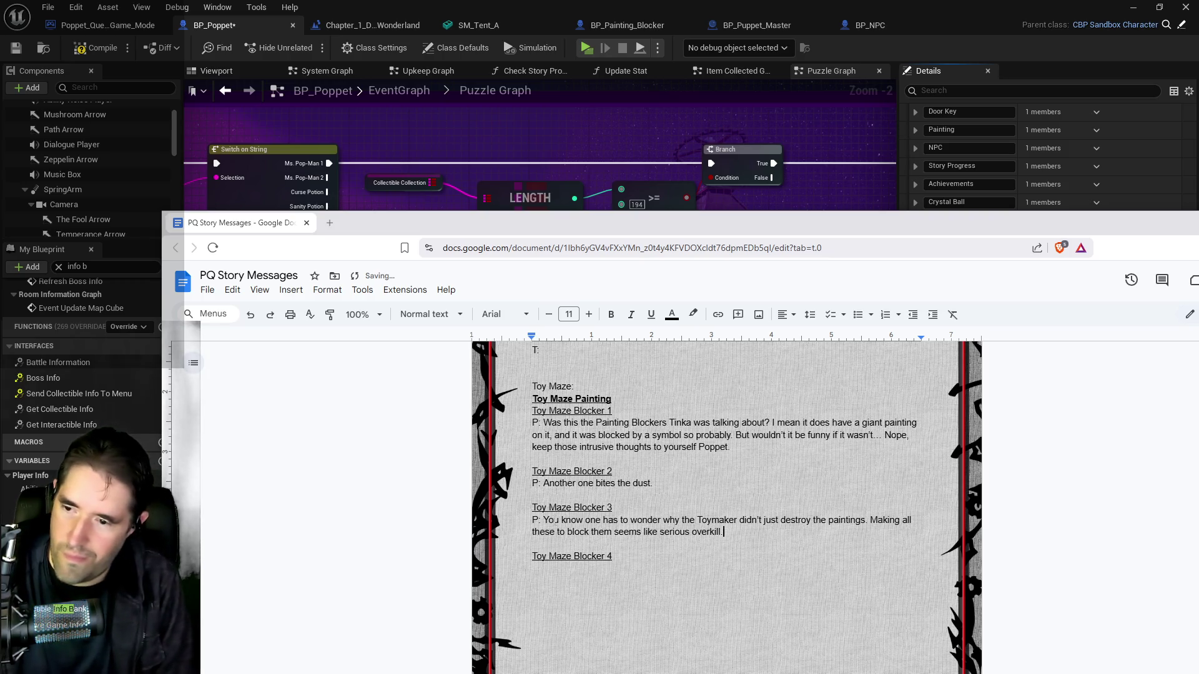
{"action": "left_click", "coordinate": [537, 556]}
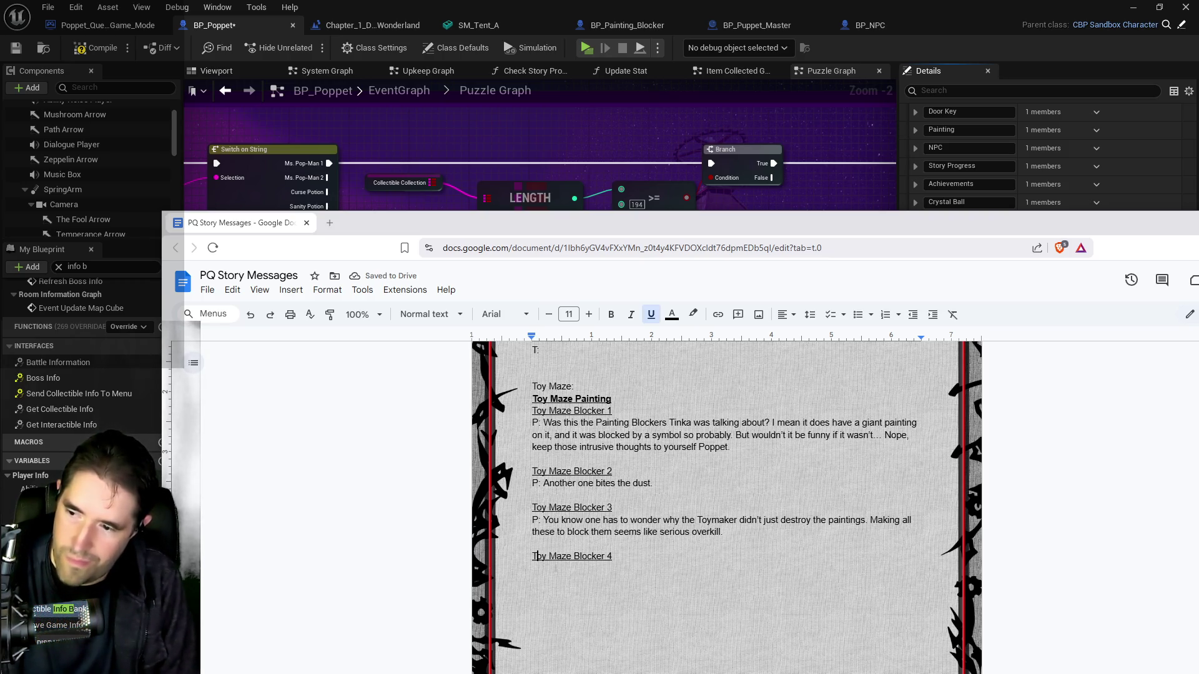
{"action": "key", "text": "Return"}
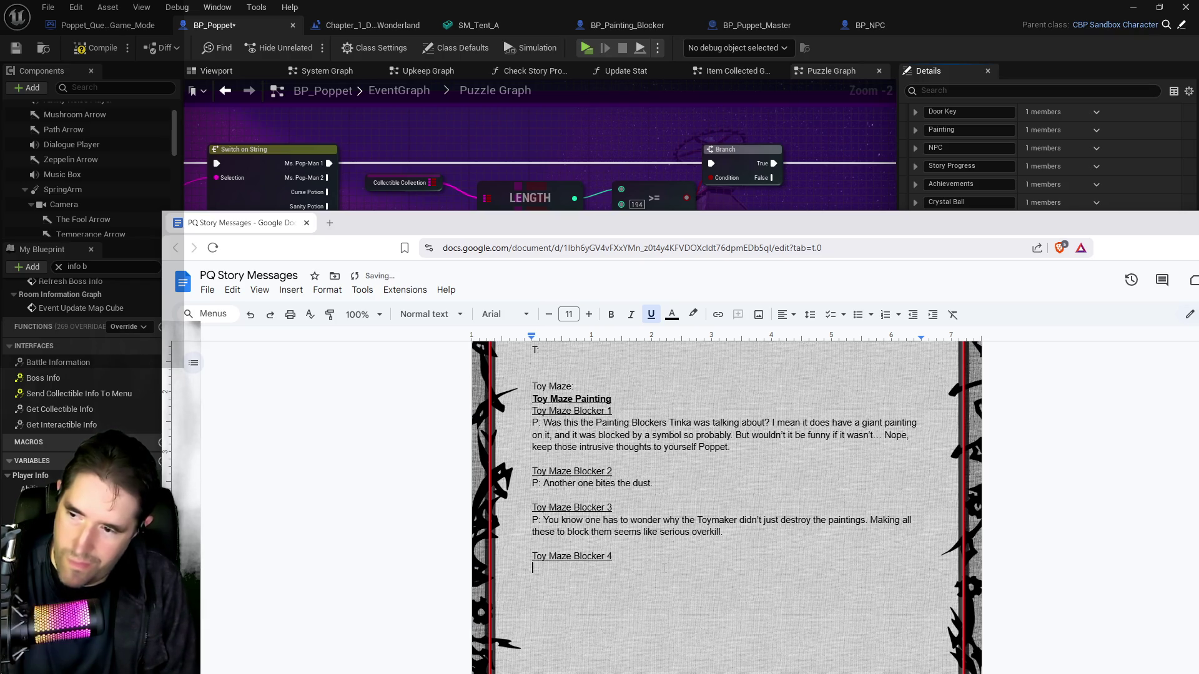
Write Poppet's non-underlined Blocker 4 line about finding her painting, ending 'so you never really know.'
{"action": "left_click", "coordinate": [952, 316]}
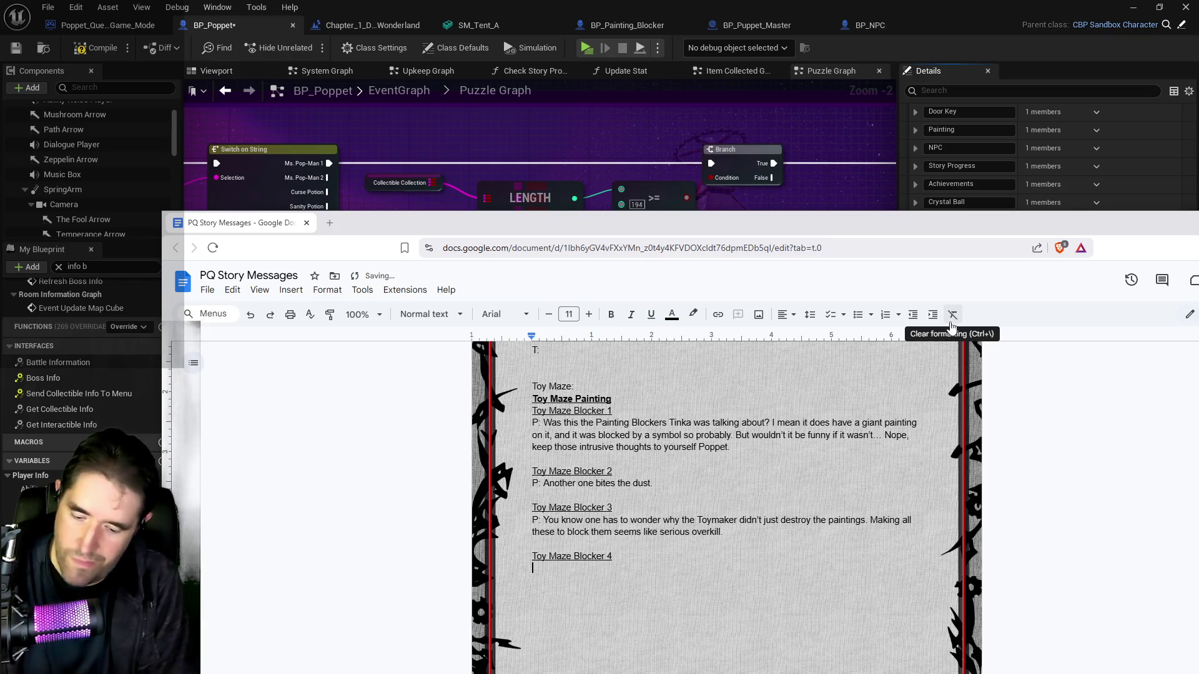
{"action": "type", "text": "P:"}
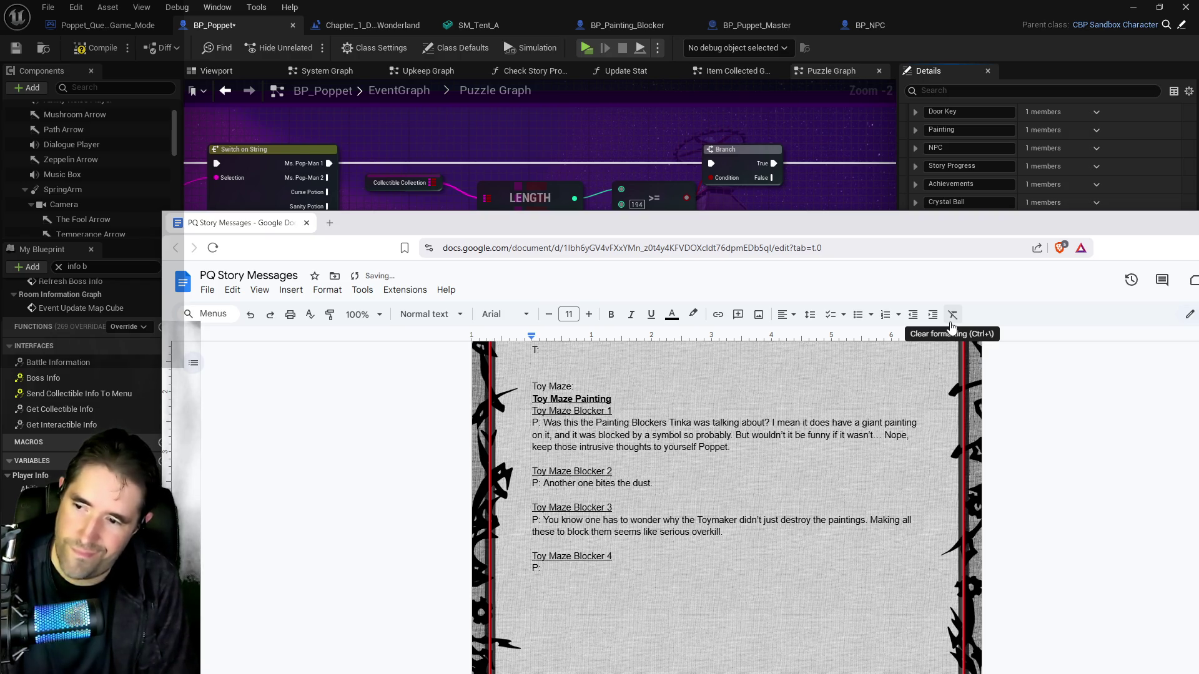
{"action": "type", "text": " Well that should be hte"}
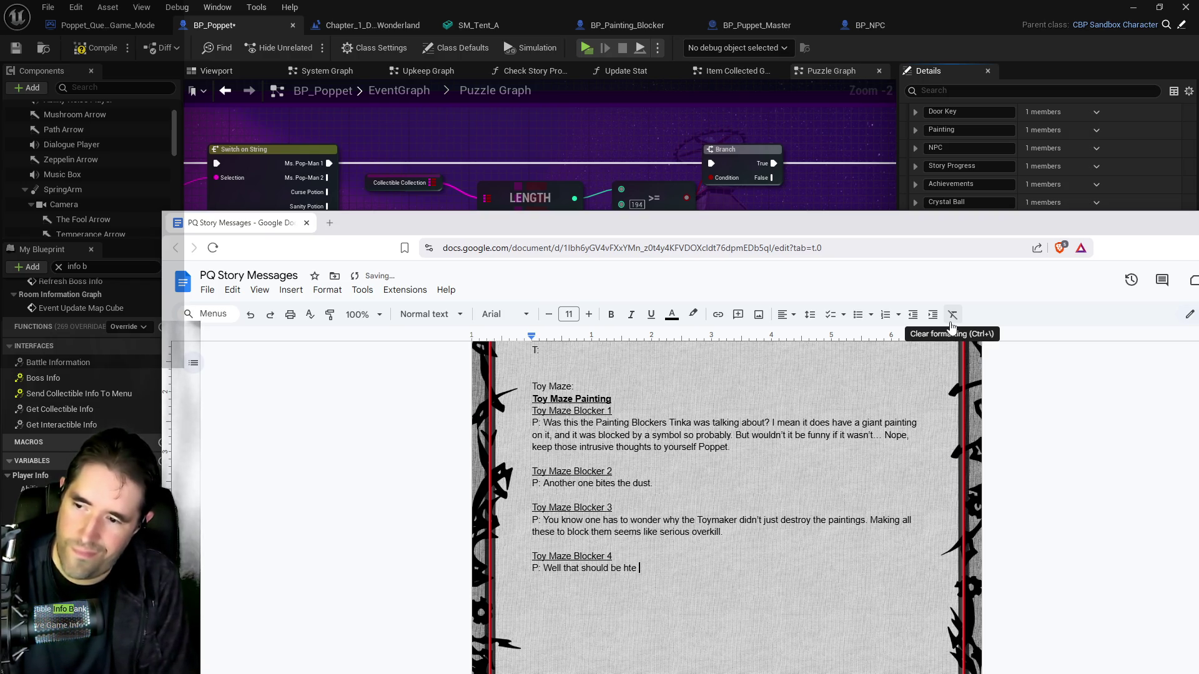
{"action": "key", "text": "BackSpace"}
{"action": "key", "text": "BackSpace"}
{"action": "key", "text": "BackSpace"}
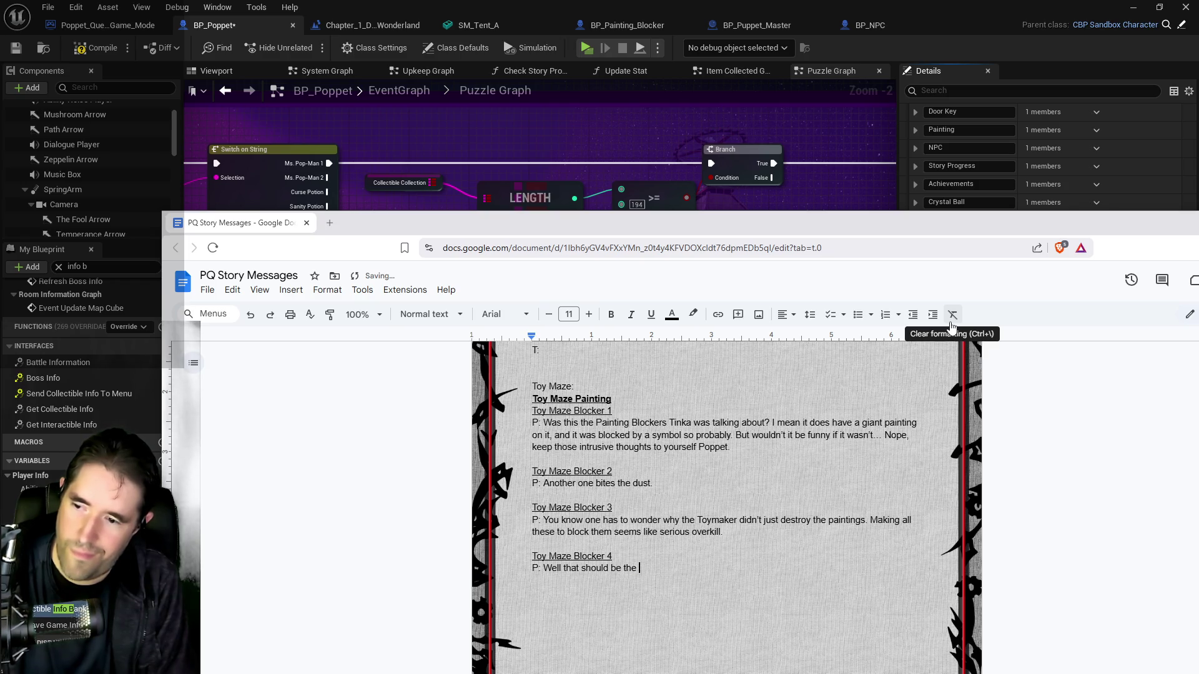
{"action": "type", "text": "last ne"}
{"action": "type", "text": "ne, "}
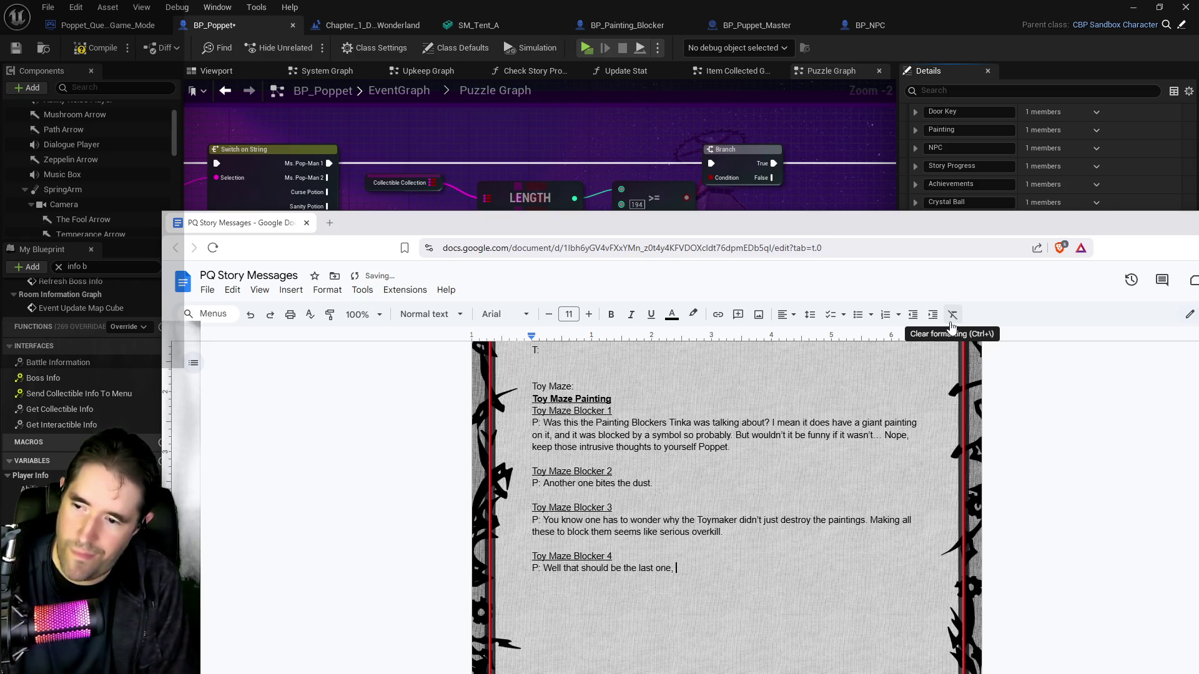
{"action": "type", "text": "now I just need to make my way to her p"}
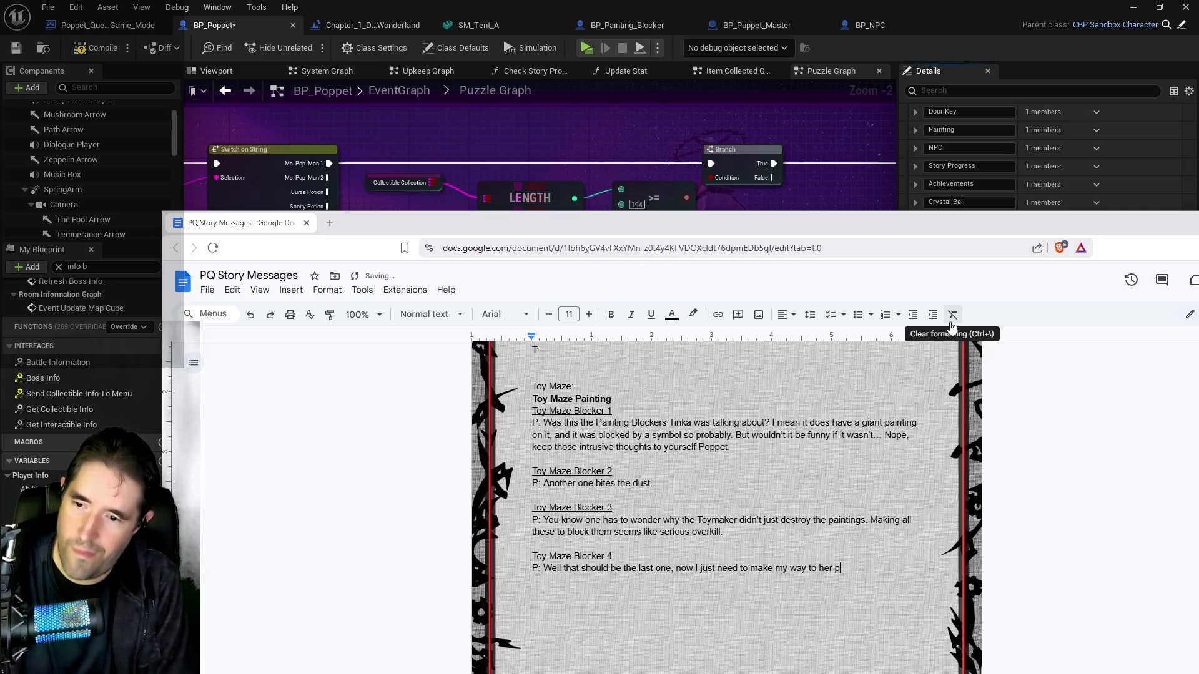
{"action": "type", "text": "aintin"}
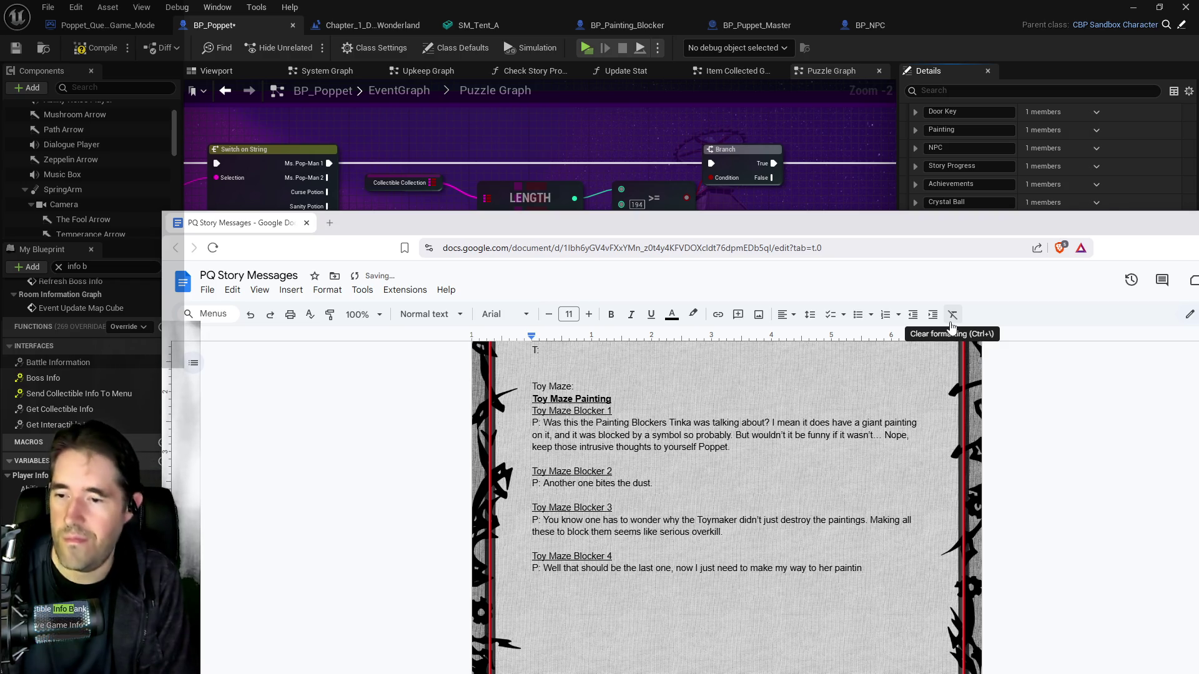
{"action": "type", "text": "g"}
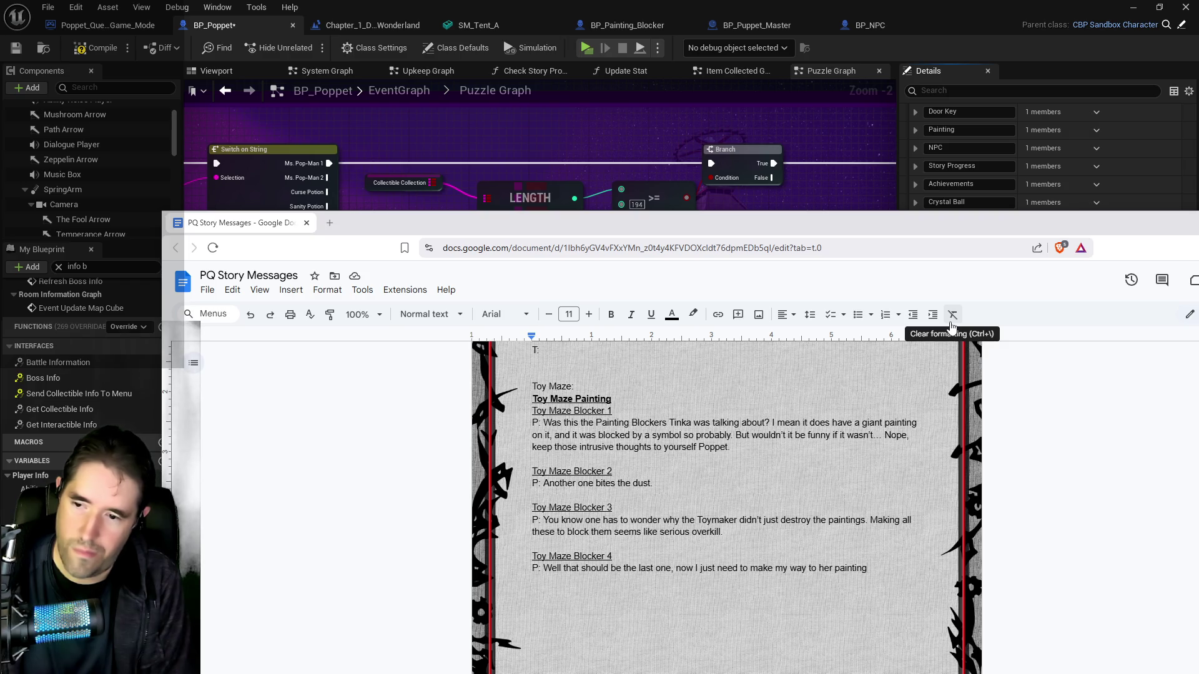
{"action": "type", "text": ". It's "}
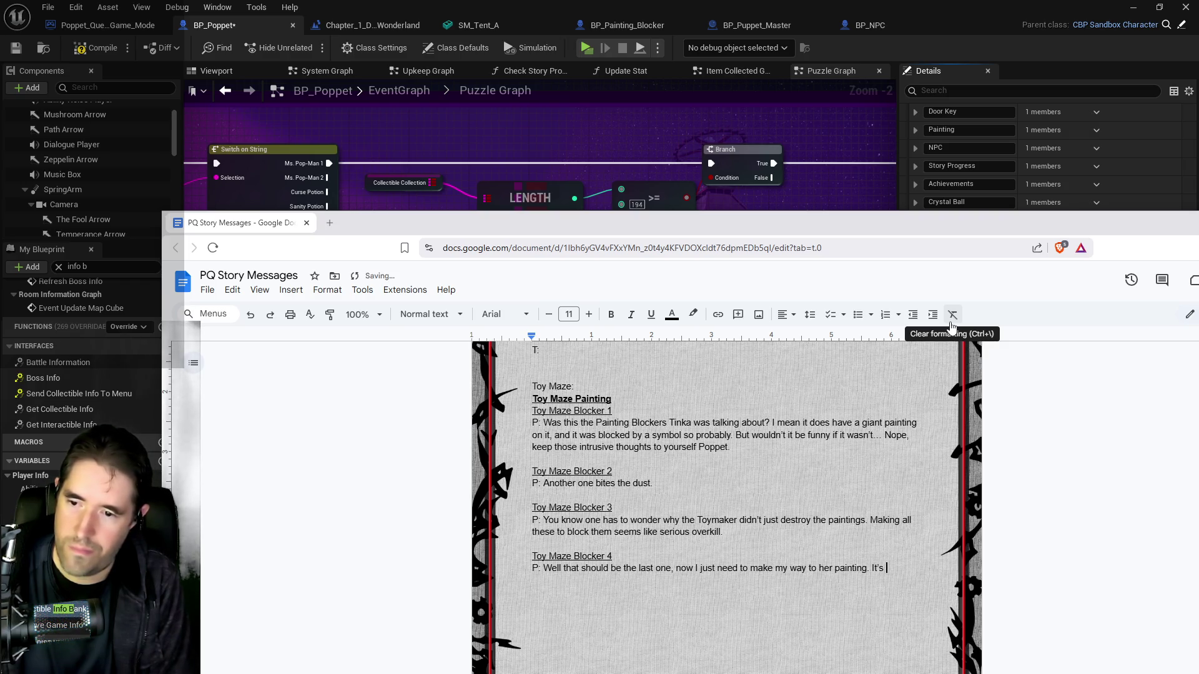
{"action": "type", "text": "probably around here s"}
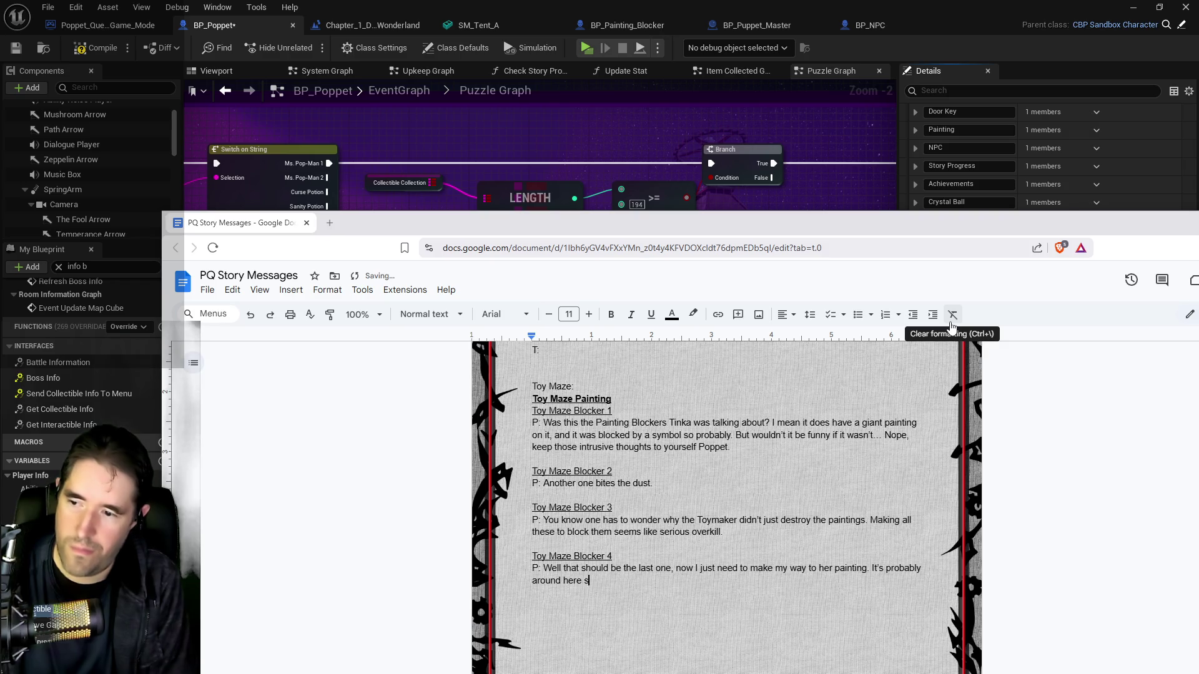
{"action": "type", "text": "omewhere,"}
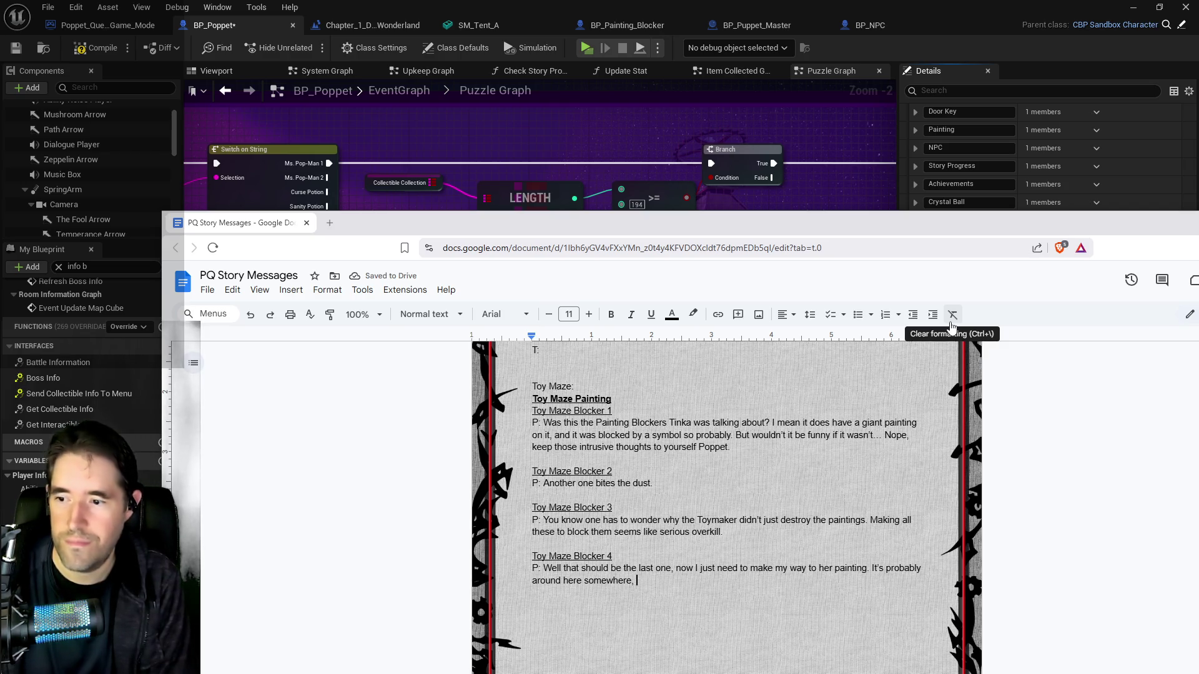
{"action": "type", "text": "otherwise these"}
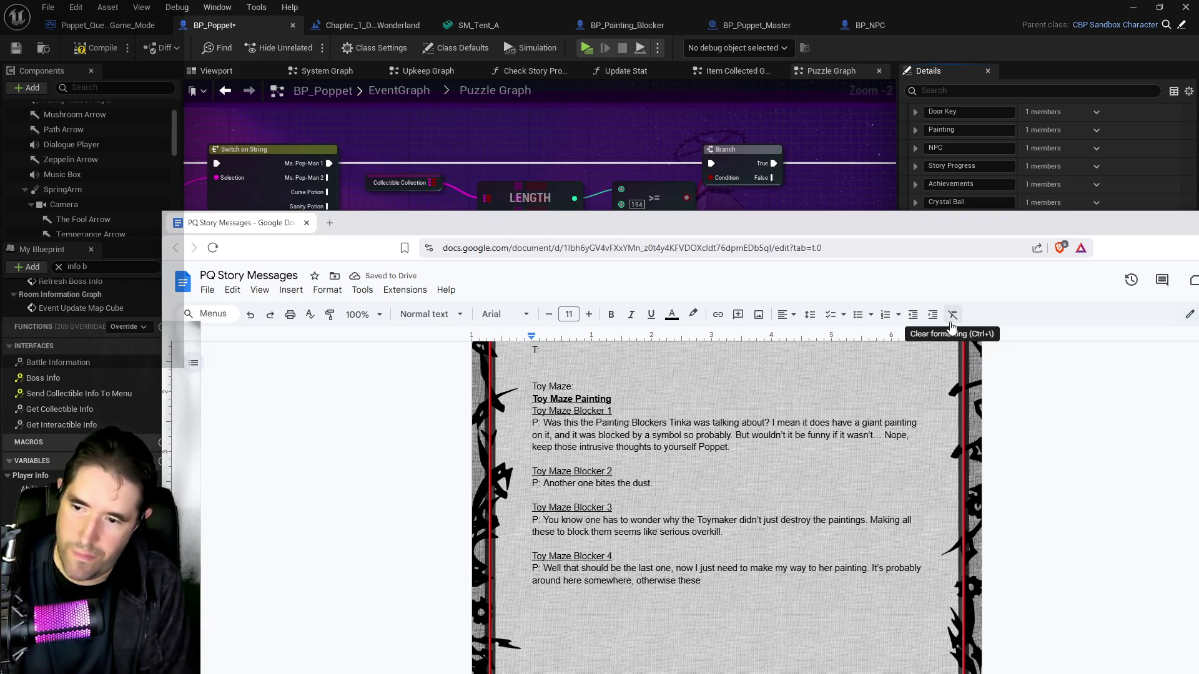
{"action": "type", "text": " P"}
{"action": "key", "text": "BackSpace"}
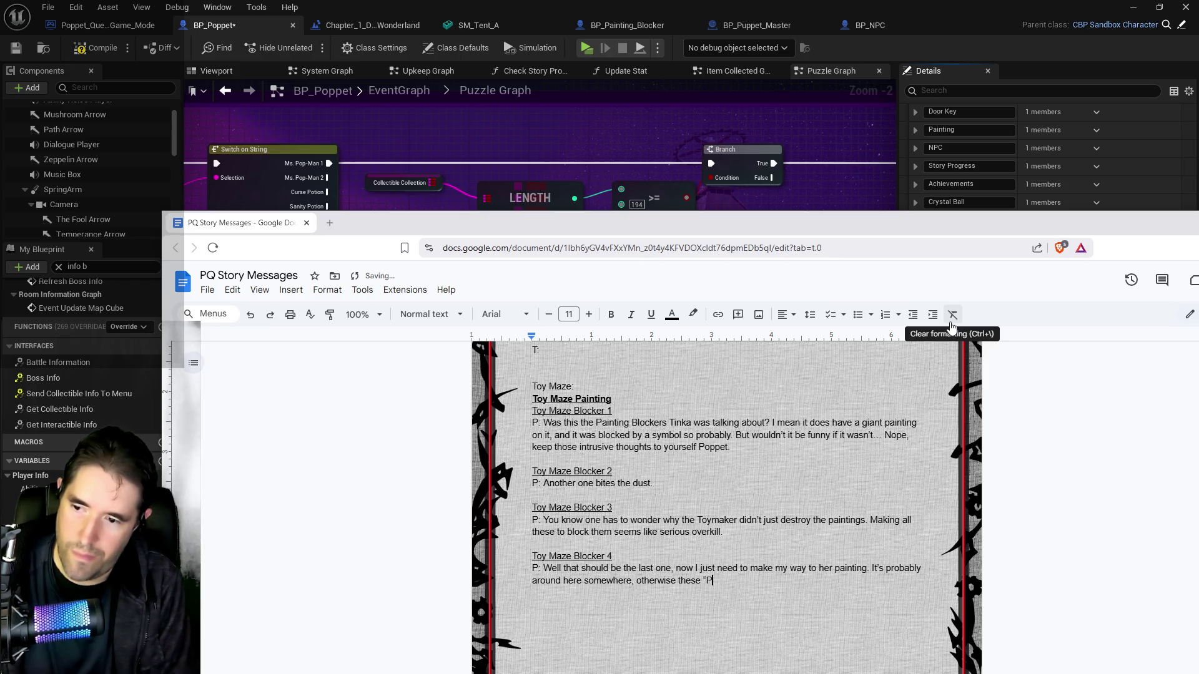
{"action": "type", "text": "ainting "}
{"action": "type", "text": "Block"}
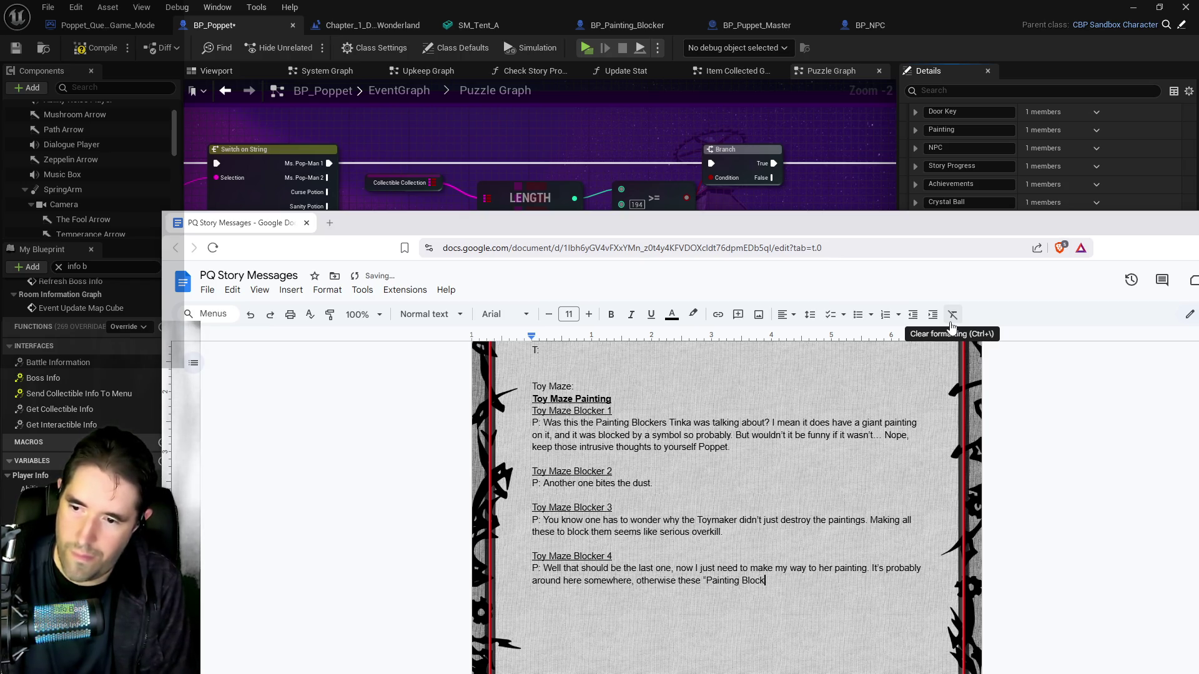
{"action": "type", "text": "ers\" targetting"}
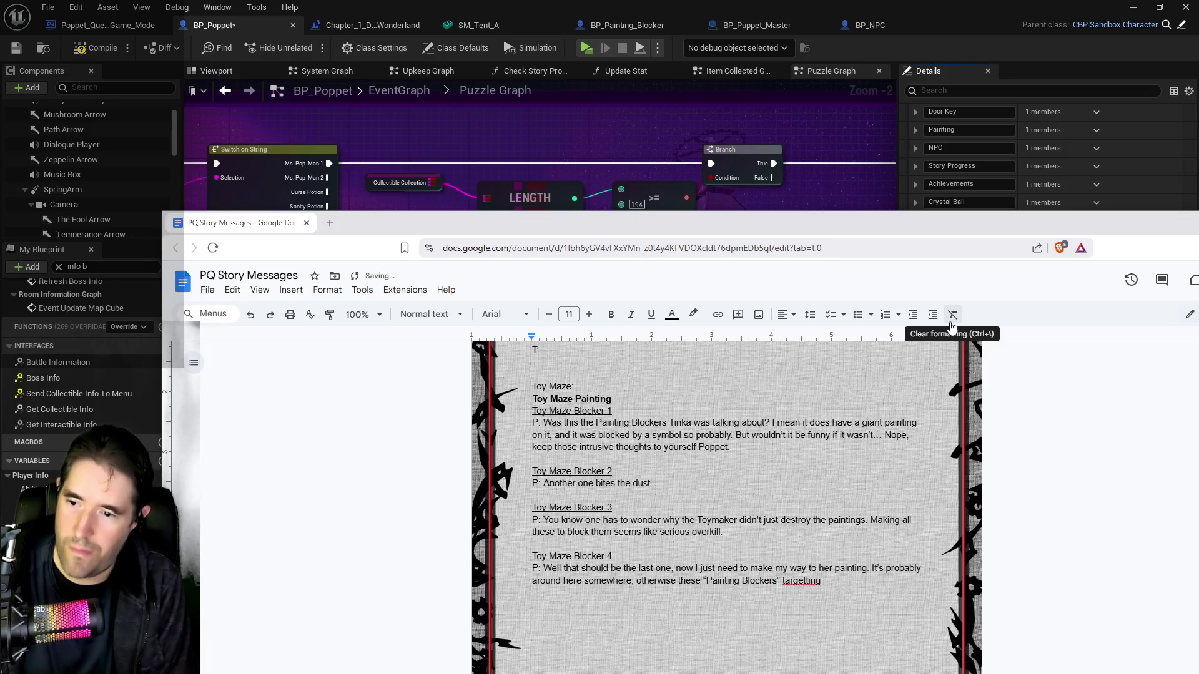
{"action": "key", "text": "BackSpace"}
{"action": "key", "text": "BackSpace"}
{"action": "key", "text": "BackSpace"}
{"action": "key", "text": "BackSpace"}
{"action": "type", "text": "ing a sp"}
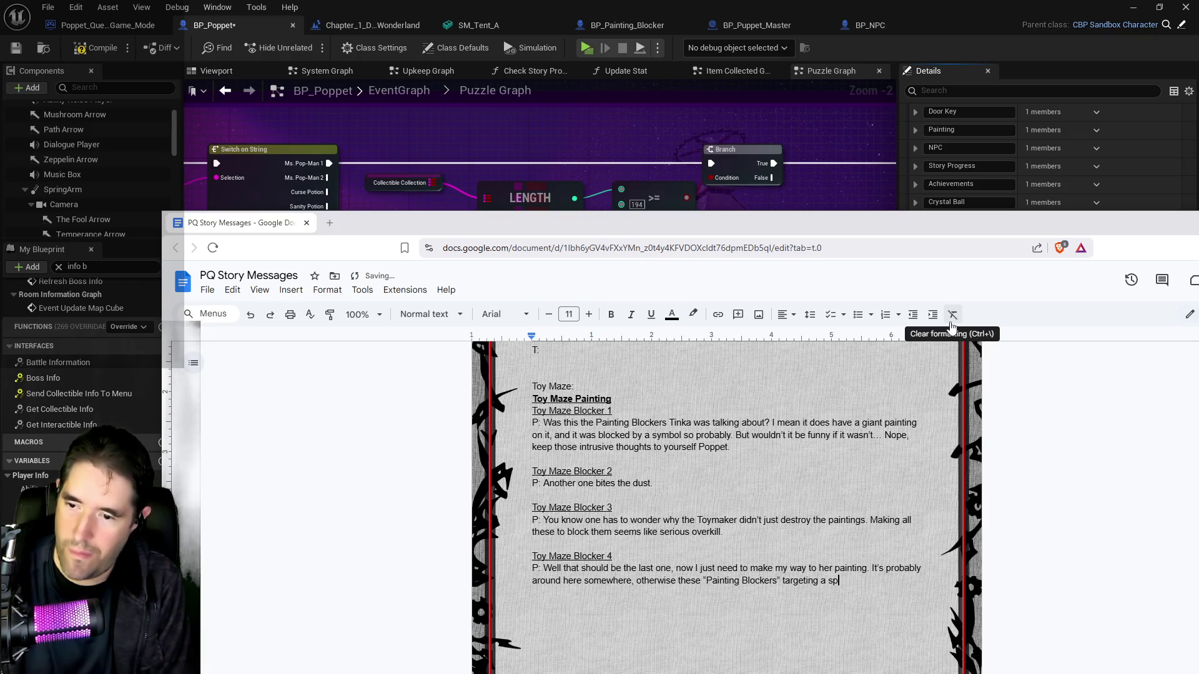
{"action": "type", "text": "ecific p"}
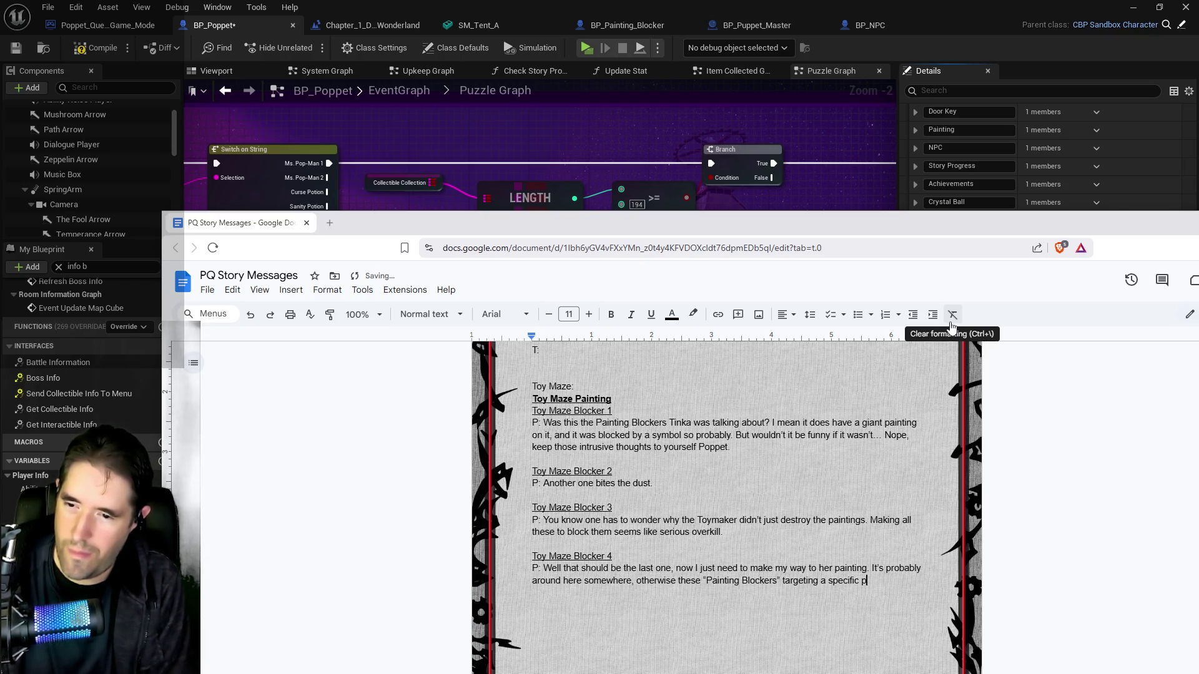
{"action": "type", "text": "ainting would be w"}
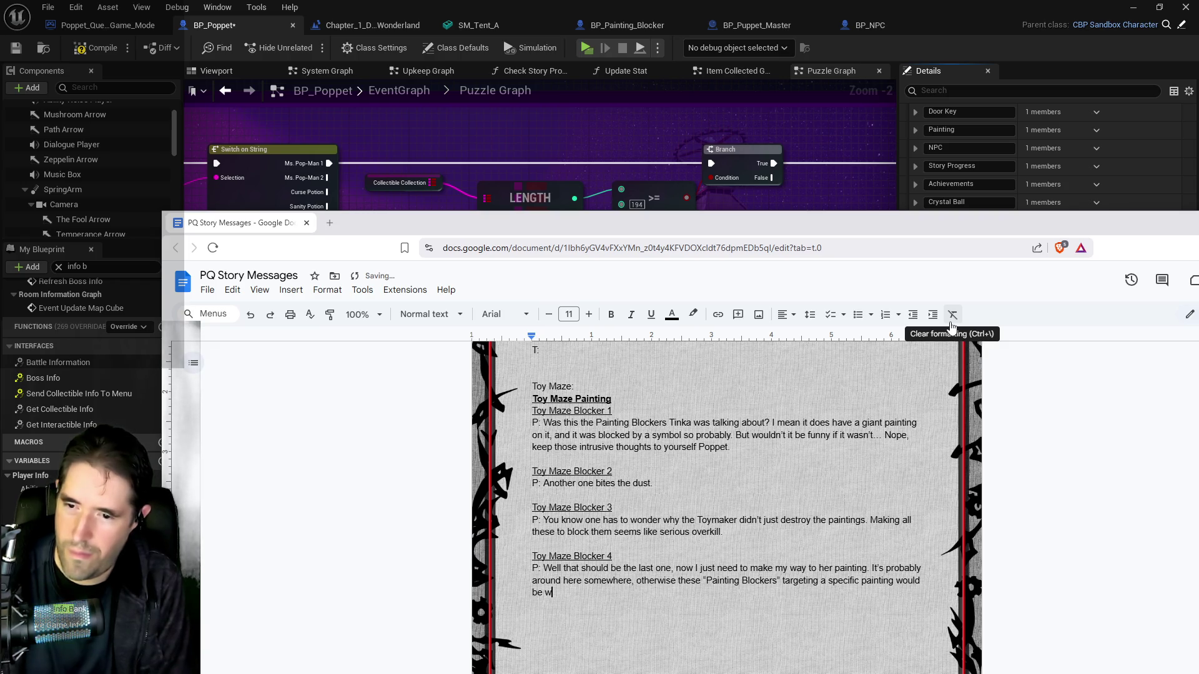
{"action": "type", "text": "eird"}
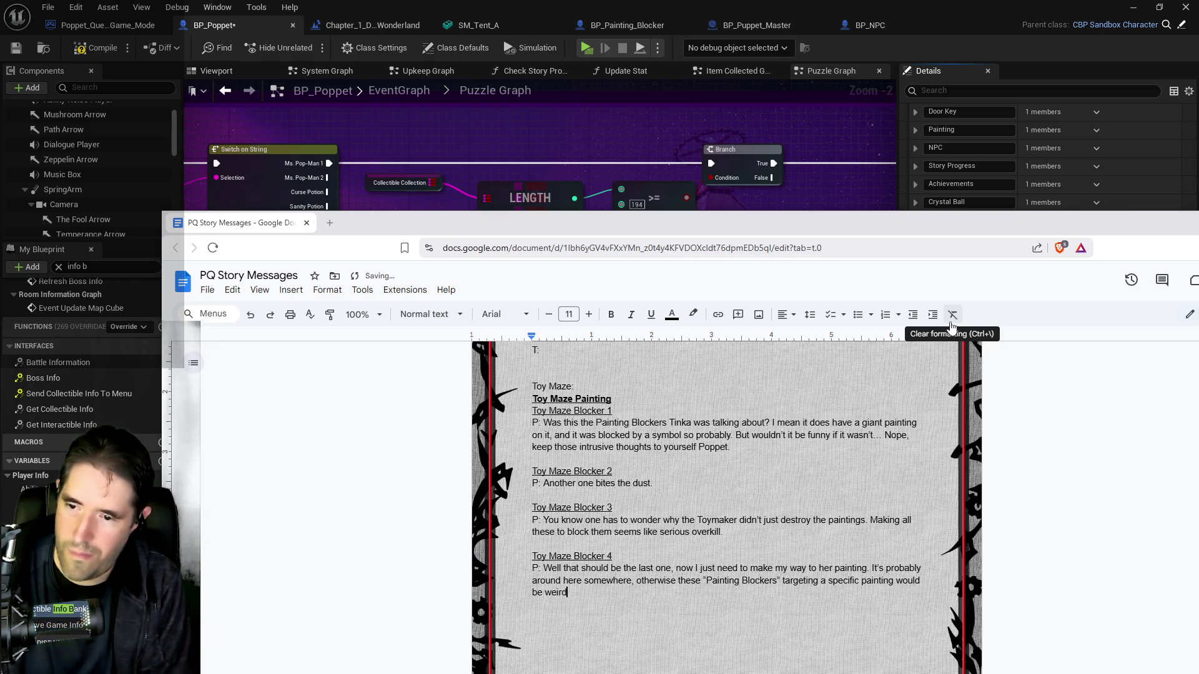
{"action": "type", "text": ". Then again it i"}
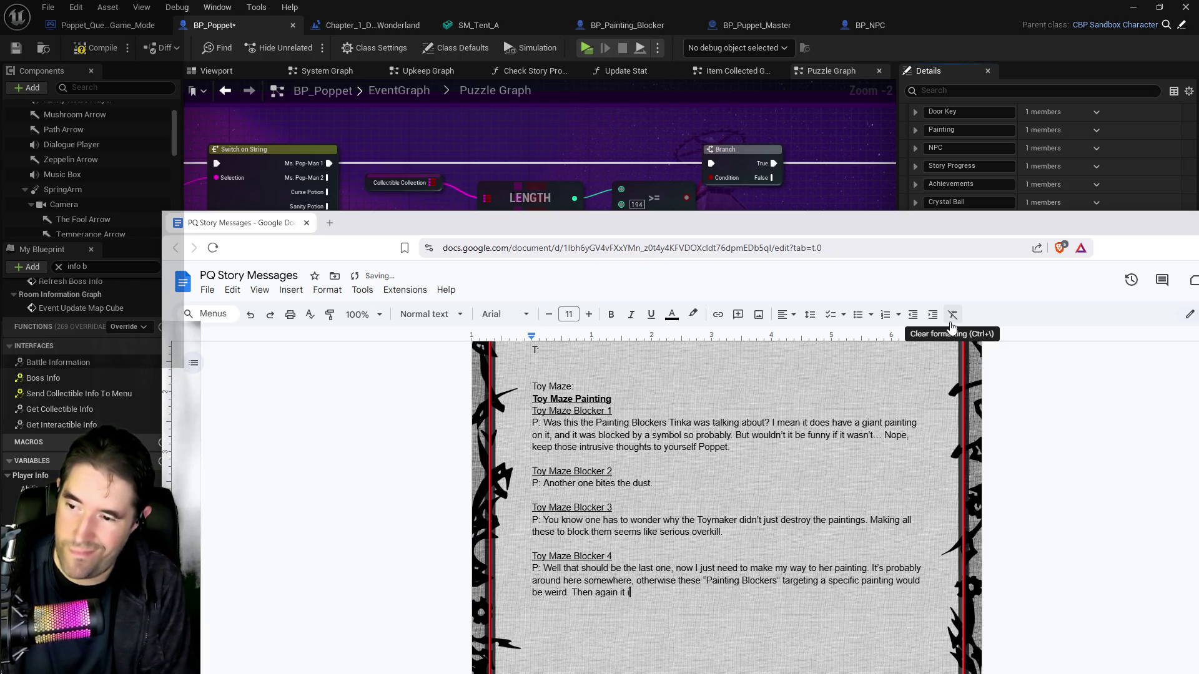
{"action": "type", "text": "s this place, so "}
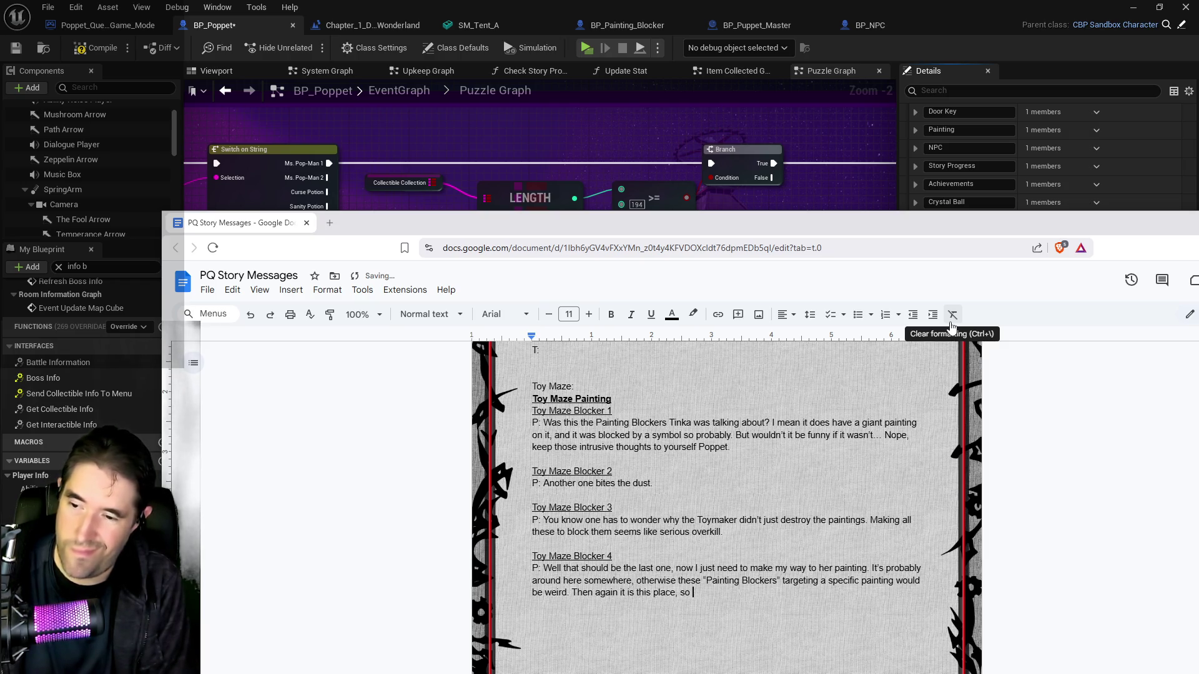
{"action": "type", "text": "you never really kno"}
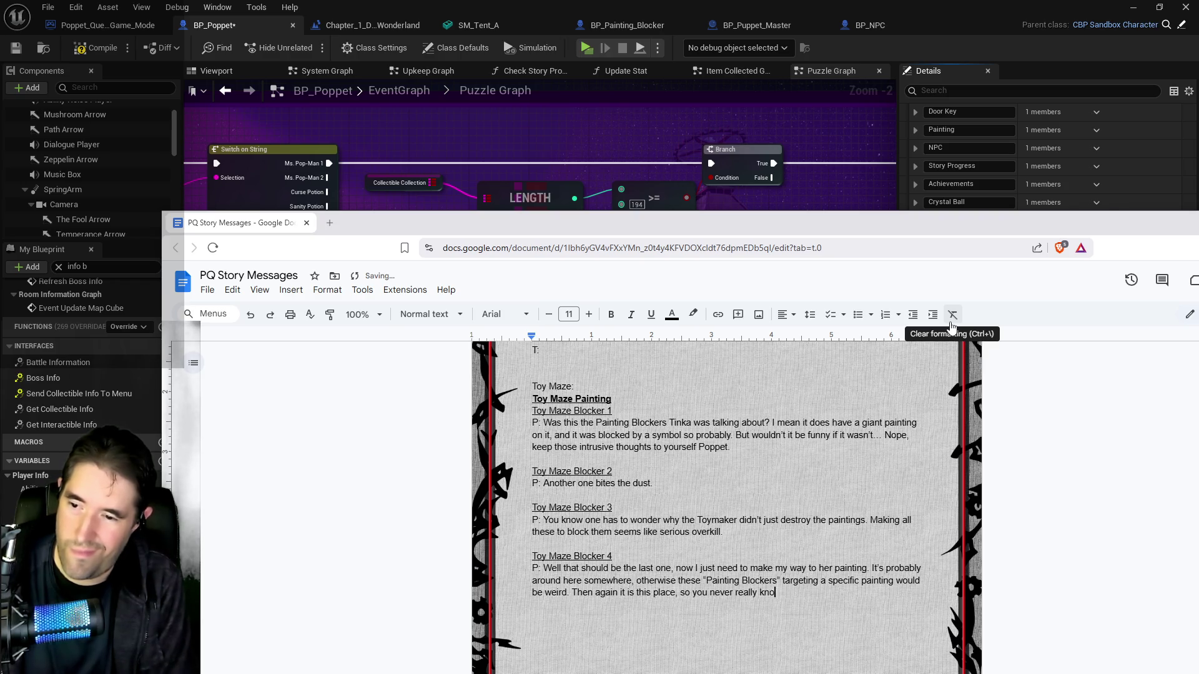
{"action": "type", "text": "w."}
{"action": "left_click_drag", "start_coordinate": [876, 231], "coordinate": [894, 236]}
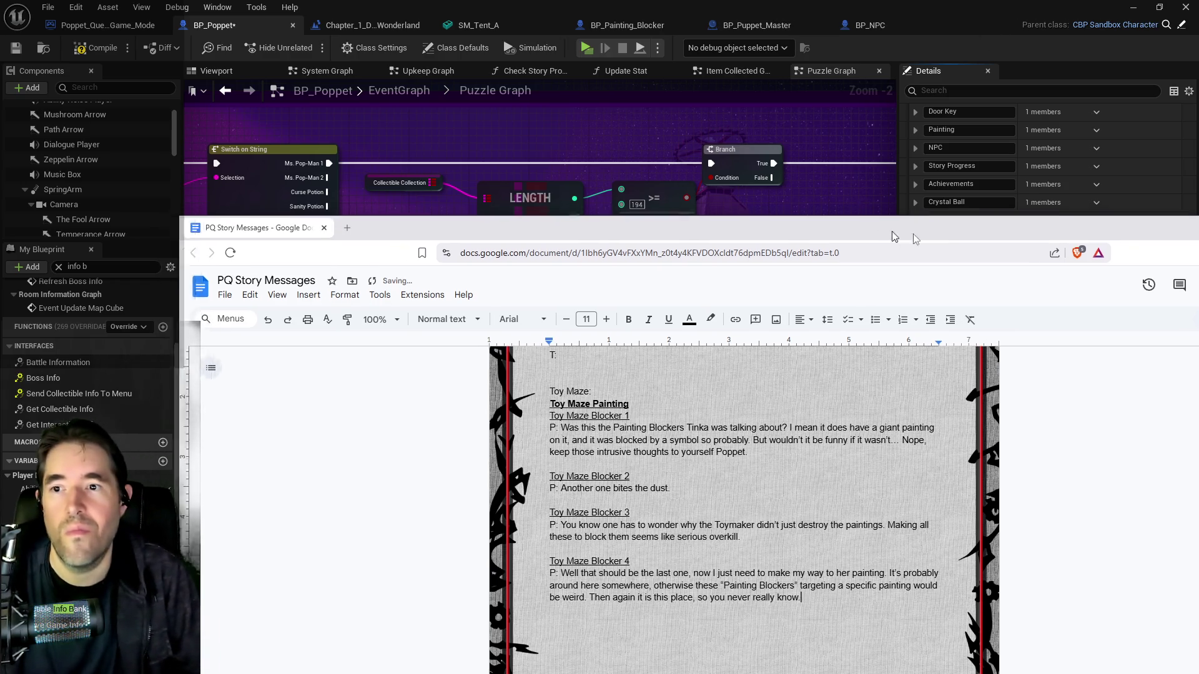
Back in Unreal, start editing the Toy Maze Painting entry's name field in BP_Poppet
{"action": "key", "text": "alt+Tab"}
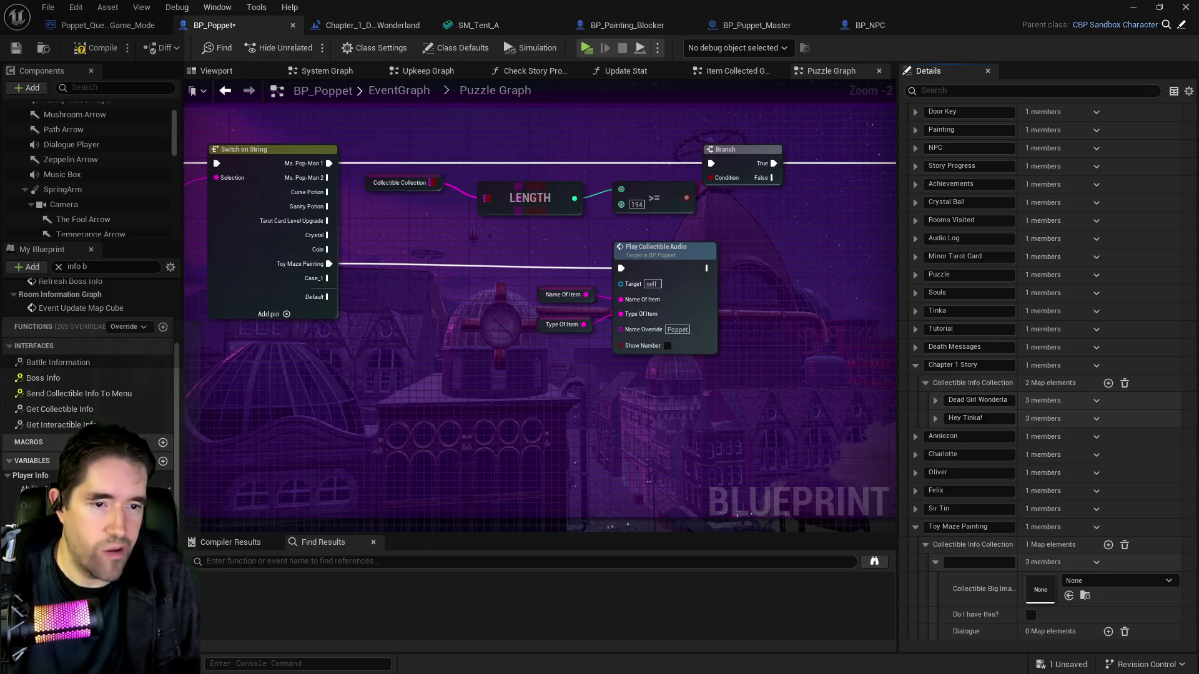
{"action": "left_click", "coordinate": [954, 562]}
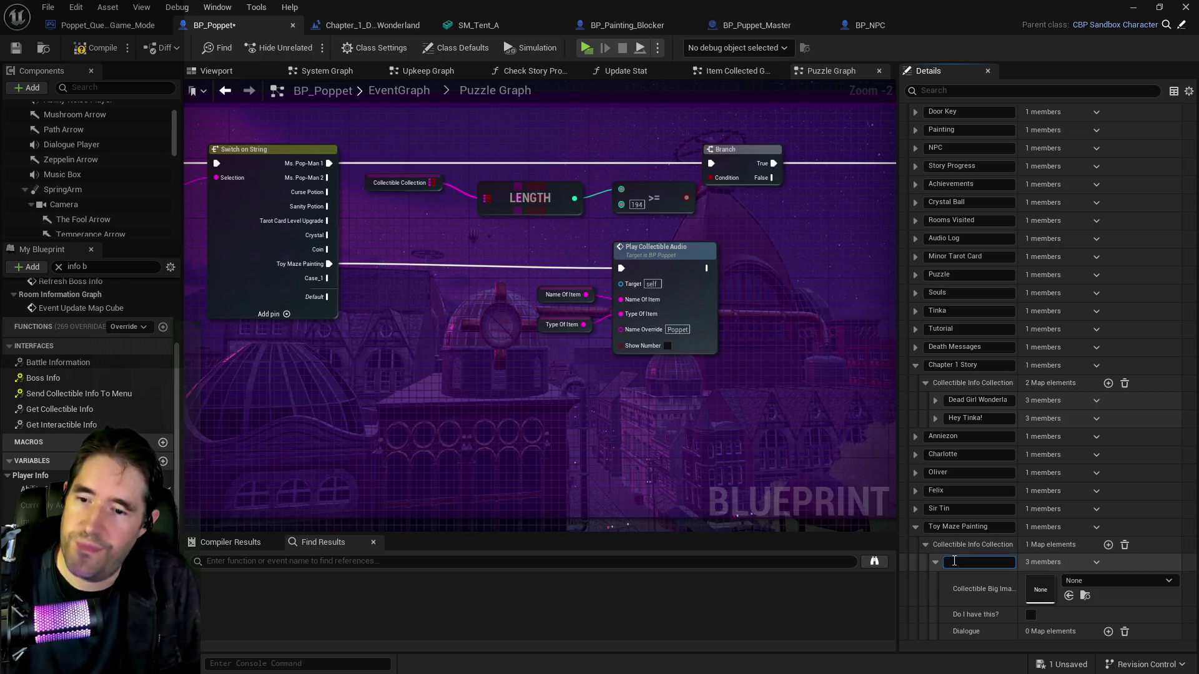
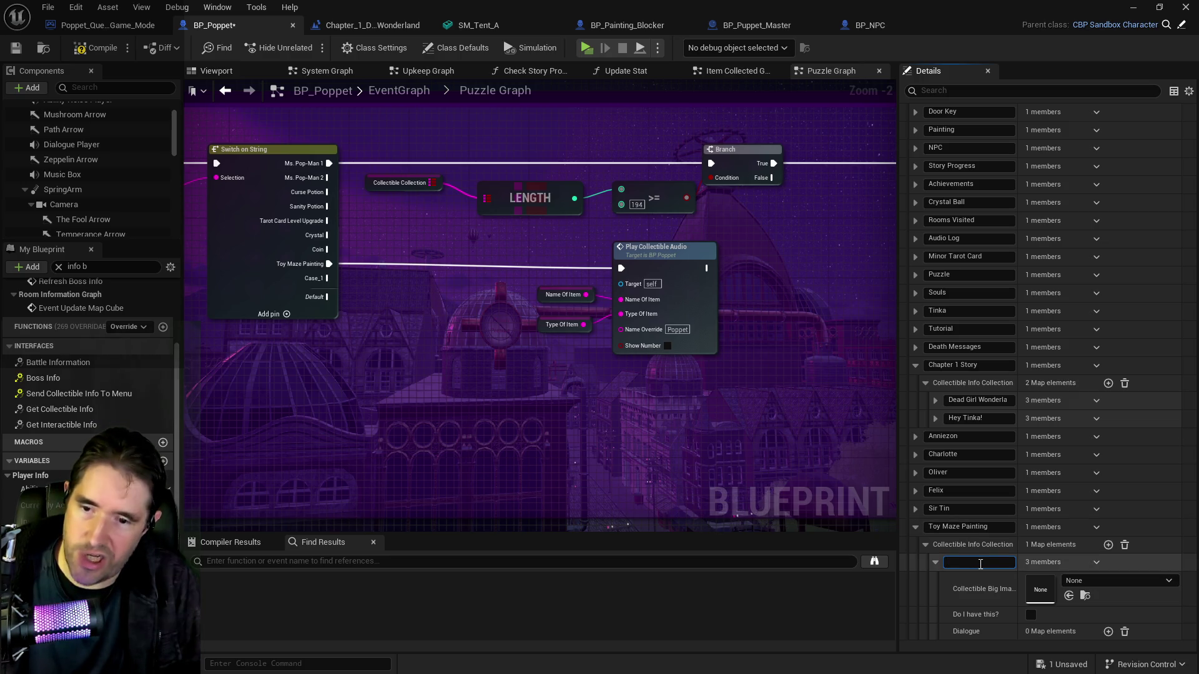
Name the new map entry 'Toy Maze Blocker 1', checking Tutorial's Learn To Duck setup for reference
{"action": "type", "text": "Toy Maze Blocker 1"}
{"action": "key", "text": "Return"}
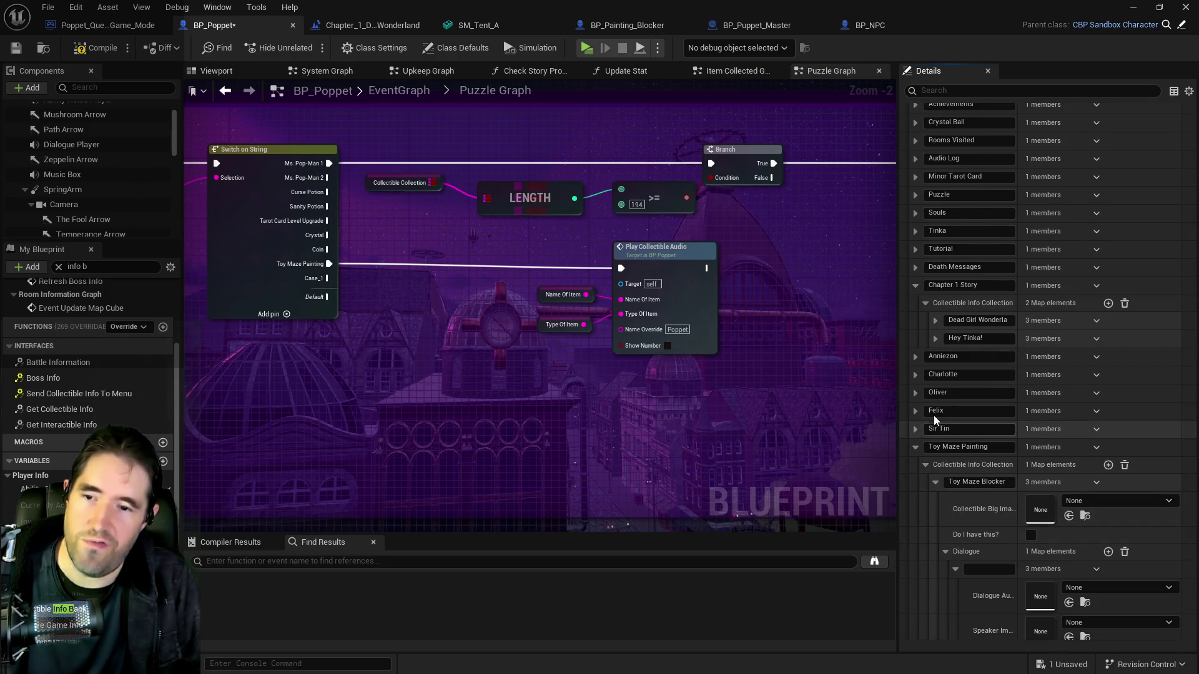
{"action": "left_click", "coordinate": [915, 250]}
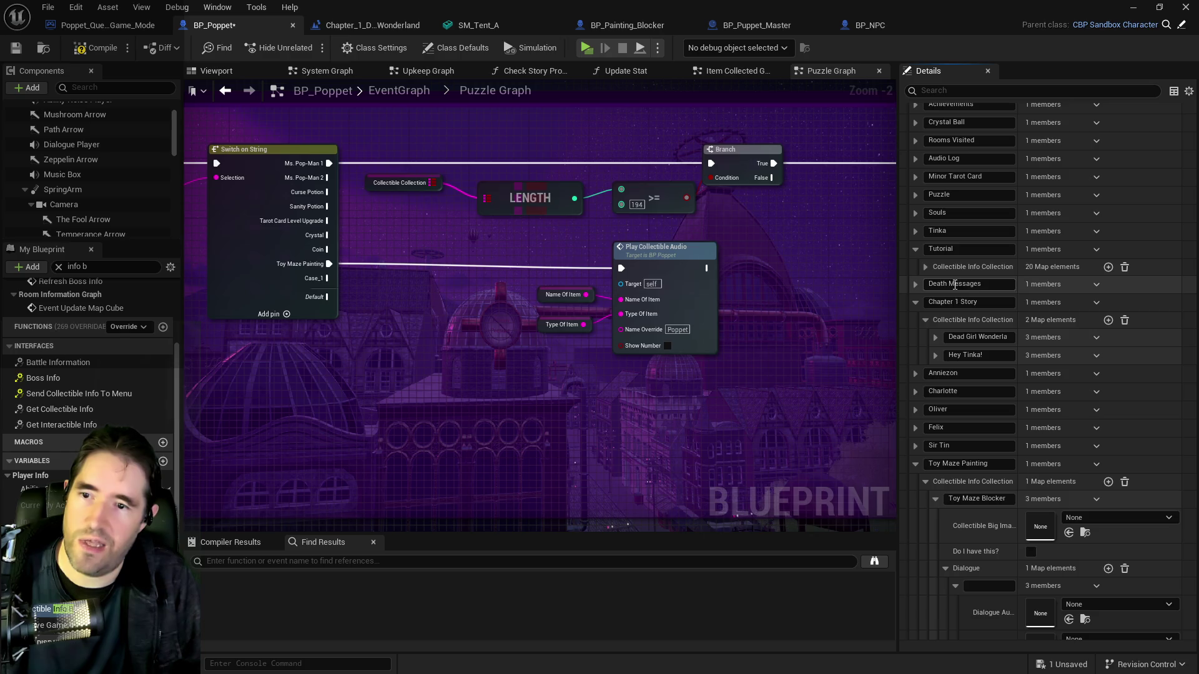
{"action": "left_click", "coordinate": [925, 267]}
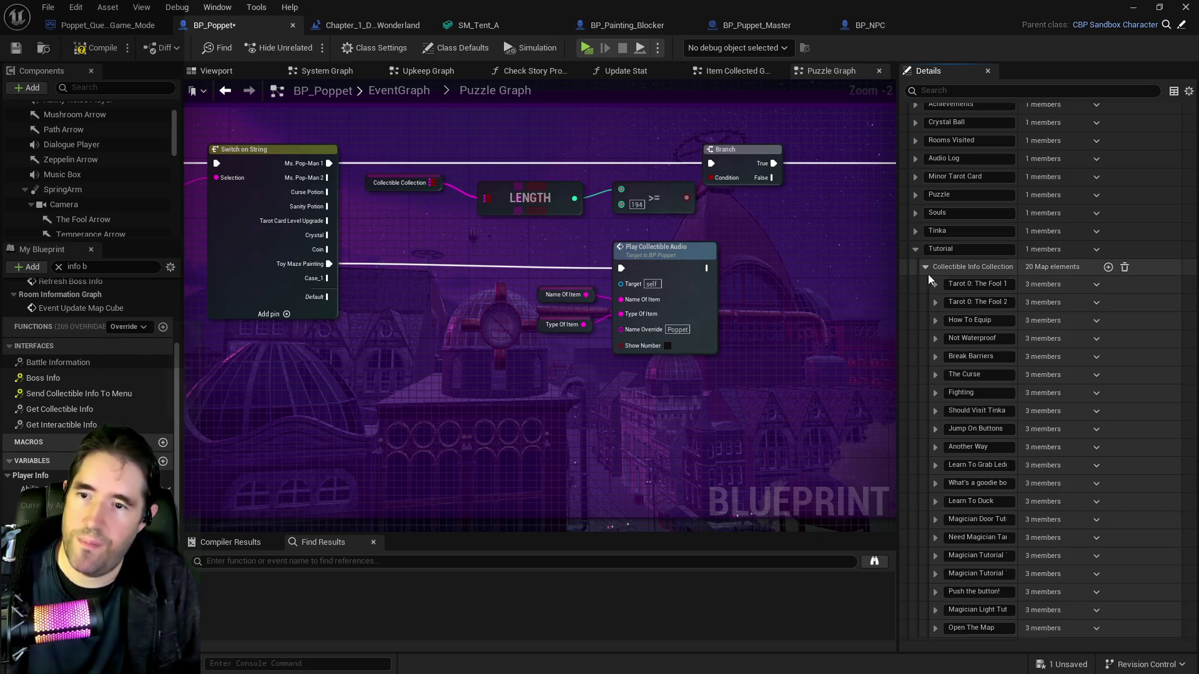
{"action": "left_click", "coordinate": [935, 500]}
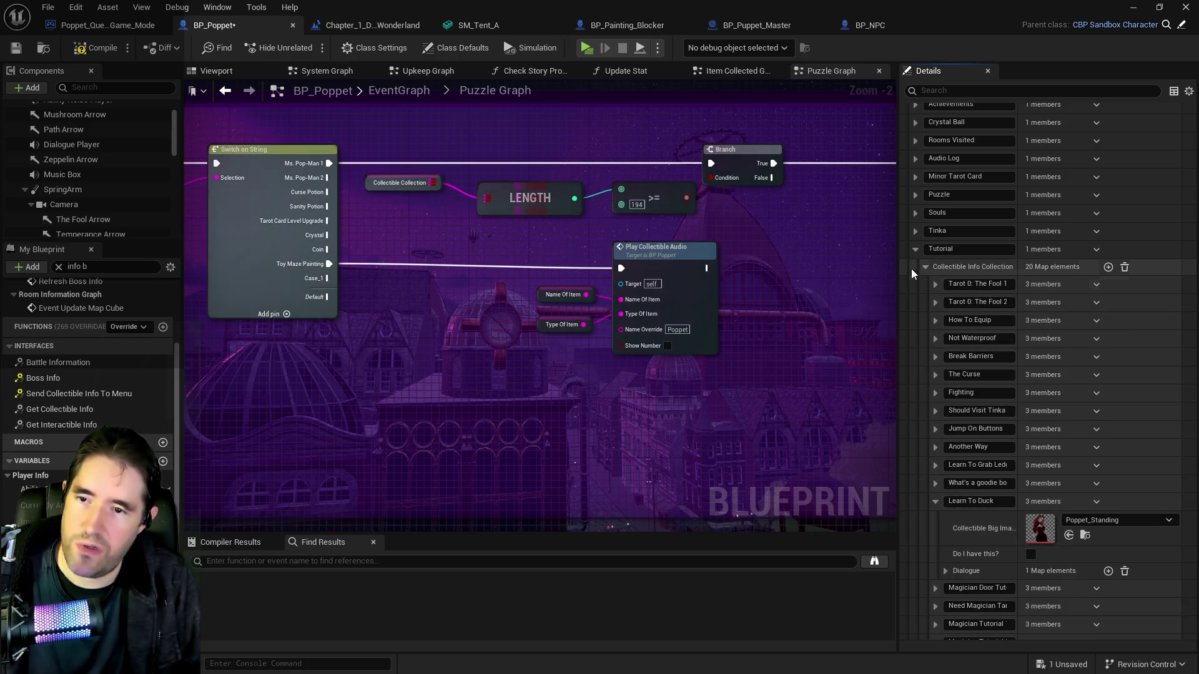
{"action": "left_click", "coordinate": [914, 249]}
Give its dialogue line the Poppet_Standing image, speaker name Poppet, and text 'self Poppet.'
{"action": "scroll", "coordinate": [1002, 498], "scroll_direction": "down", "scroll_amount": 1}
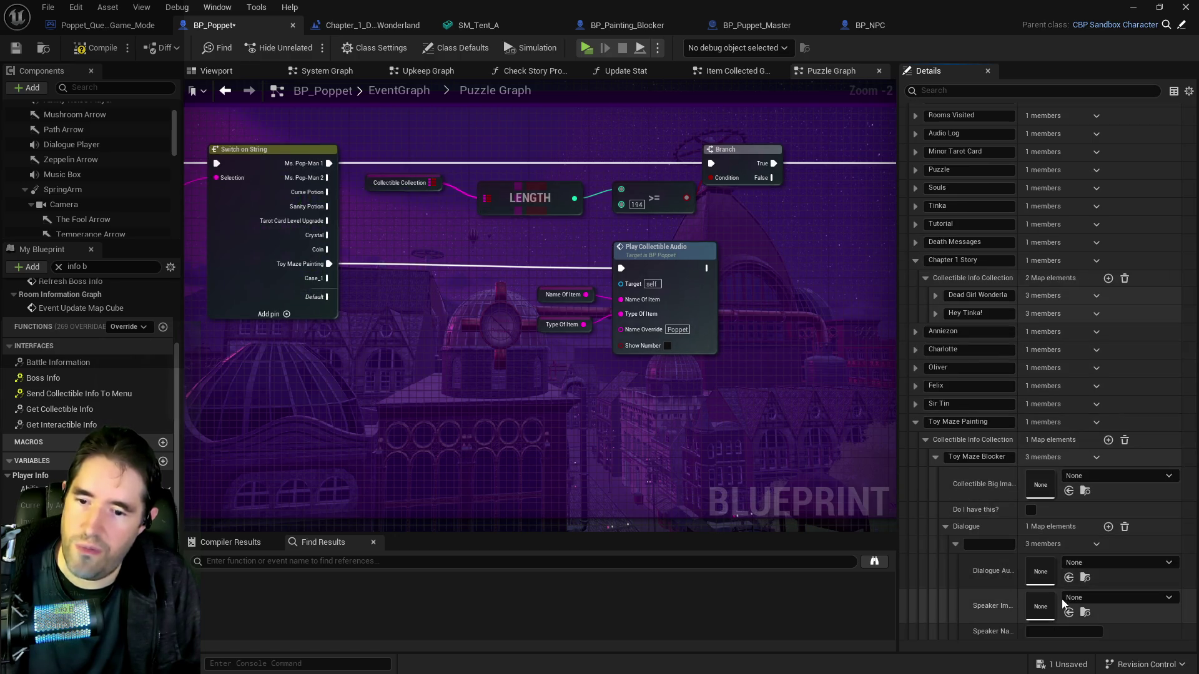
{"action": "left_click", "coordinate": [1069, 613]}
{"action": "left_click", "coordinate": [1047, 632]}
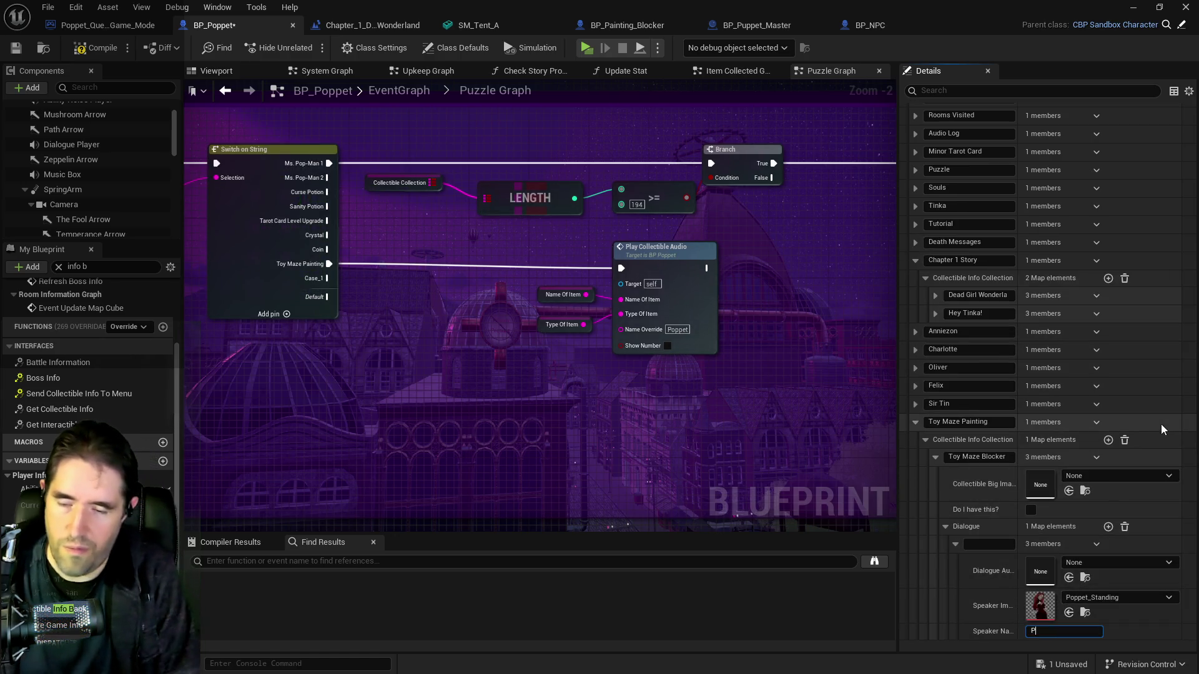
{"action": "type", "text": "Poppet"}
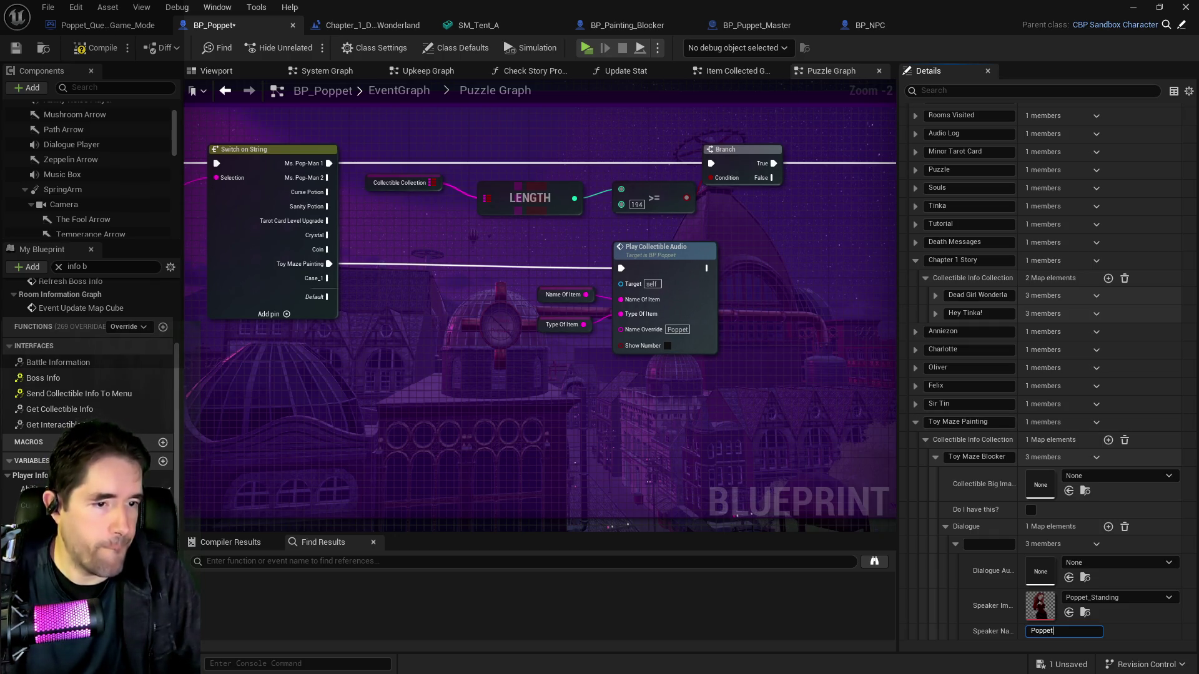
{"action": "left_click", "coordinate": [990, 544]}
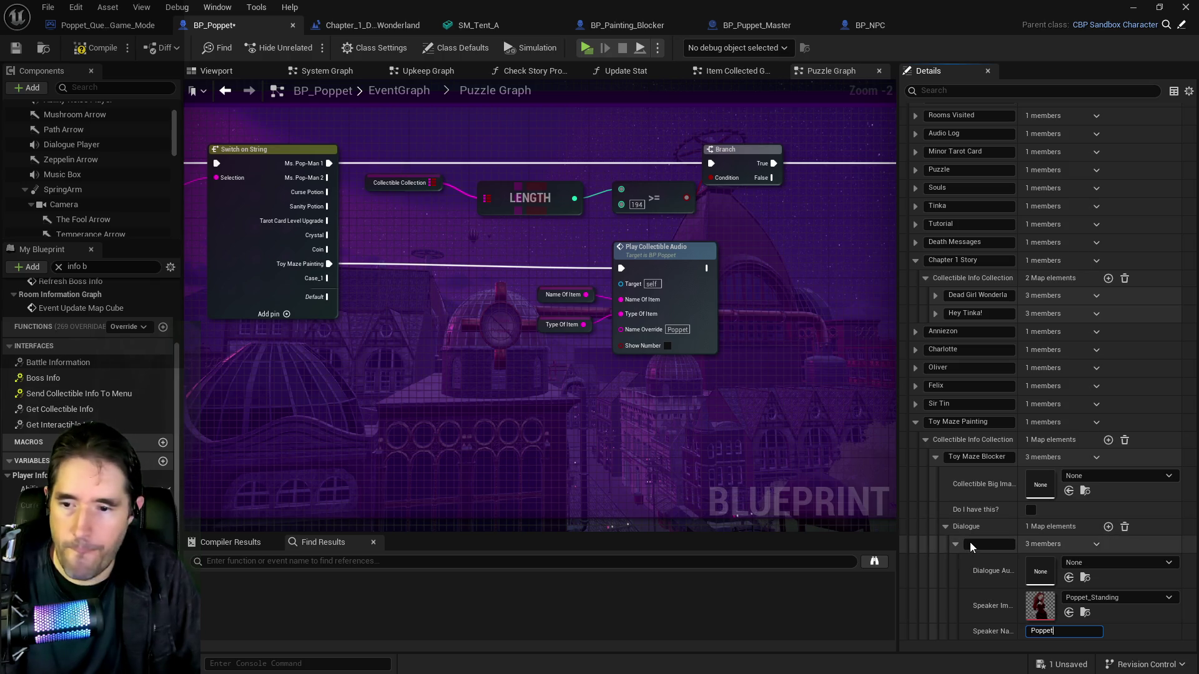
{"action": "type", "text": "self Poppet."}
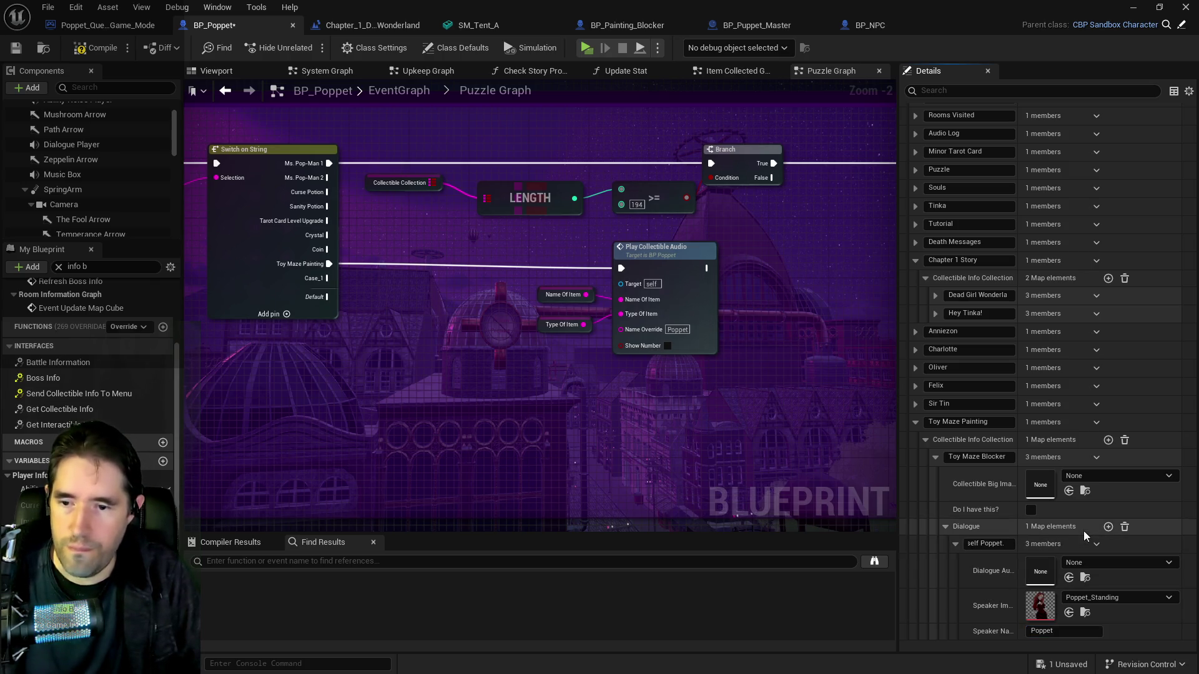
{"action": "scroll", "coordinate": [935, 457], "scroll_direction": "up", "scroll_amount": 5}
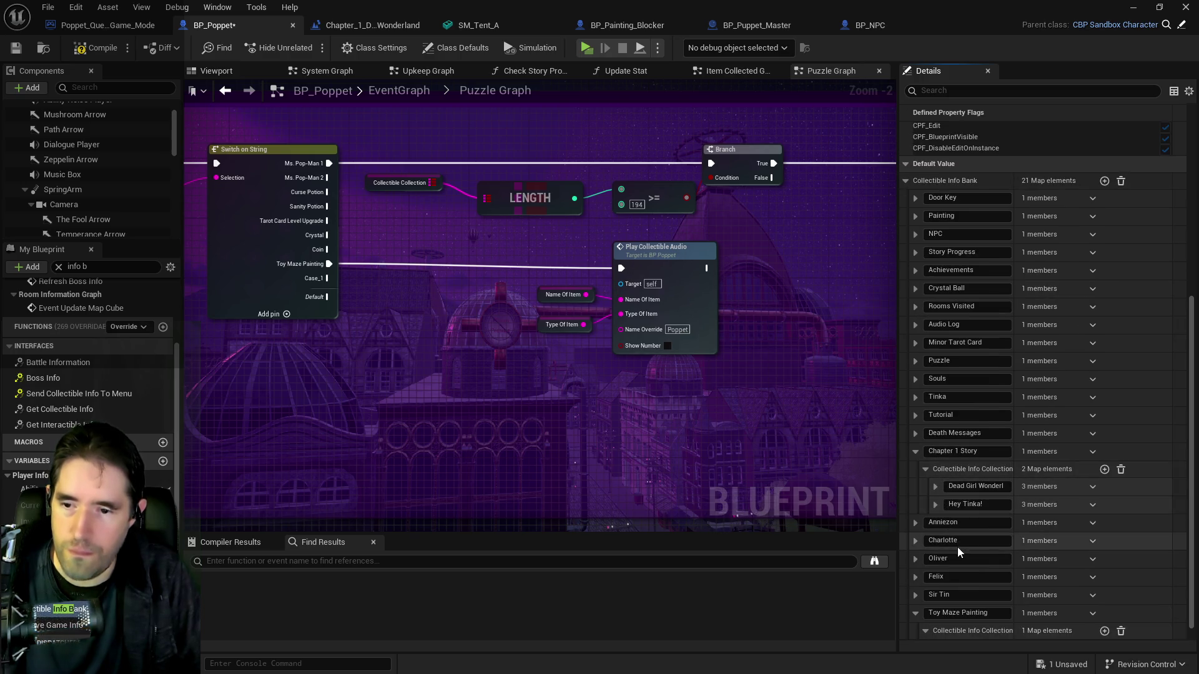
Add a second Toy Maze Painting entry named 'Toy Maze Blocker 2' from the copied name
{"action": "scroll", "coordinate": [938, 624], "scroll_direction": "down", "scroll_amount": 1}
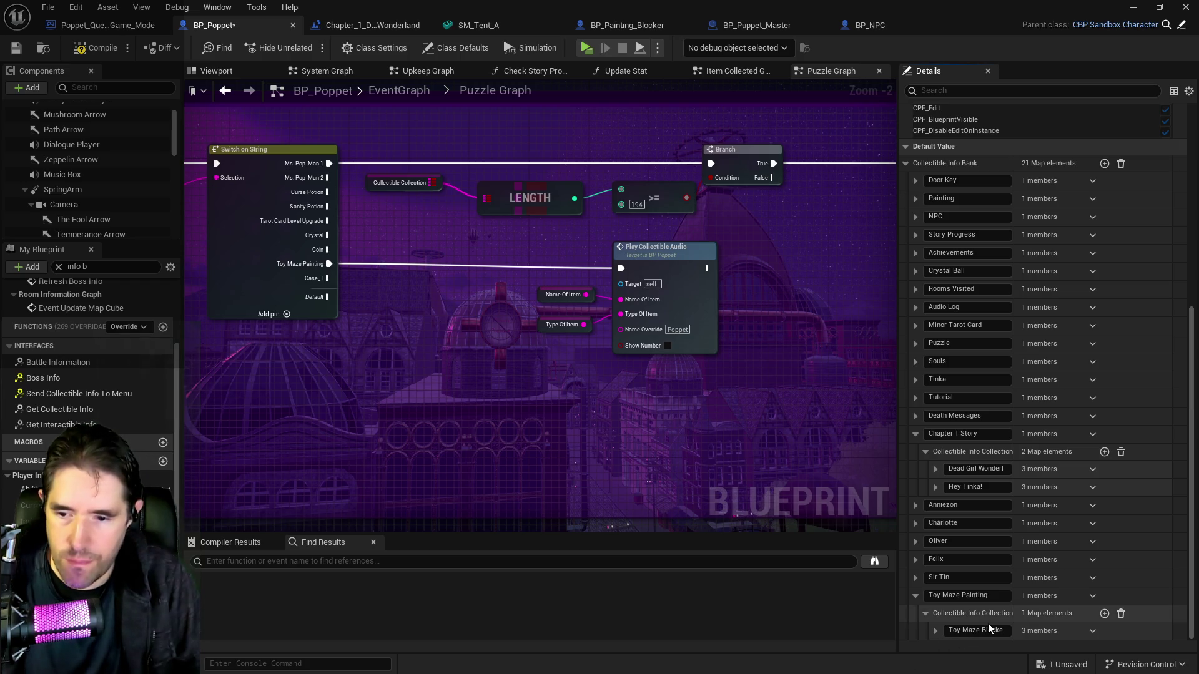
{"action": "left_click_drag", "start_coordinate": [977, 630], "coordinate": [1068, 631]}
{"action": "left_click", "coordinate": [1104, 613]}
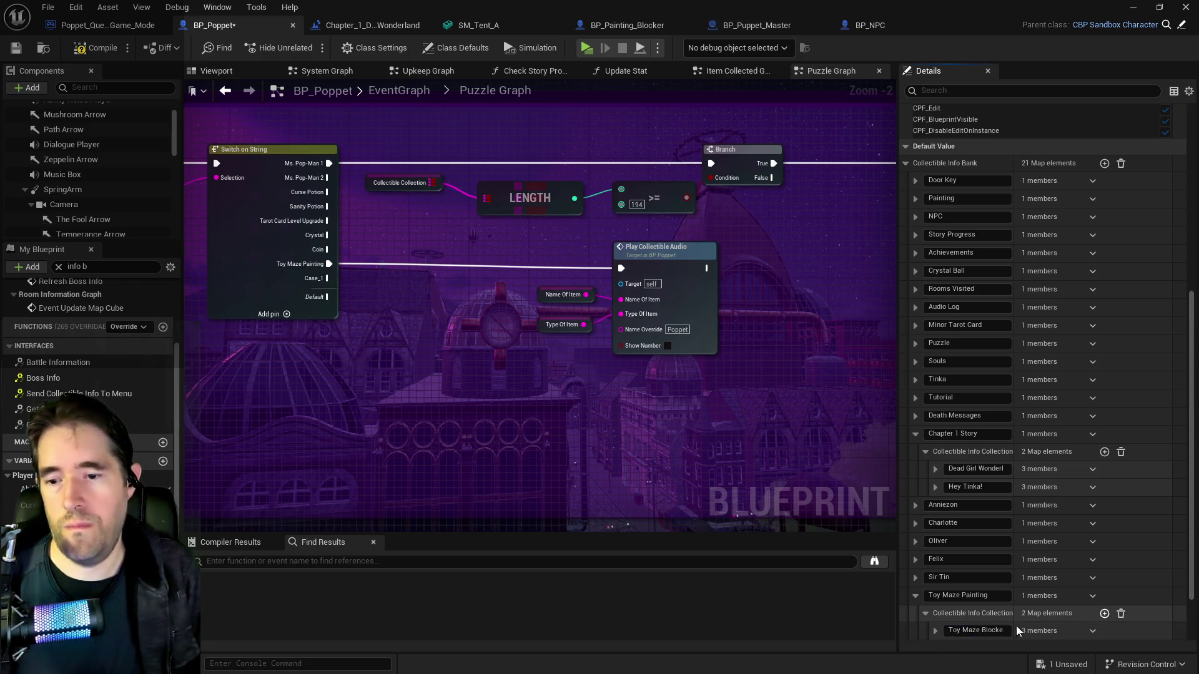
{"action": "scroll", "coordinate": [972, 574], "scroll_direction": "down", "scroll_amount": 5}
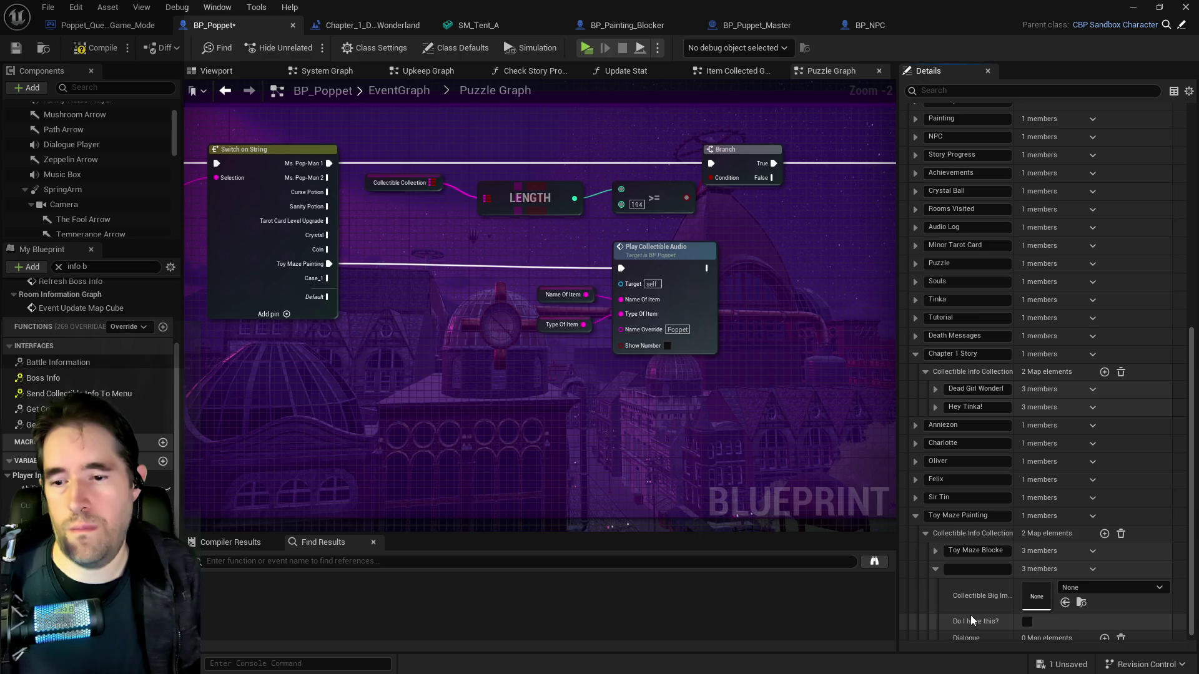
{"action": "left_click", "coordinate": [975, 543]}
{"action": "left_click", "coordinate": [964, 562]}
{"action": "key", "text": "ctrl+v"}
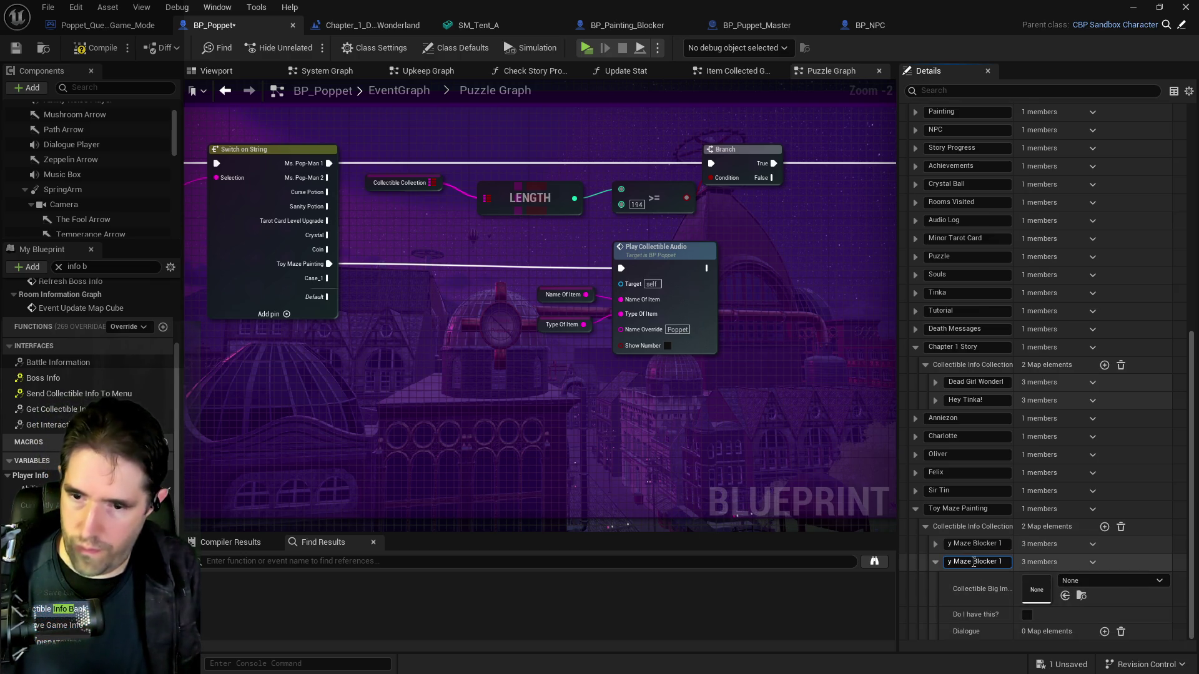
{"action": "key", "text": "BackSpace"}
{"action": "type", "text": "2"}
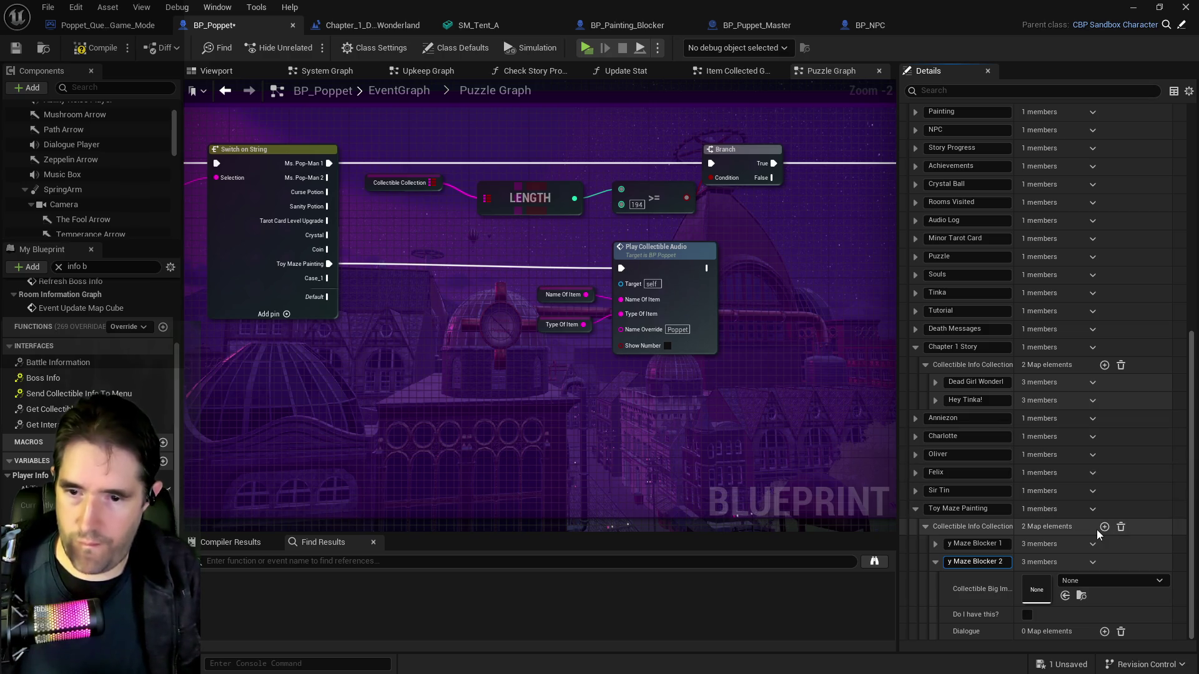
{"action": "left_click", "coordinate": [1103, 526]}
Add a third entry named 'Toy Maze Blocker 3'
{"action": "left_click", "coordinate": [1103, 527]}
{"action": "scroll", "coordinate": [955, 586], "scroll_direction": "down", "scroll_amount": 3}
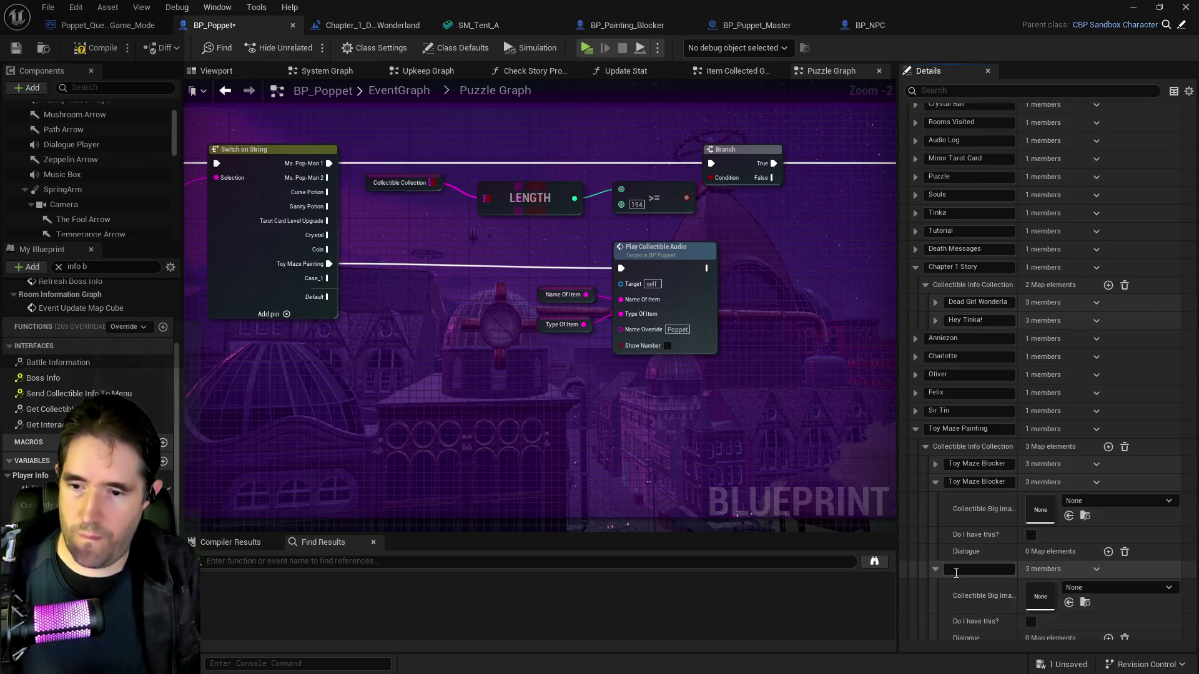
{"action": "left_click", "coordinate": [962, 569]}
{"action": "key", "text": "ctrl+v"}
{"action": "key", "text": "BackSpace"}
{"action": "type", "text": "3"}
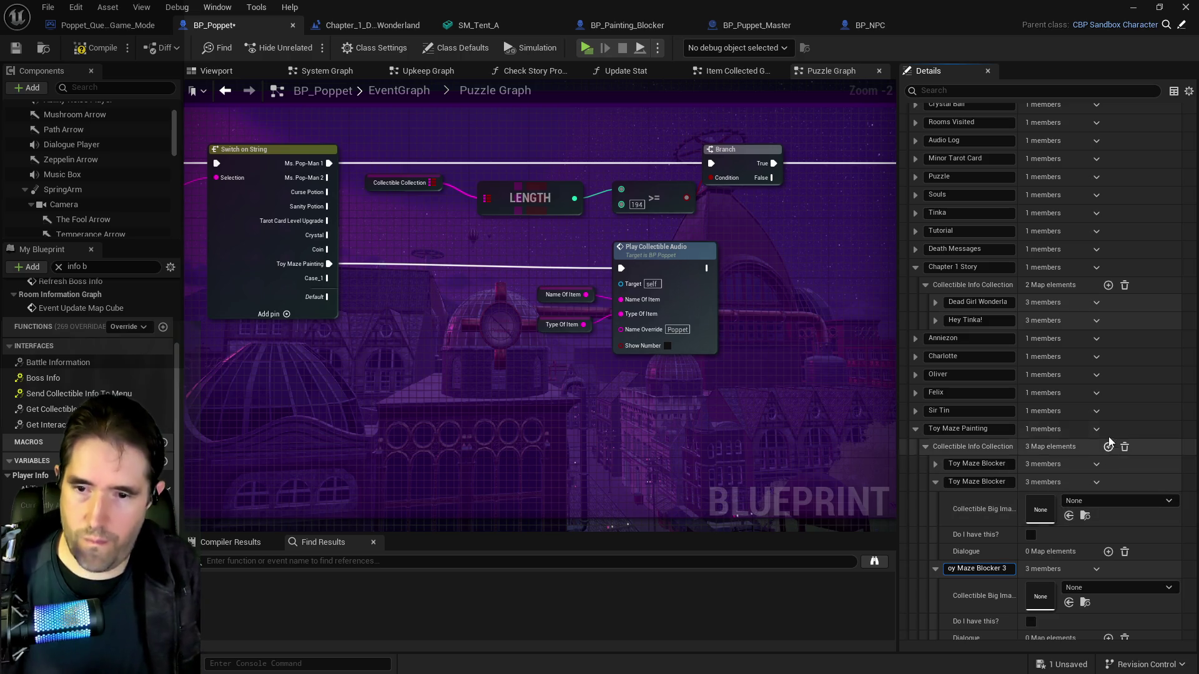
Add a fourth entry named 'Toy Maze Blocker 4'
{"action": "left_click", "coordinate": [1108, 446]}
{"action": "scroll", "coordinate": [957, 583], "scroll_direction": "down", "scroll_amount": 3}
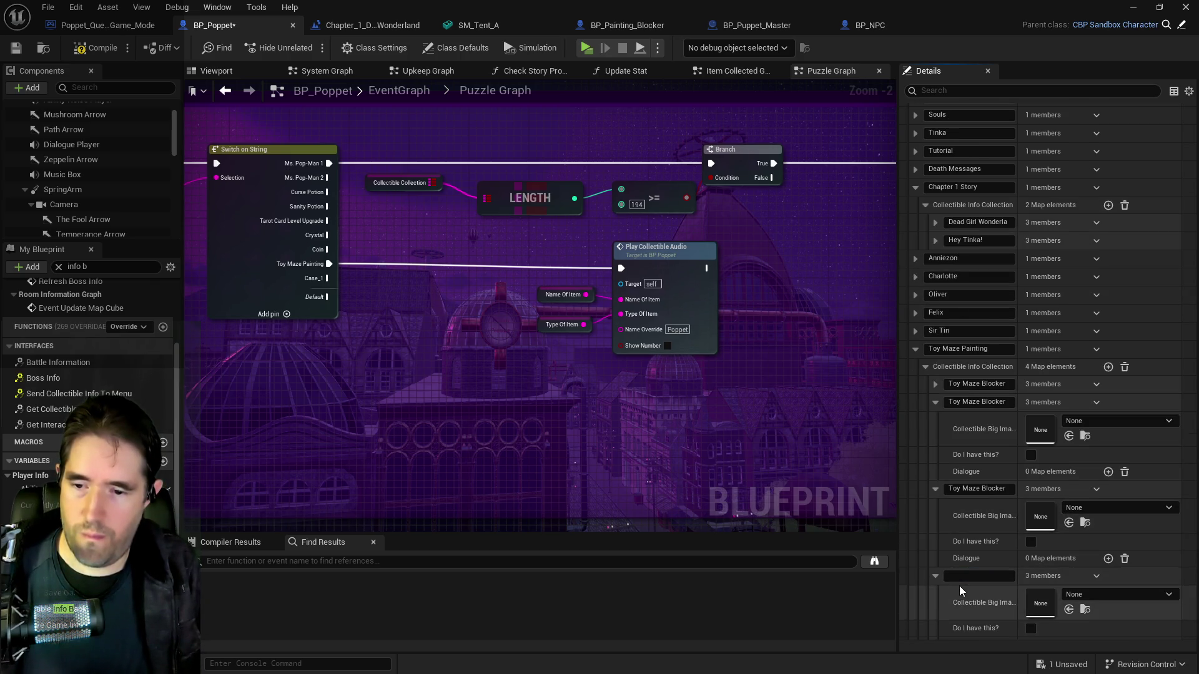
{"action": "left_click", "coordinate": [961, 582]}
{"action": "key", "text": "ctrl+v"}
{"action": "key", "text": "BackSpace"}
{"action": "type", "text": "1"}
{"action": "key", "text": "BackSpace"}
{"action": "type", "text": "4"}
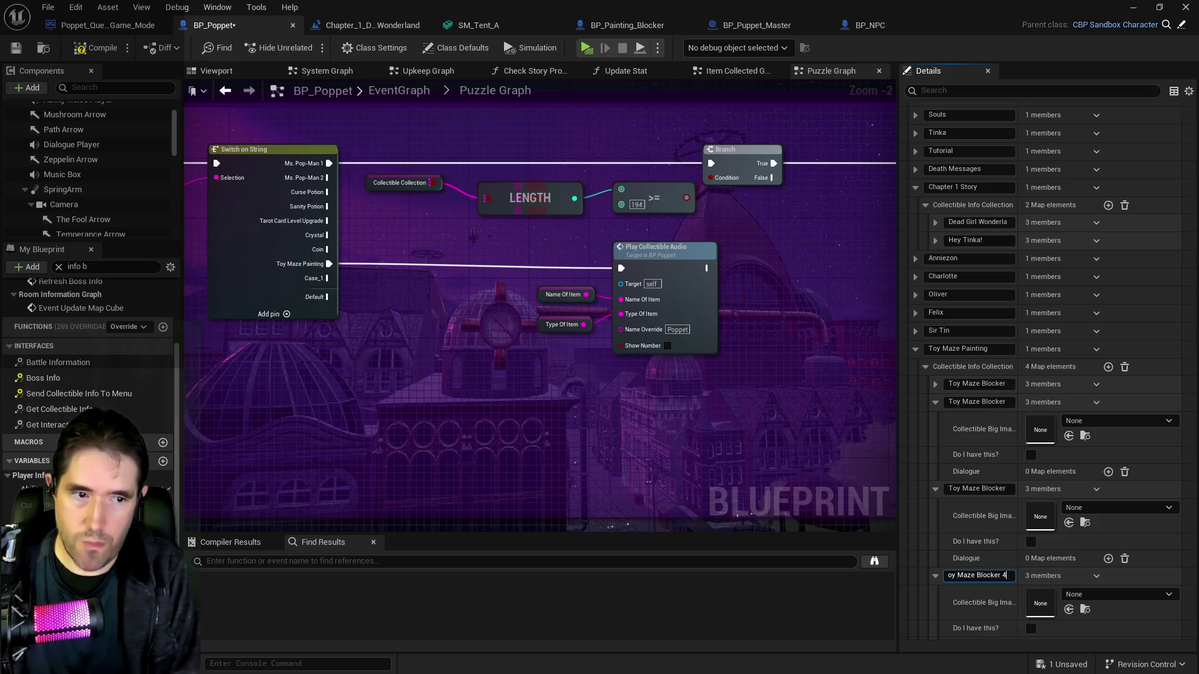
Add a dialogue line with speaker name Poppet to the second Toy Maze Blocker
{"action": "left_click", "coordinate": [935, 489]}
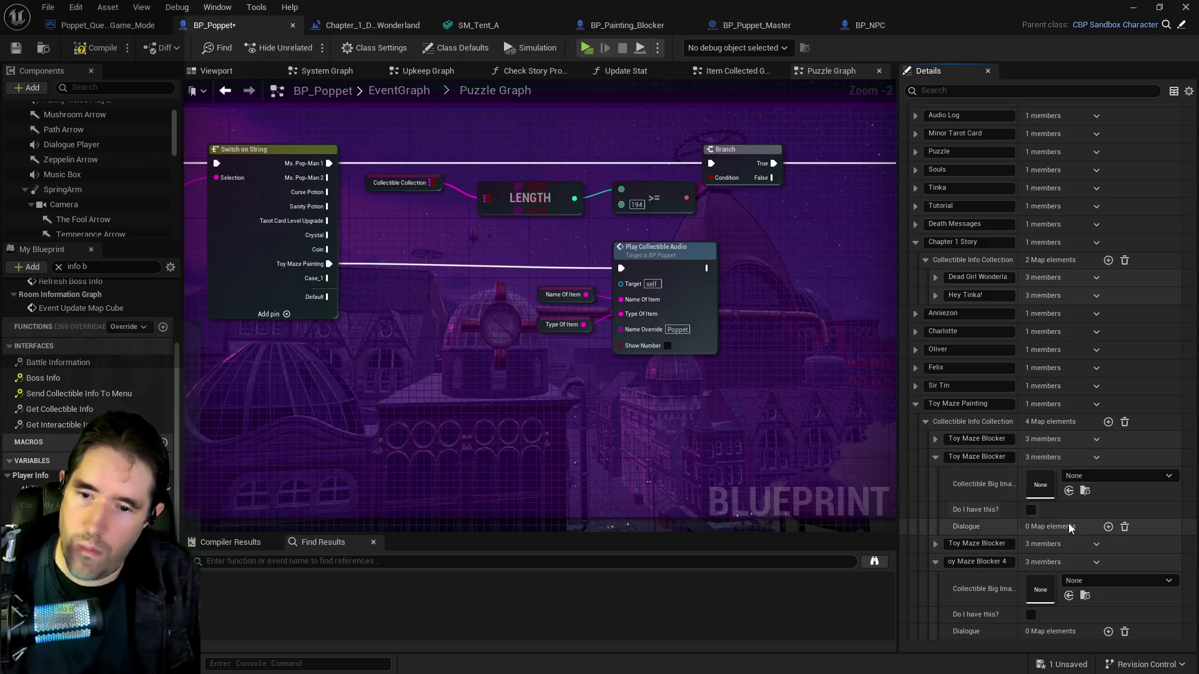
{"action": "left_click", "coordinate": [1109, 527]}
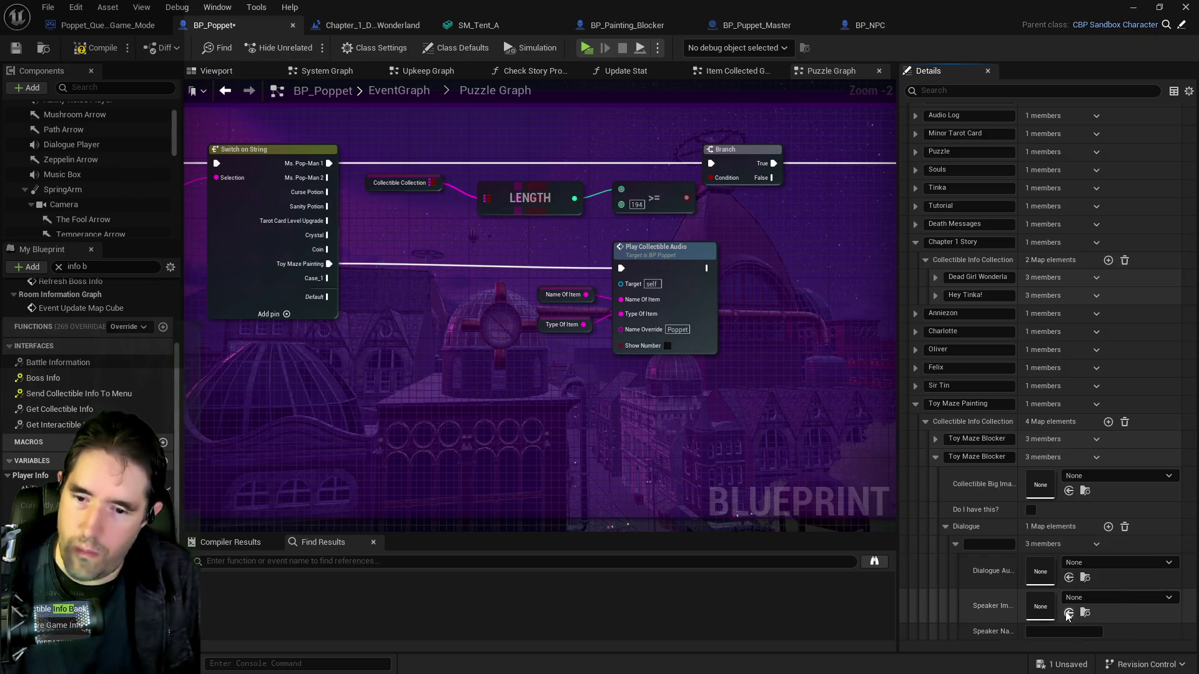
{"action": "left_click", "coordinate": [1055, 626]}
{"action": "type", "text": "Poppet"}
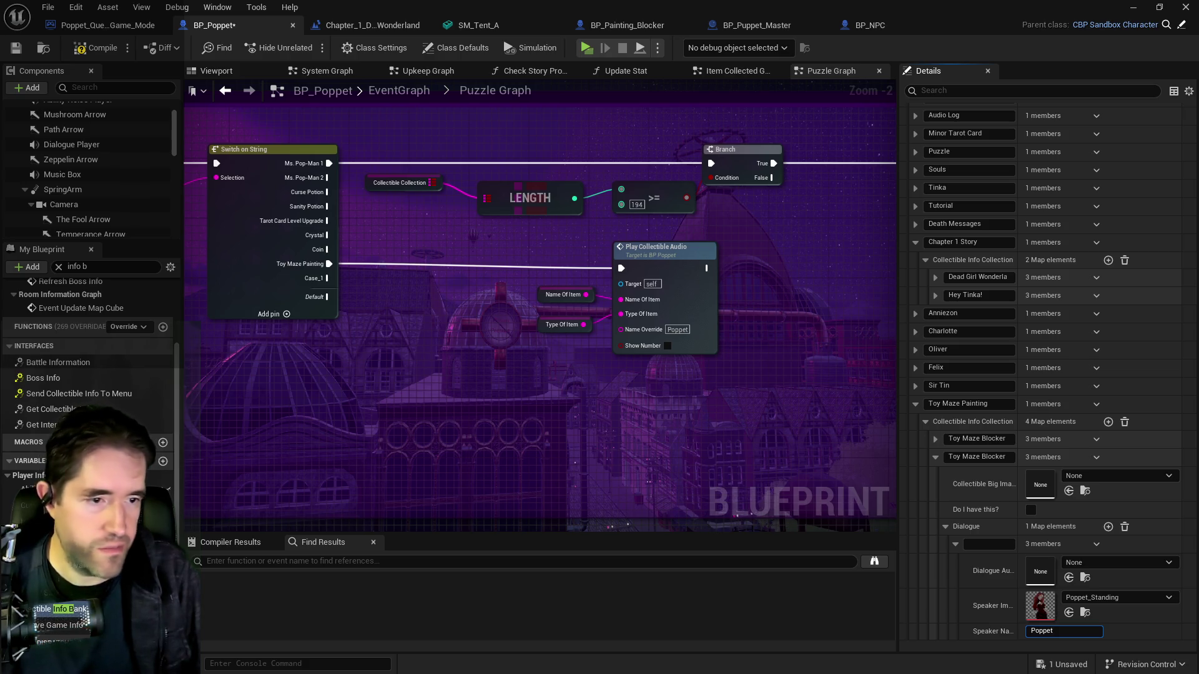
{"action": "left_click", "coordinate": [1008, 544]}
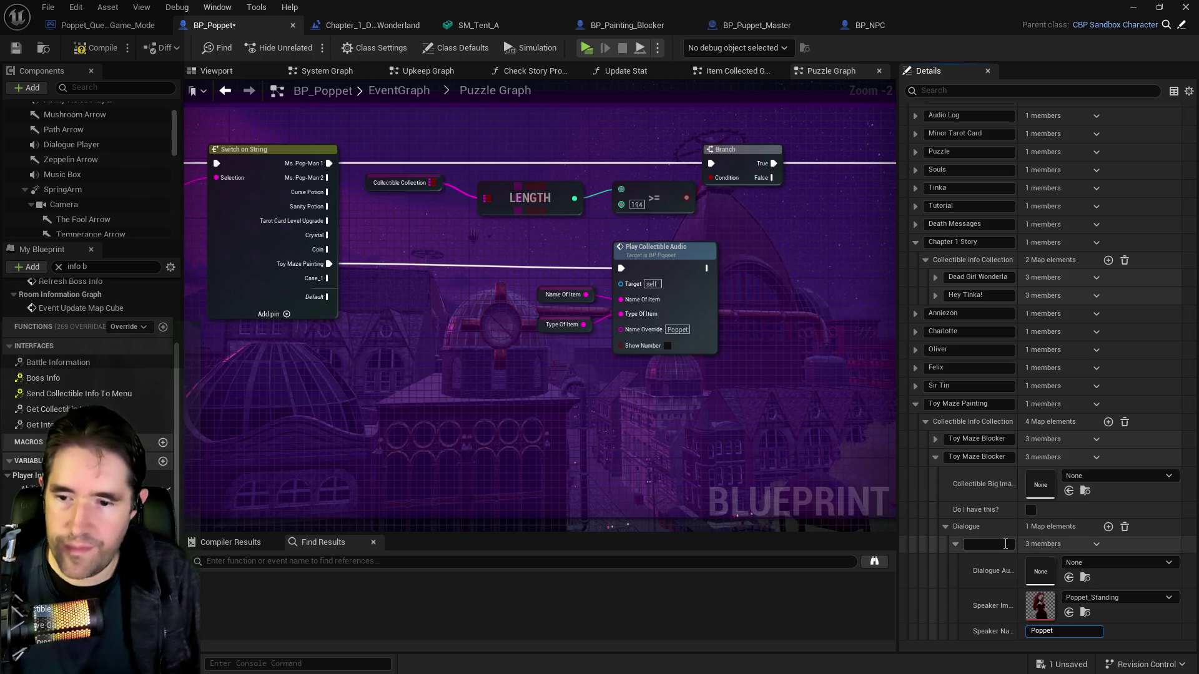
{"action": "type", "text": "more to go"}
{"action": "left_click", "coordinate": [946, 527]}
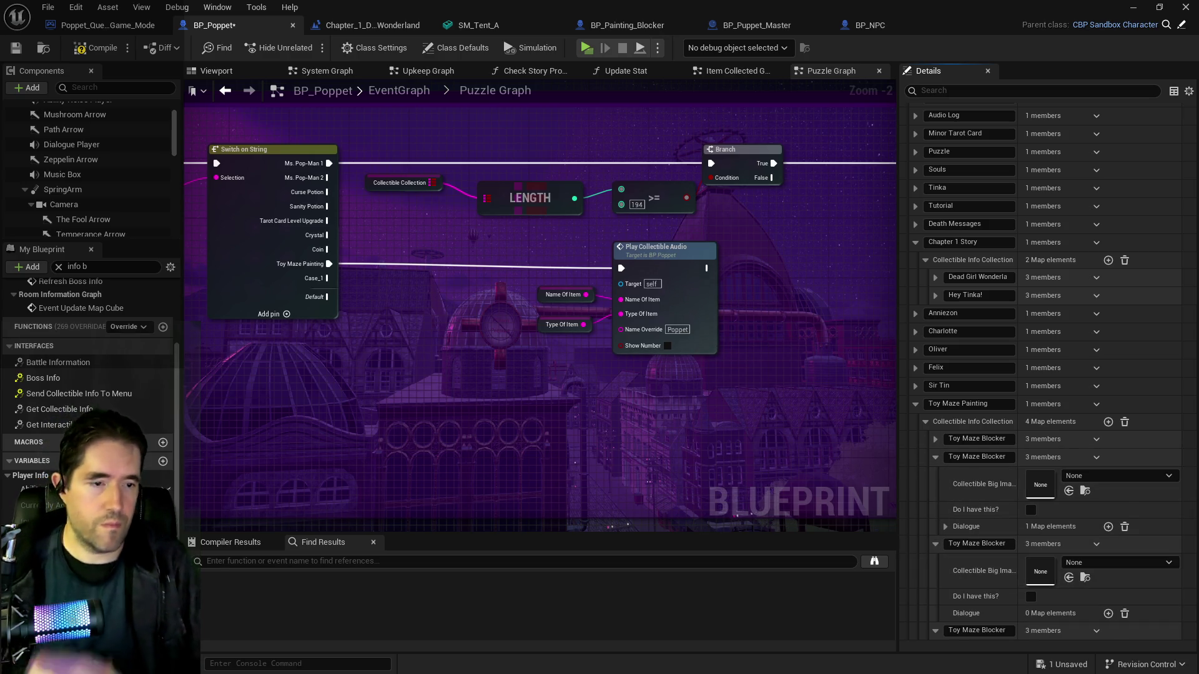
Give the next blocker a dialogue entry with Poppet_Standing portrait, pasted line, and speaker Poppet
{"action": "left_click", "coordinate": [1108, 613]}
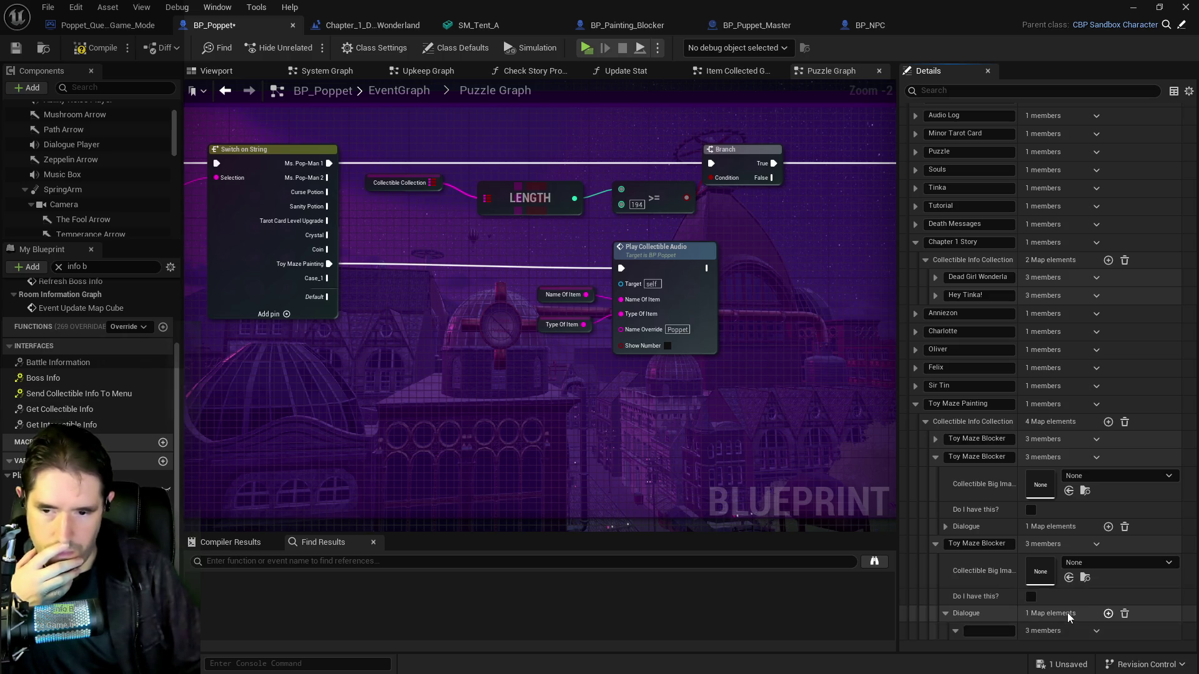
{"action": "scroll", "coordinate": [1066, 618], "scroll_direction": "down", "scroll_amount": 2}
{"action": "scroll", "coordinate": [1068, 621], "scroll_direction": "down", "scroll_amount": 1}
{"action": "left_click", "coordinate": [1069, 599]}
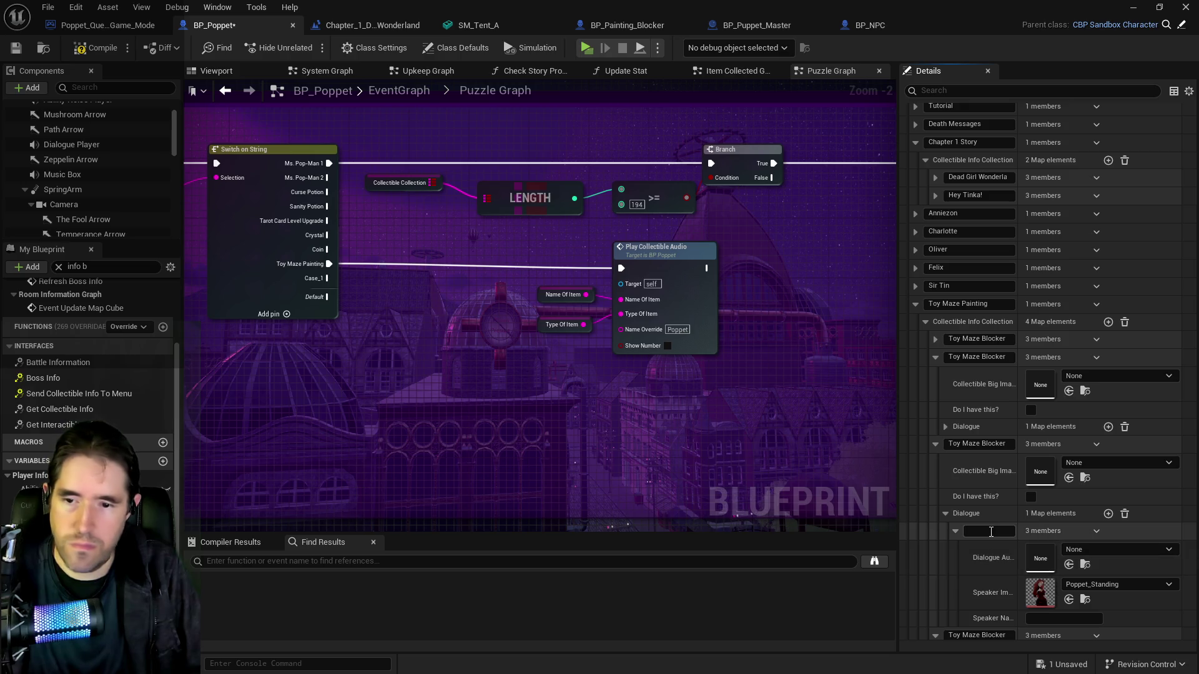
{"action": "key", "text": "ctrl+v"}
{"action": "left_click", "coordinate": [1052, 618]}
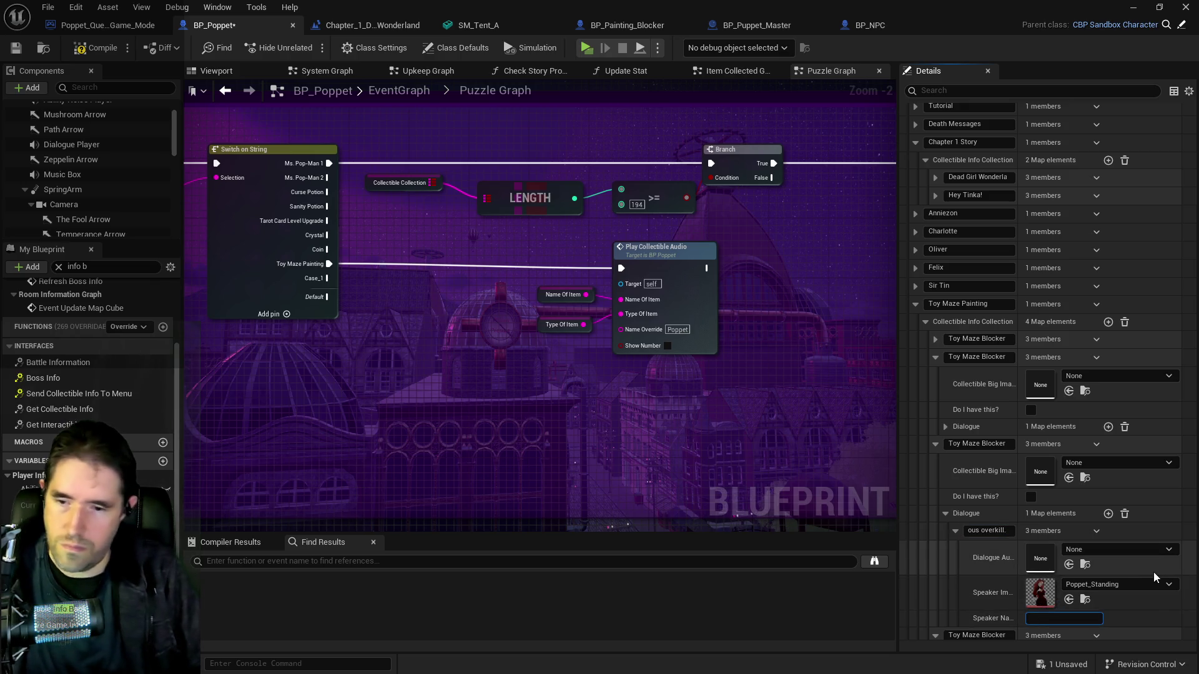
{"action": "type", "text": "Poppet"}
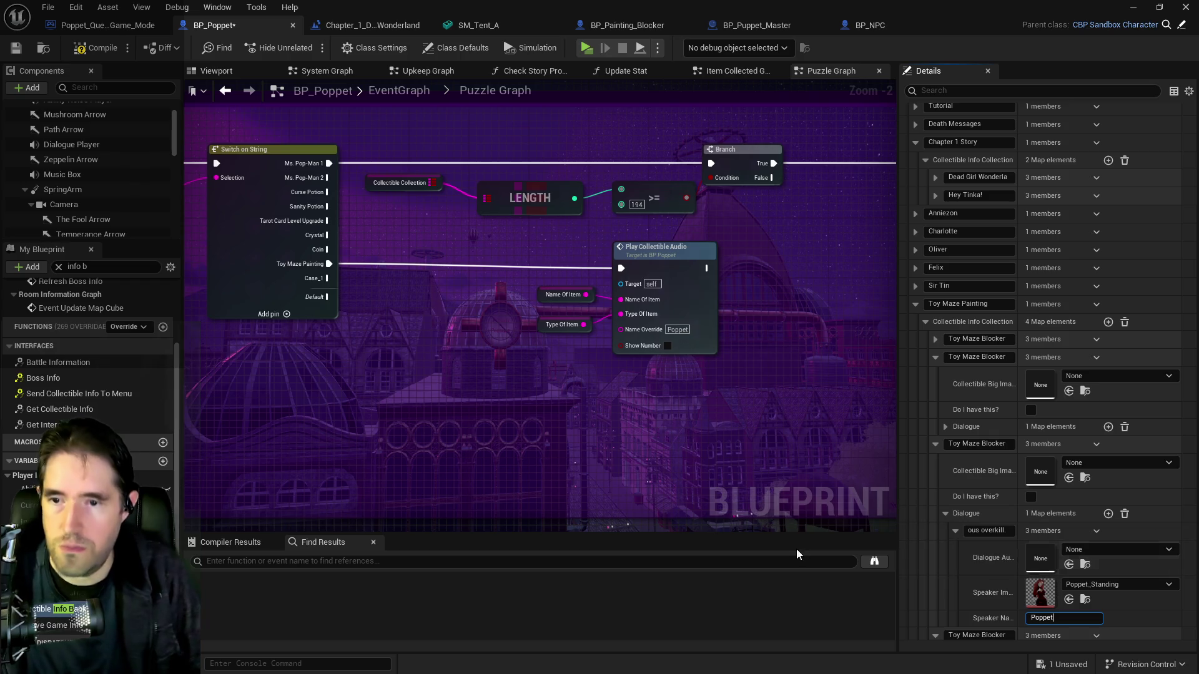
{"action": "left_click", "coordinate": [944, 513]}
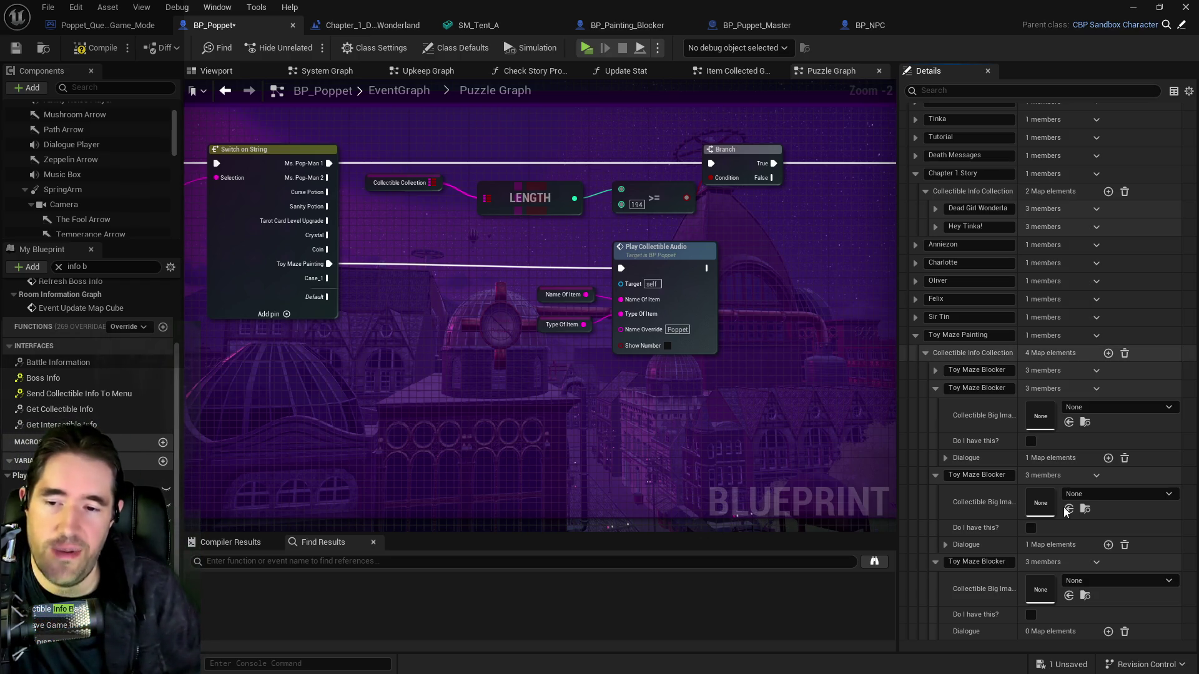
Add a dialogue entry to the last Toy Maze Blocker with Poppet_Standing portrait and speaker Poppet
{"action": "left_click", "coordinate": [1109, 631]}
{"action": "scroll", "coordinate": [1084, 621], "scroll_direction": "down", "scroll_amount": 3}
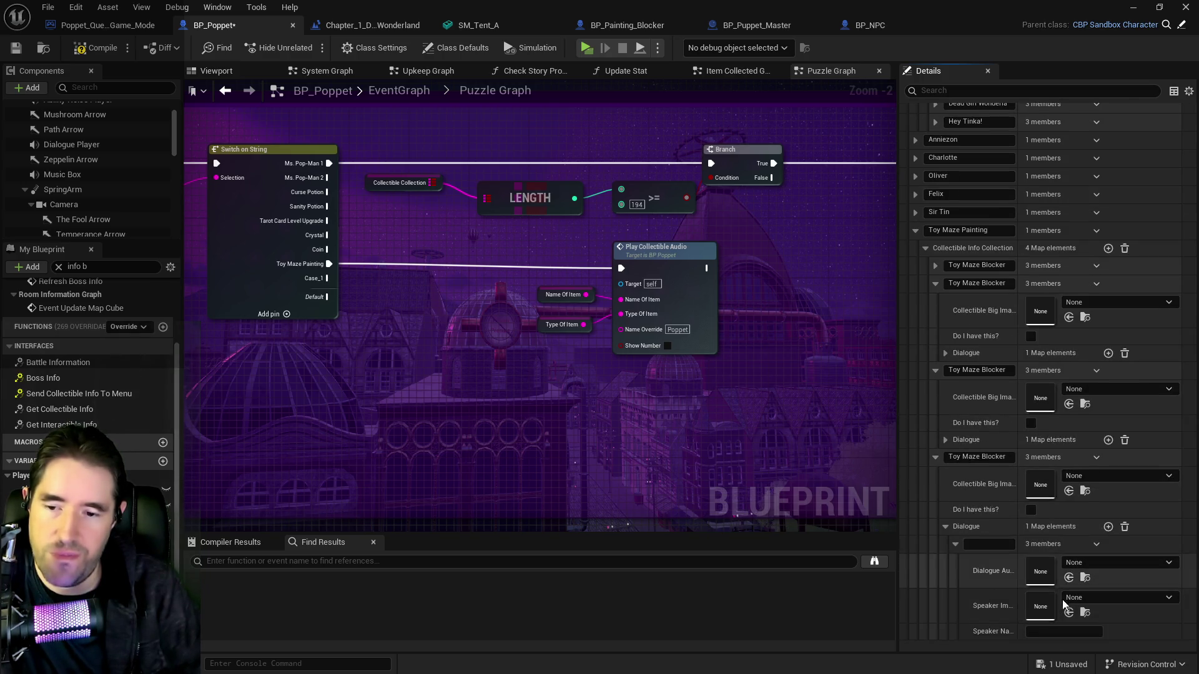
{"action": "left_click", "coordinate": [1068, 618]}
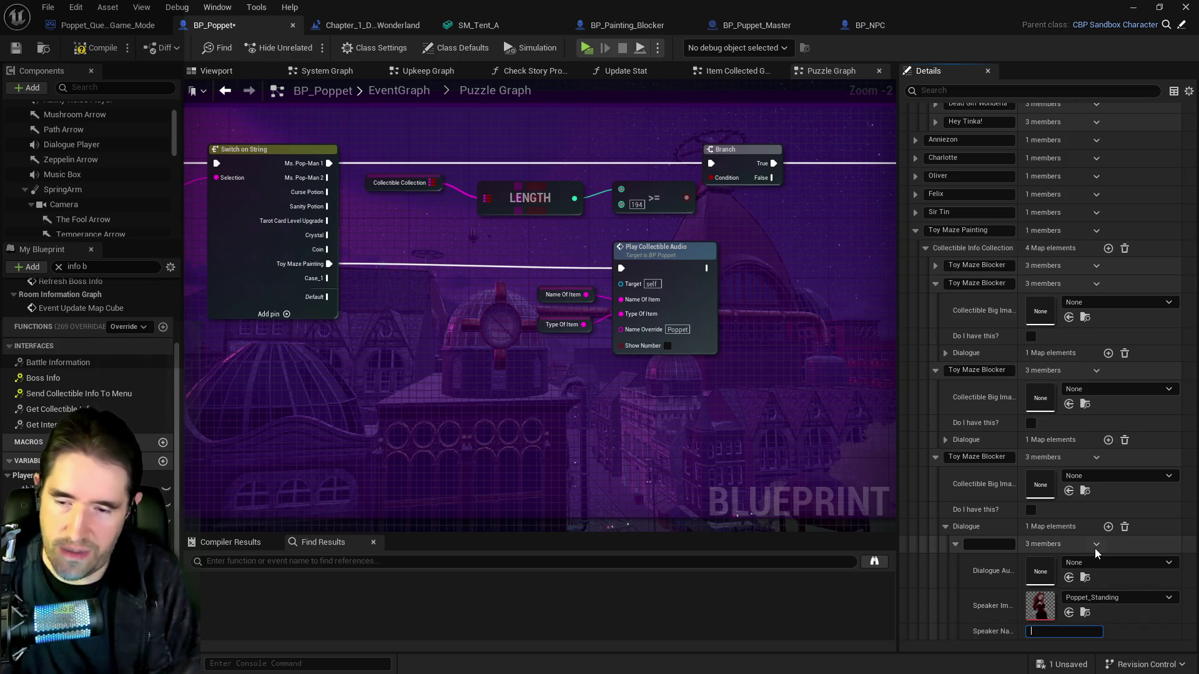
{"action": "type", "text": "P"}
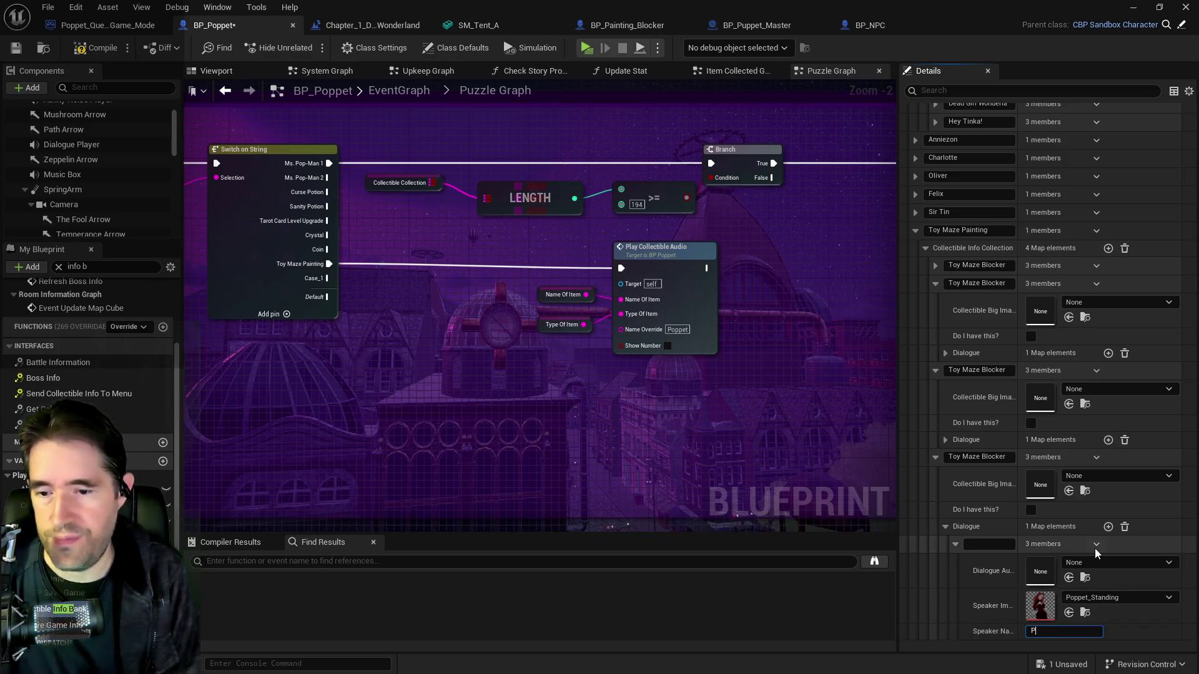
{"action": "type", "text": "oppet"}
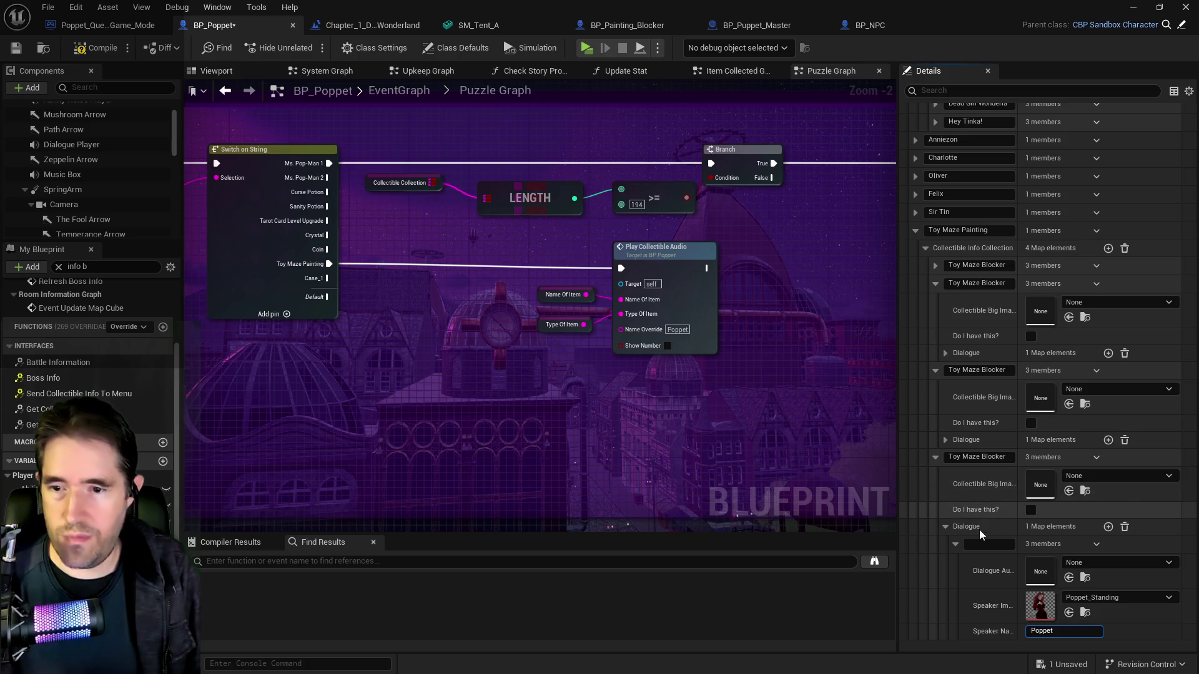
Reuse the second blocker's dialogue line for the new entry, then compile, save and close BP_Poppet
{"action": "left_click", "coordinate": [945, 441]}
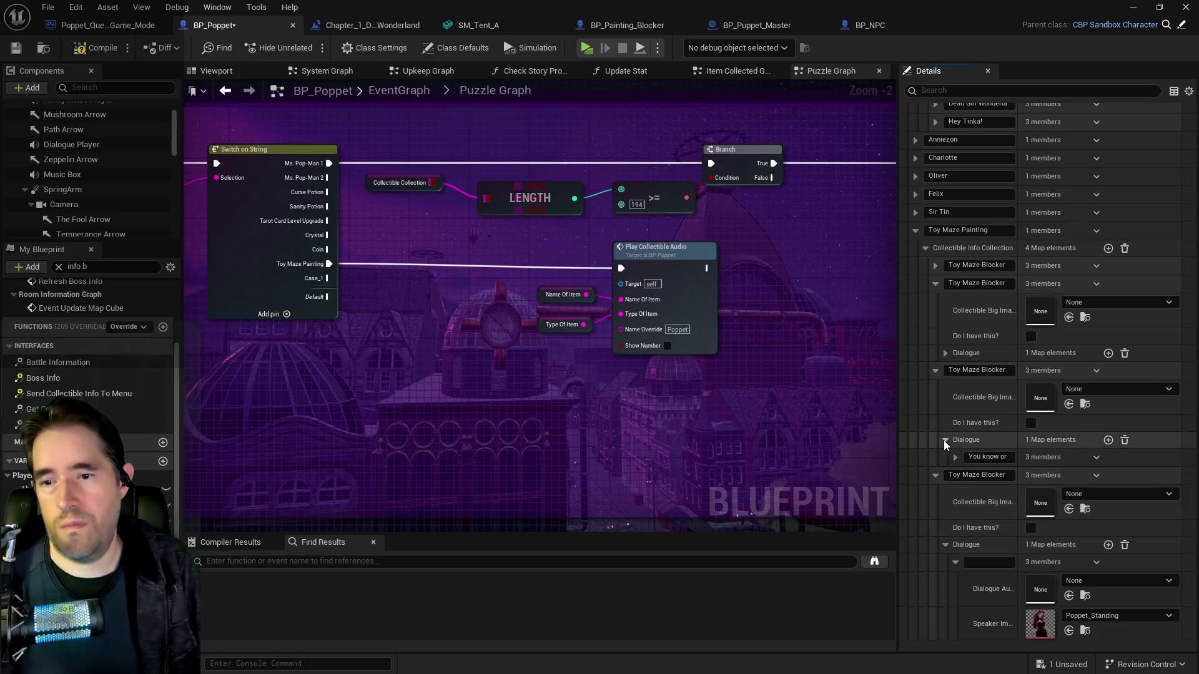
{"action": "left_click", "coordinate": [982, 459]}
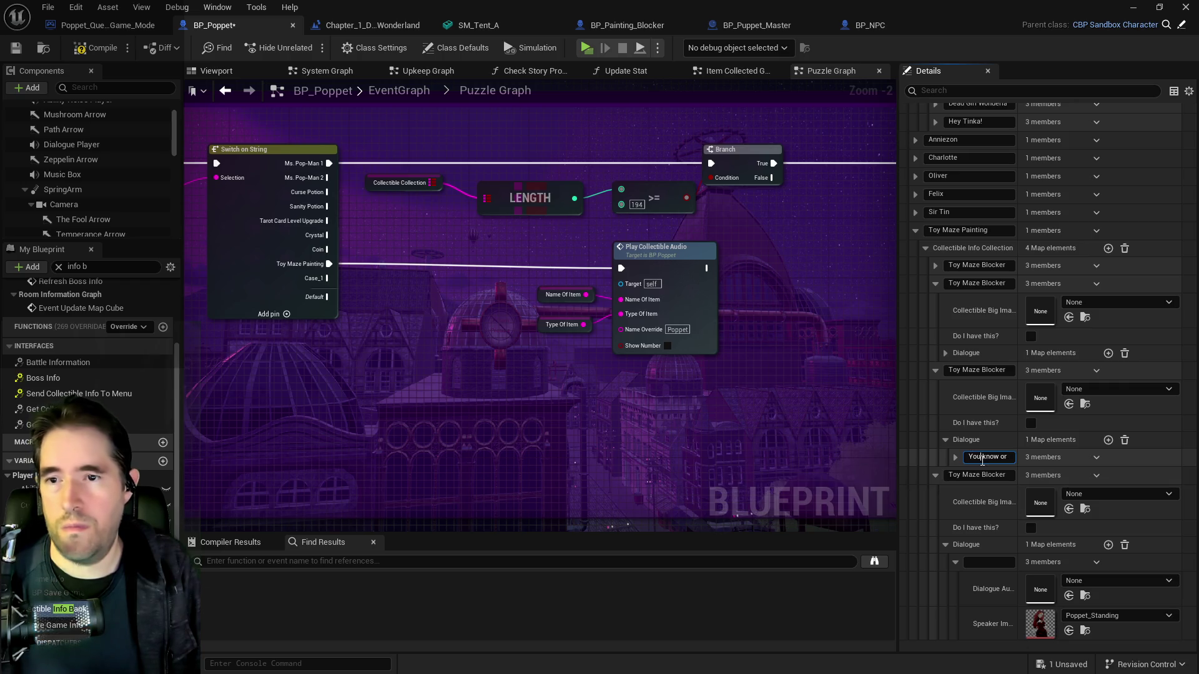
{"action": "key", "text": "ctrl+a"}
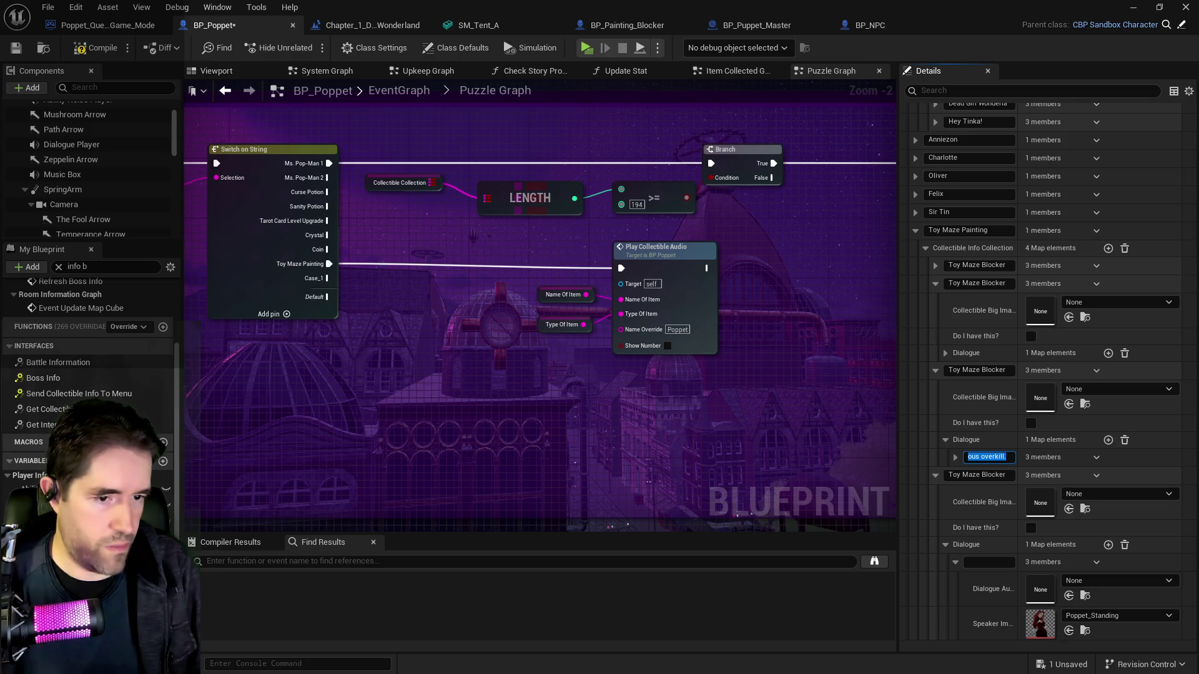
{"action": "left_click", "coordinate": [986, 562]}
{"action": "key", "text": "ctrl+v"}
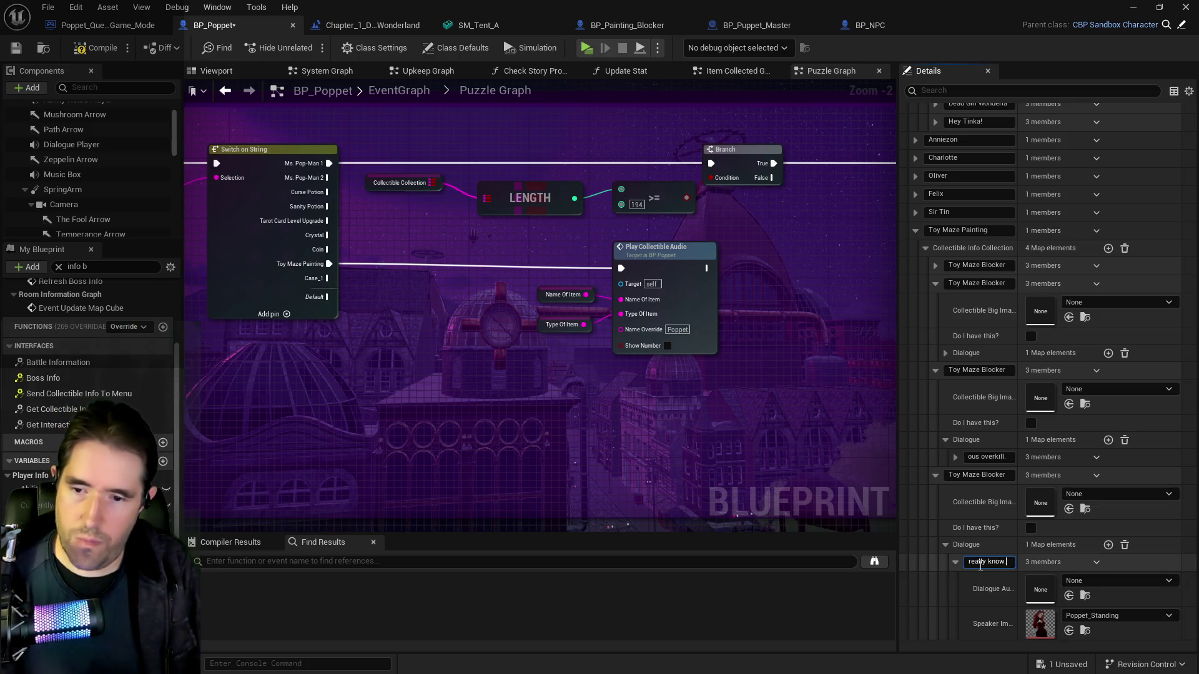
{"action": "key", "text": "Return"}
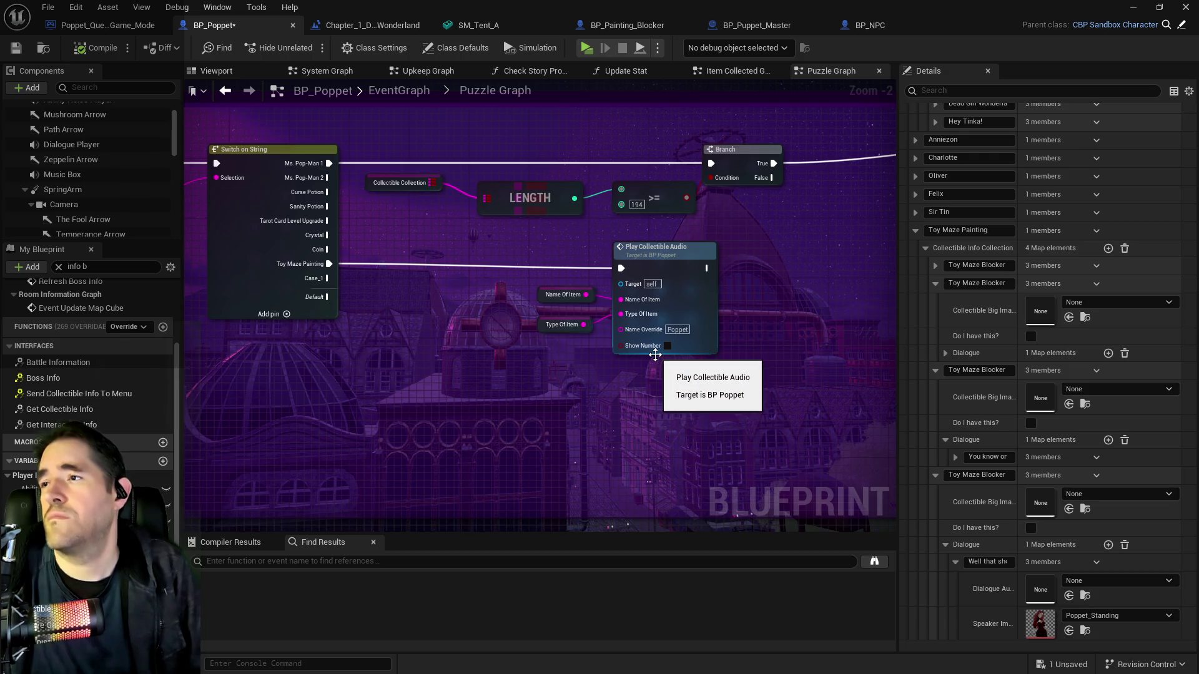
{"action": "key", "text": "ctrl+s"}
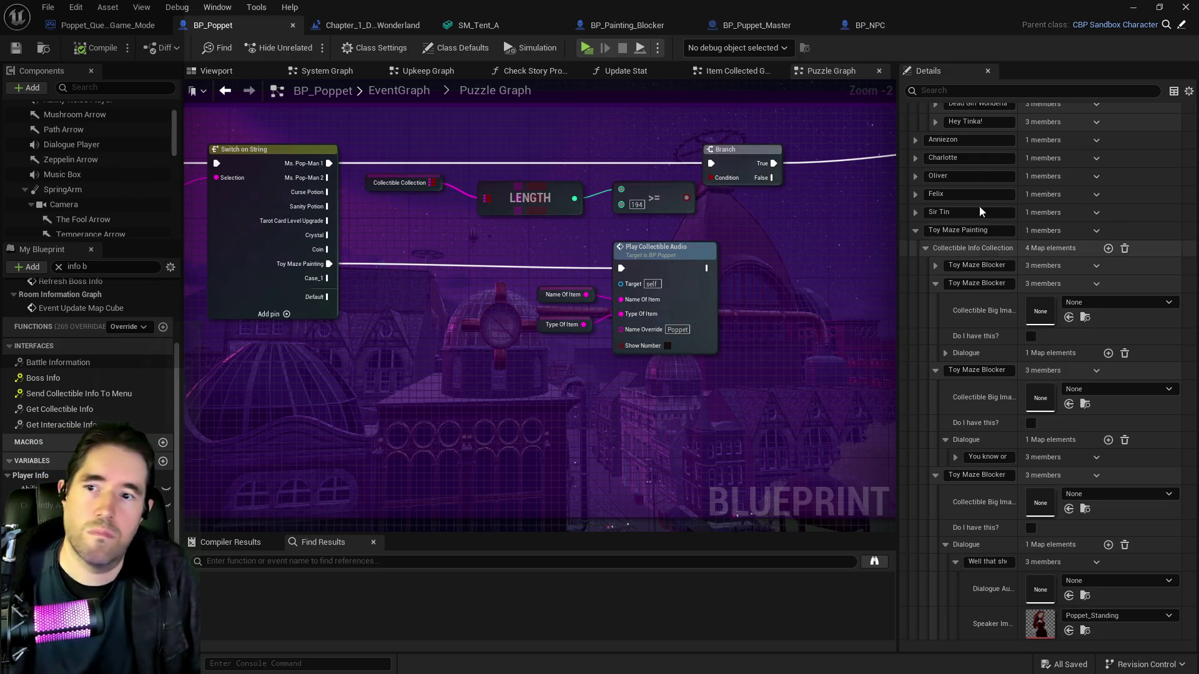
{"action": "left_click", "coordinate": [1185, 7]}
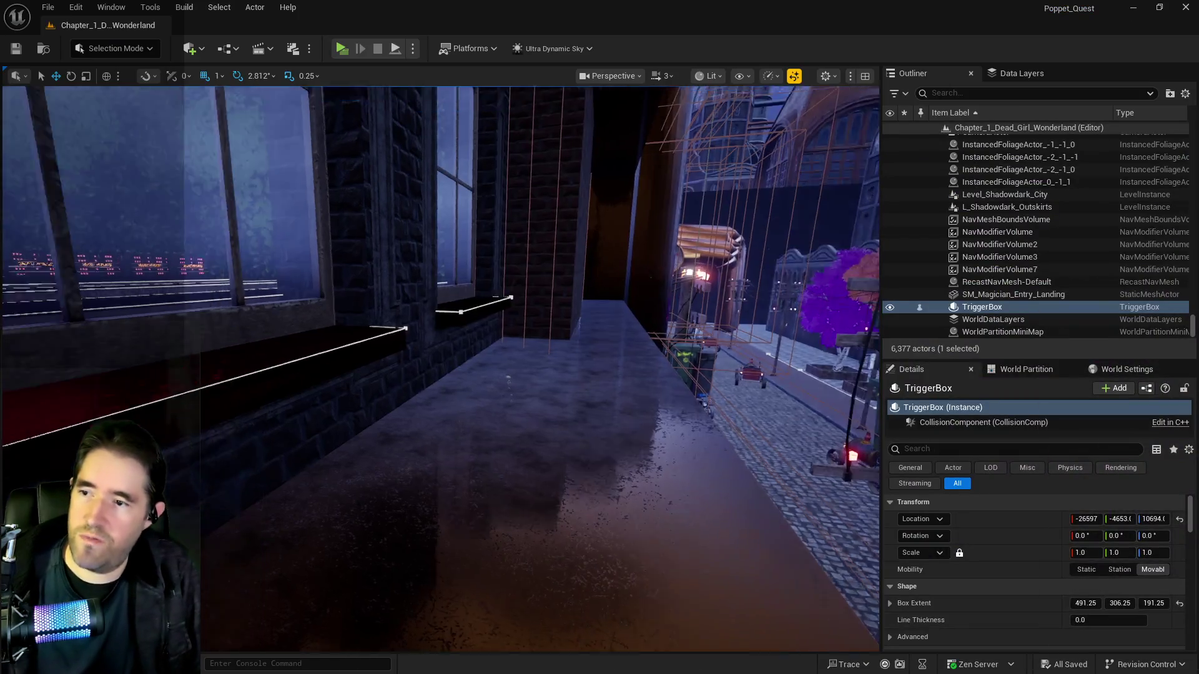
Fly the viewport past the pipes, wall door and magic-circle corridor toward the left bookshelf
{"action": "key", "text": "s"}
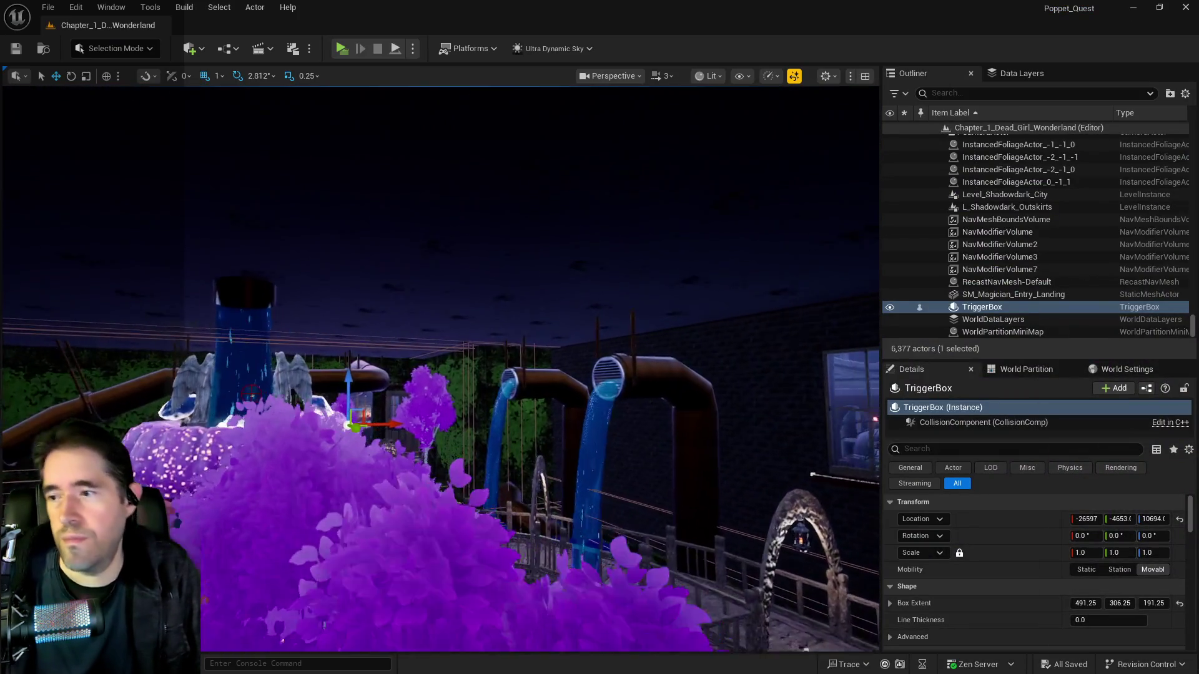
{"action": "key", "text": "w"}
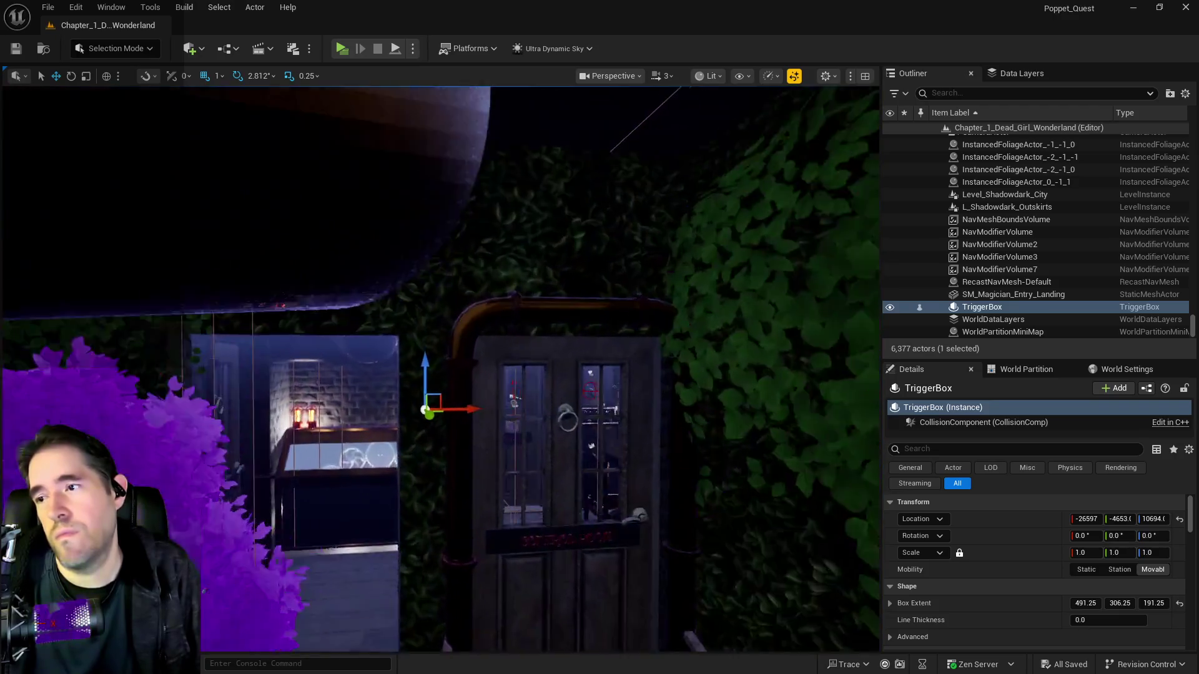
{"action": "key", "text": "s"}
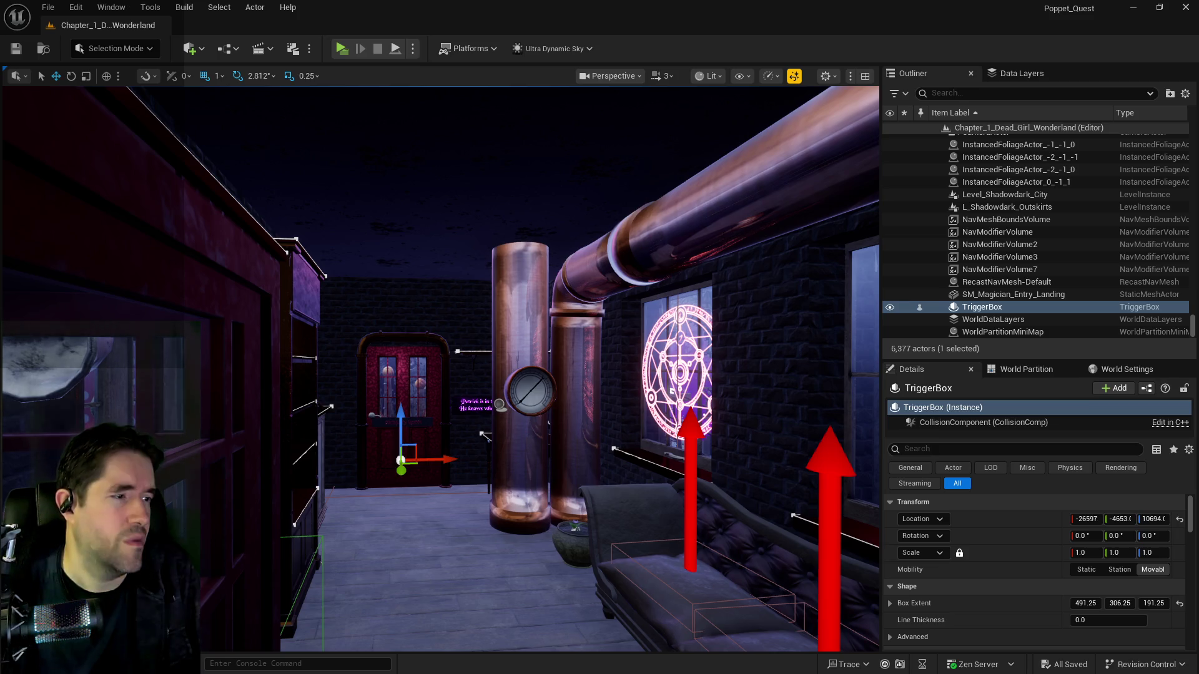
{"action": "mouse_move", "coordinate": [527, 581]}
{"action": "left_mouse_down"}
{"action": "mouse_move", "coordinate": [872, 351]}
{"action": "mouse_move", "coordinate": [515, 568]}
{"action": "left_mouse_up"}
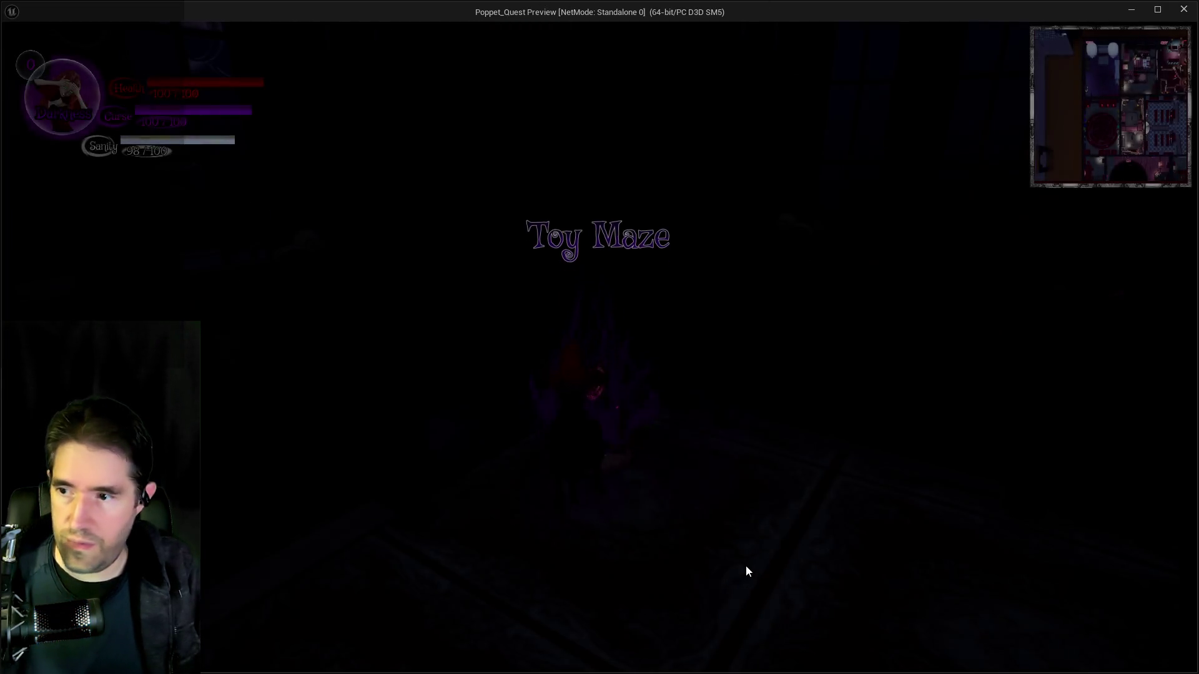
Check the inventory, then run across the hall and strike the altar with the hammer
{"action": "key", "text": "i"}
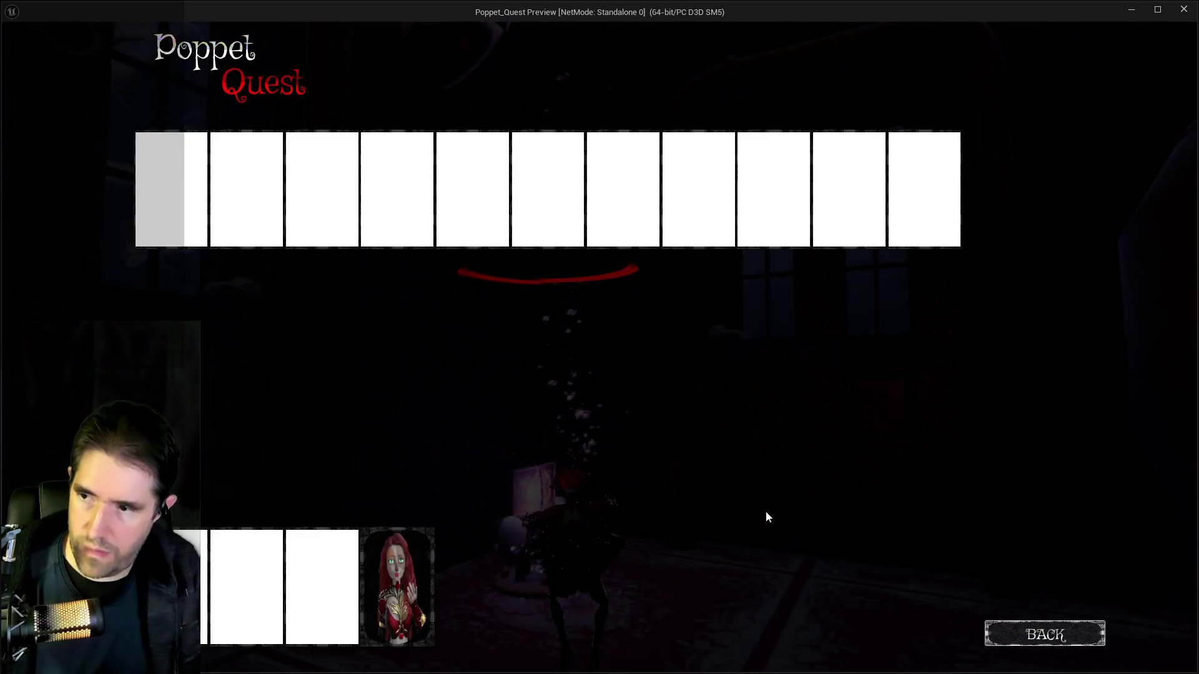
{"action": "key", "text": "i"}
{"action": "key", "text": "w"}
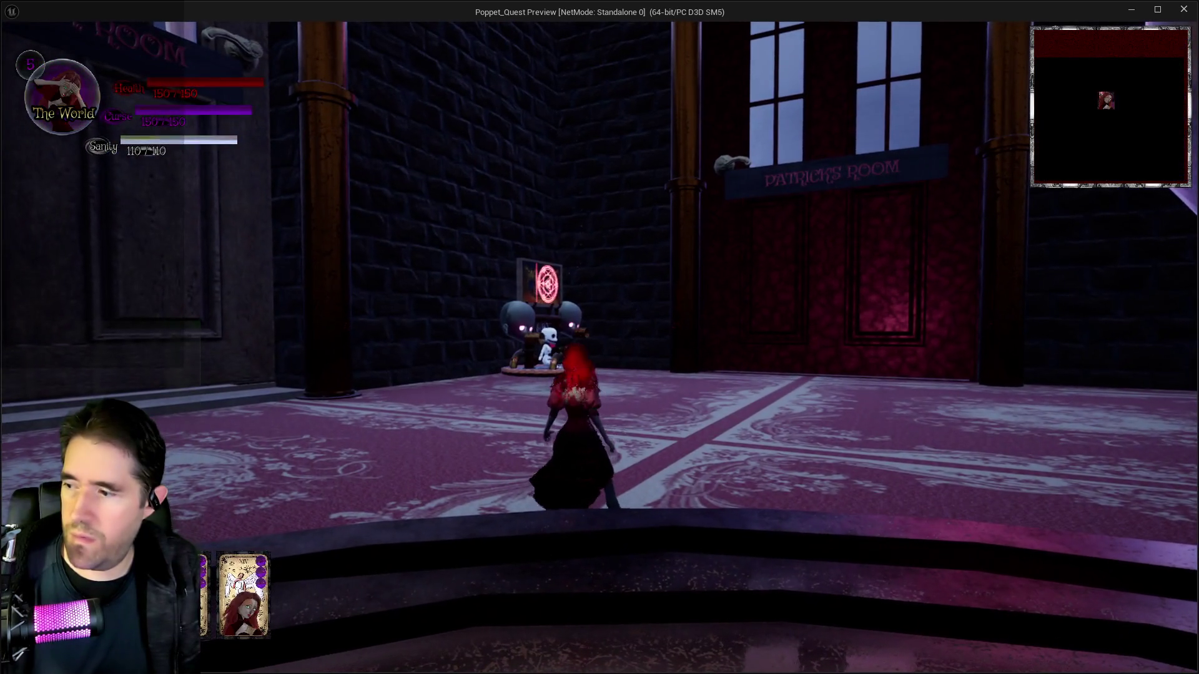
{"action": "key", "text": "a"}
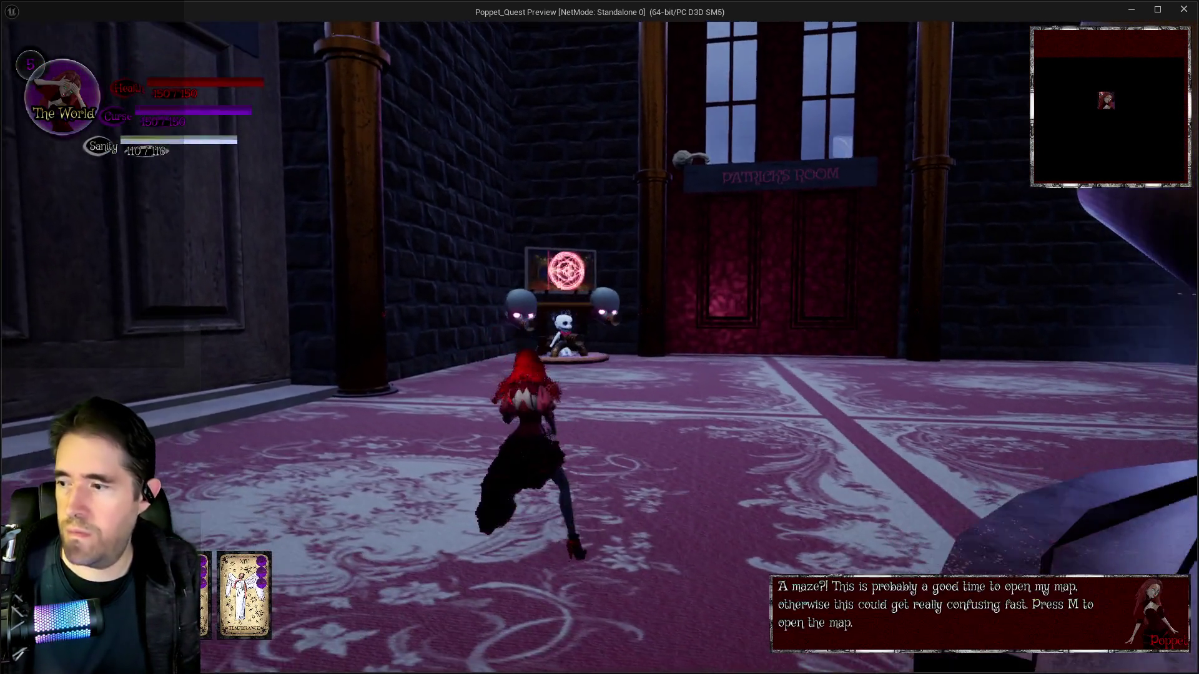
{"action": "key", "text": "w"}
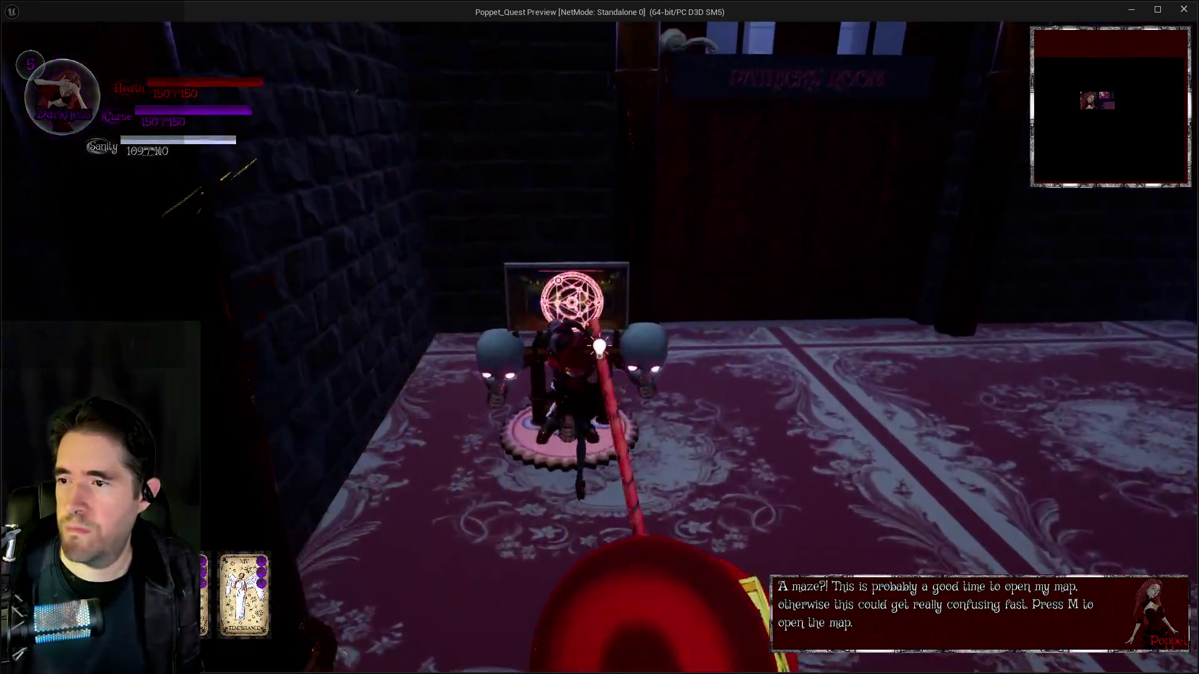
{"action": "key", "text": "w"}
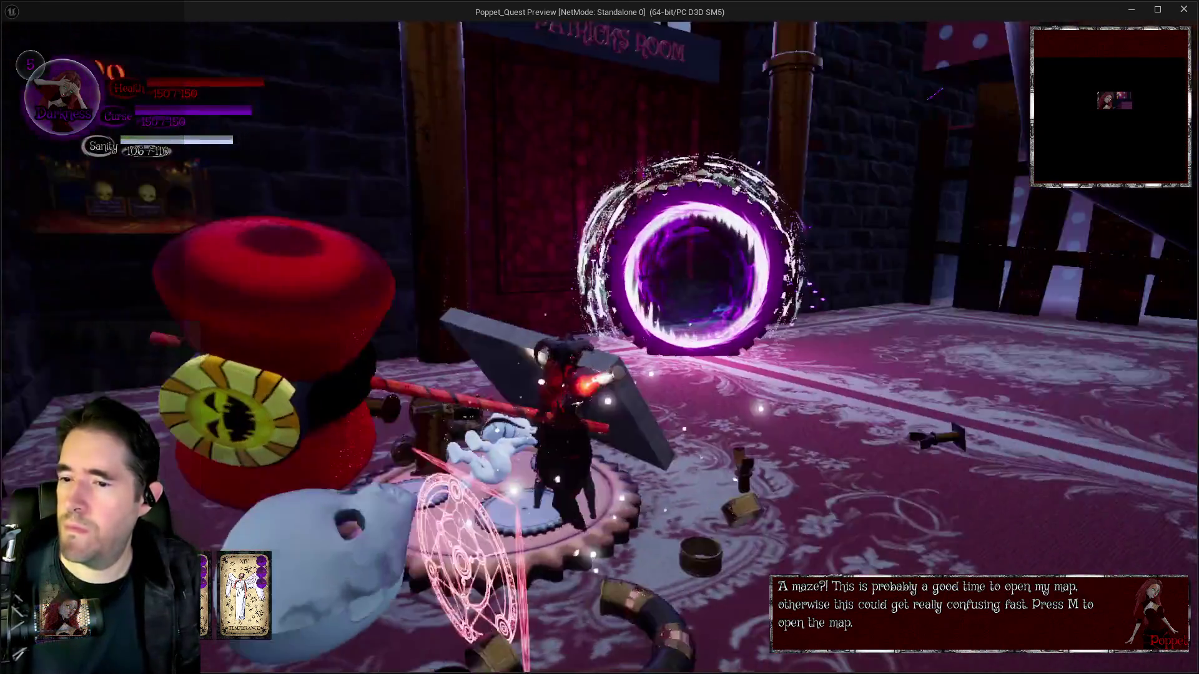
Run through the circus tunnel into the carpeted room, attack the enemies, and end the playtest
{"action": "key", "text": "w"}
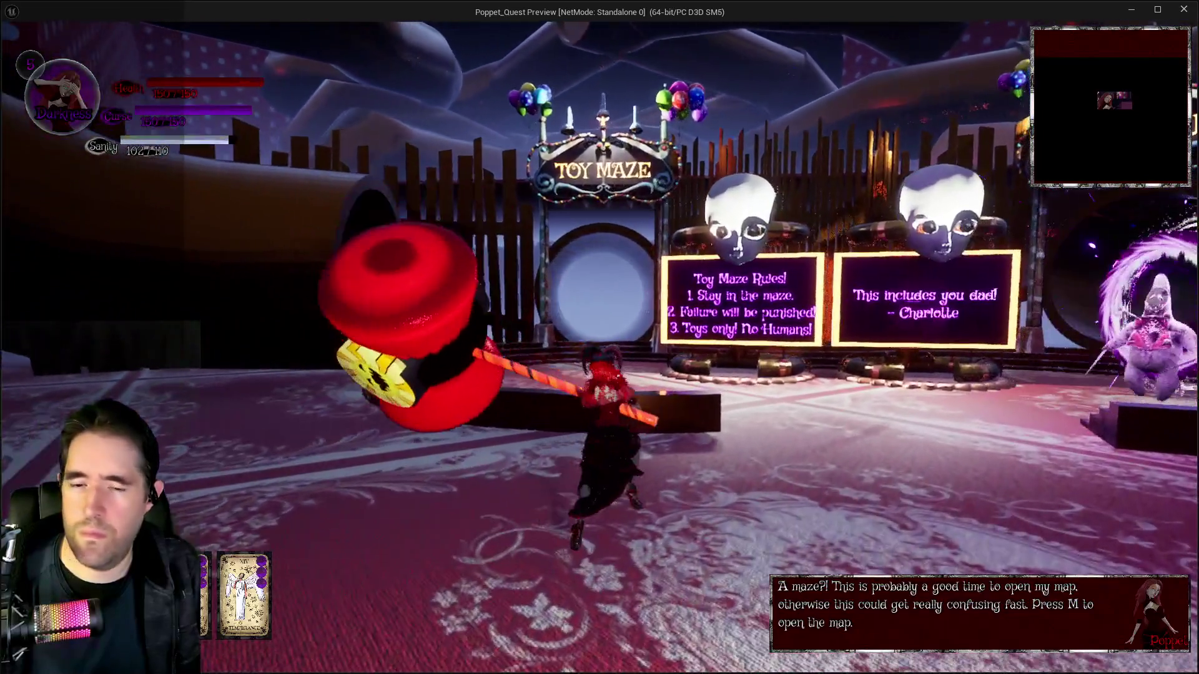
{"action": "key", "text": "w"}
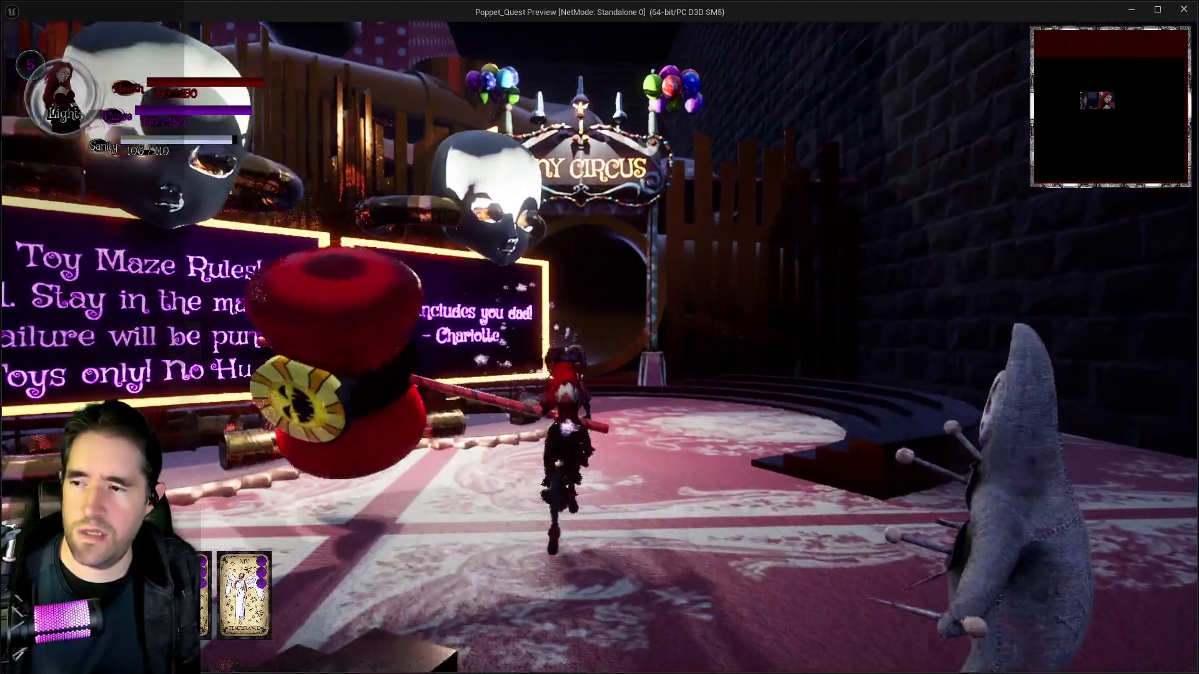
{"action": "key", "text": "w"}
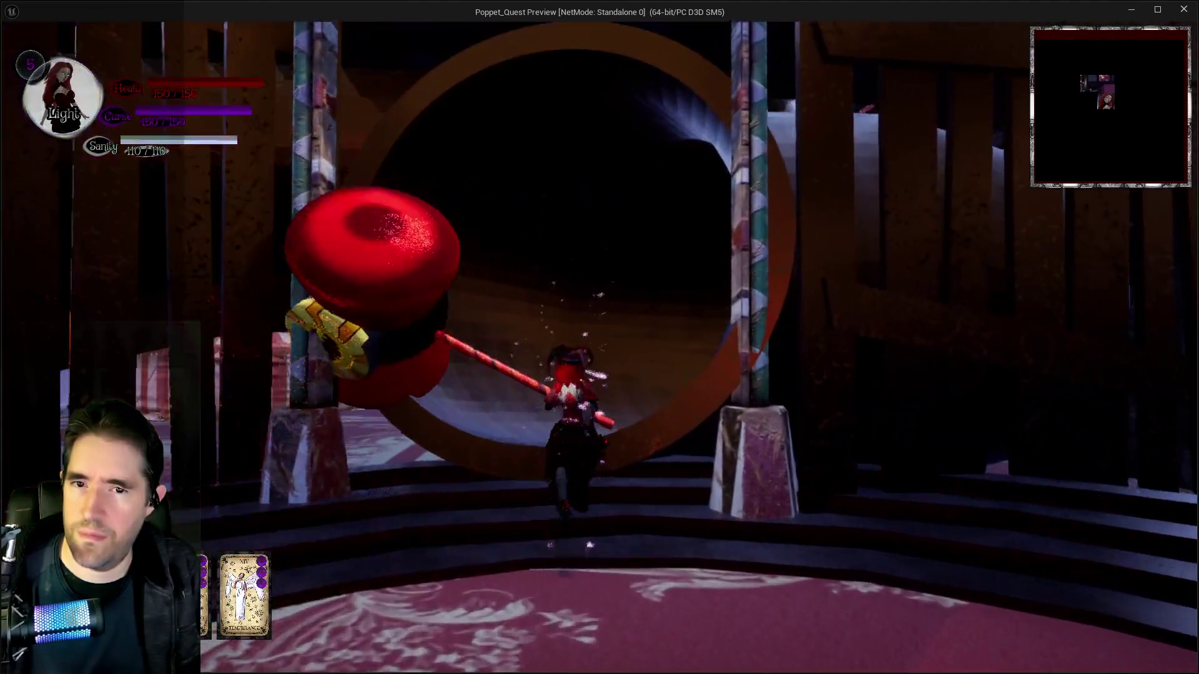
{"action": "key", "text": "w"}
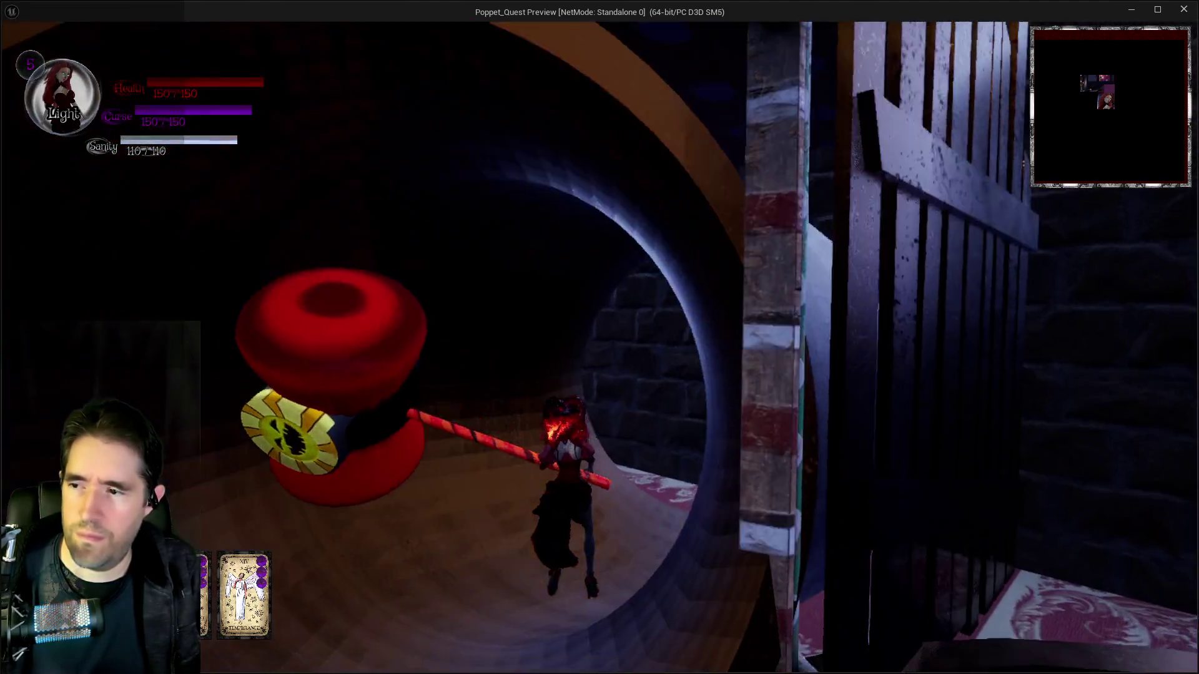
{"action": "key", "text": "w"}
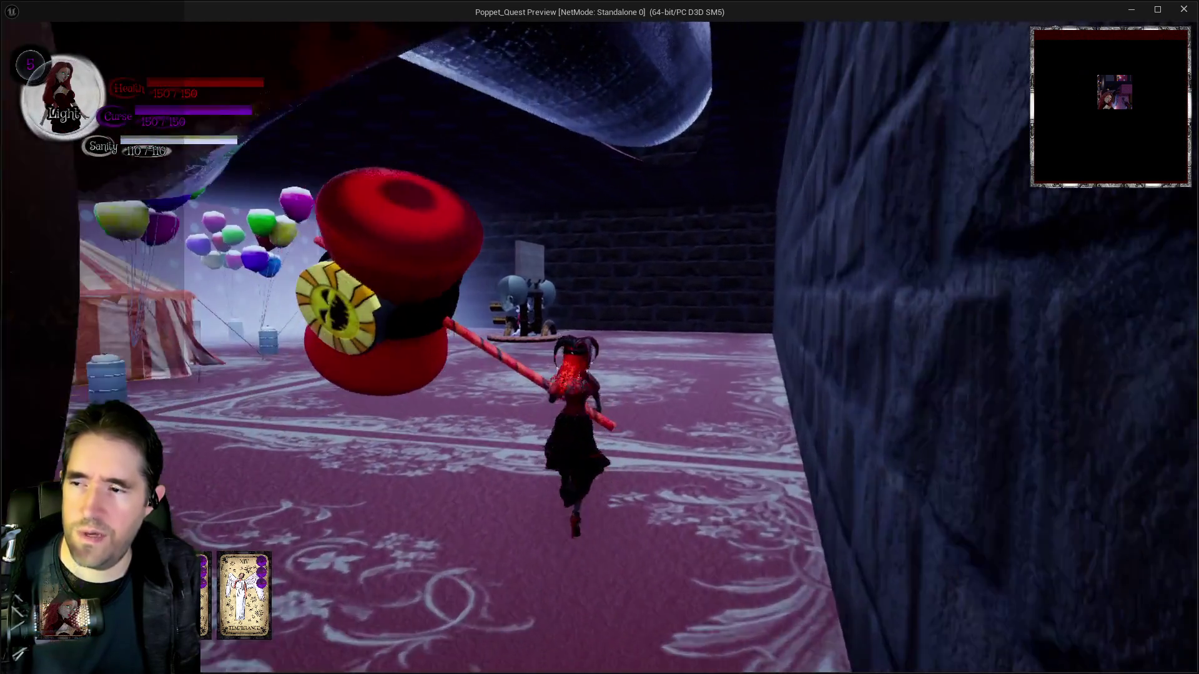
{"action": "key", "text": "w"}
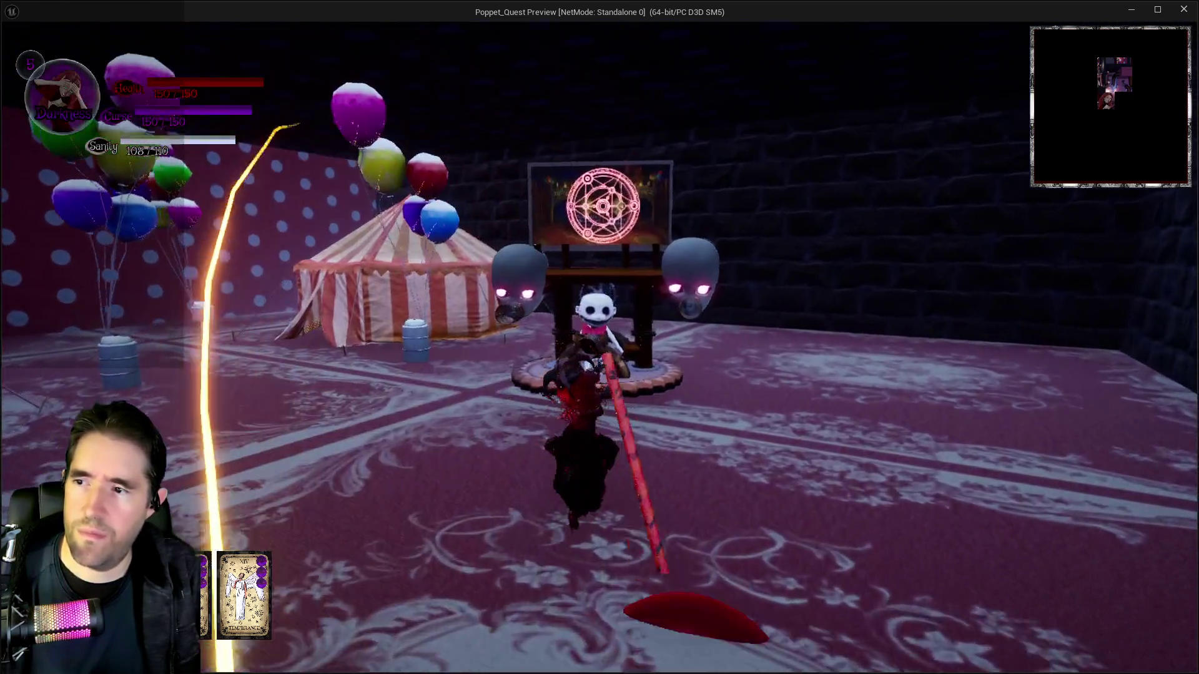
{"action": "key", "text": "w"}
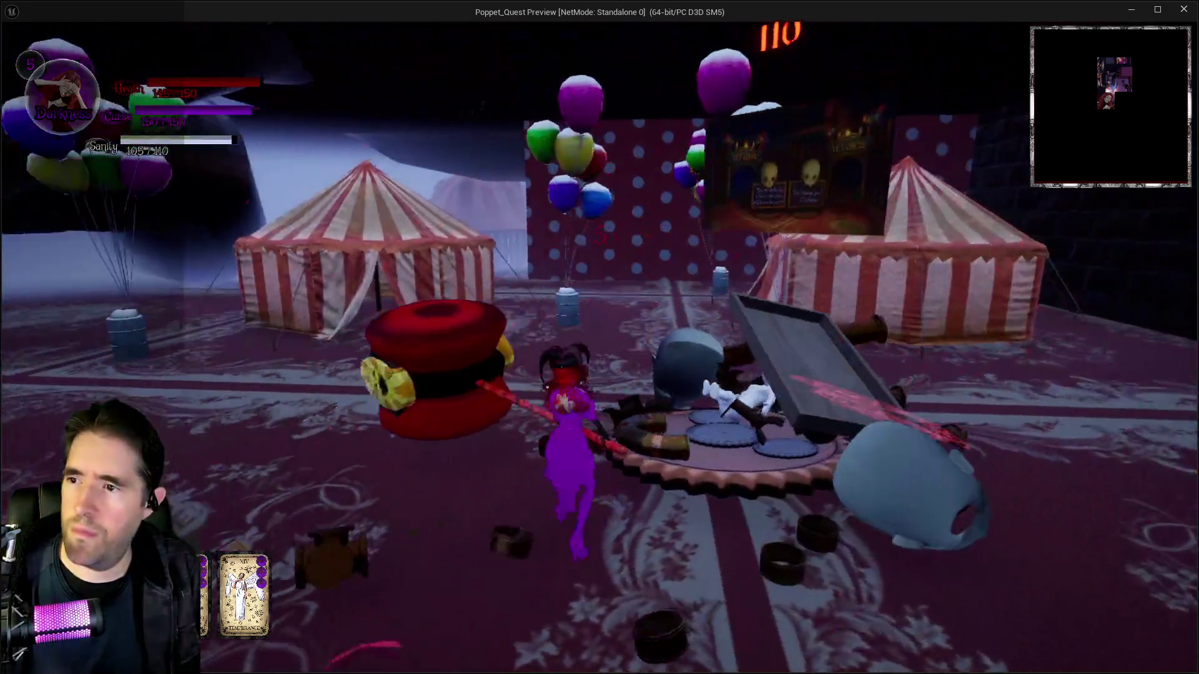
{"action": "key", "text": "Escape"}
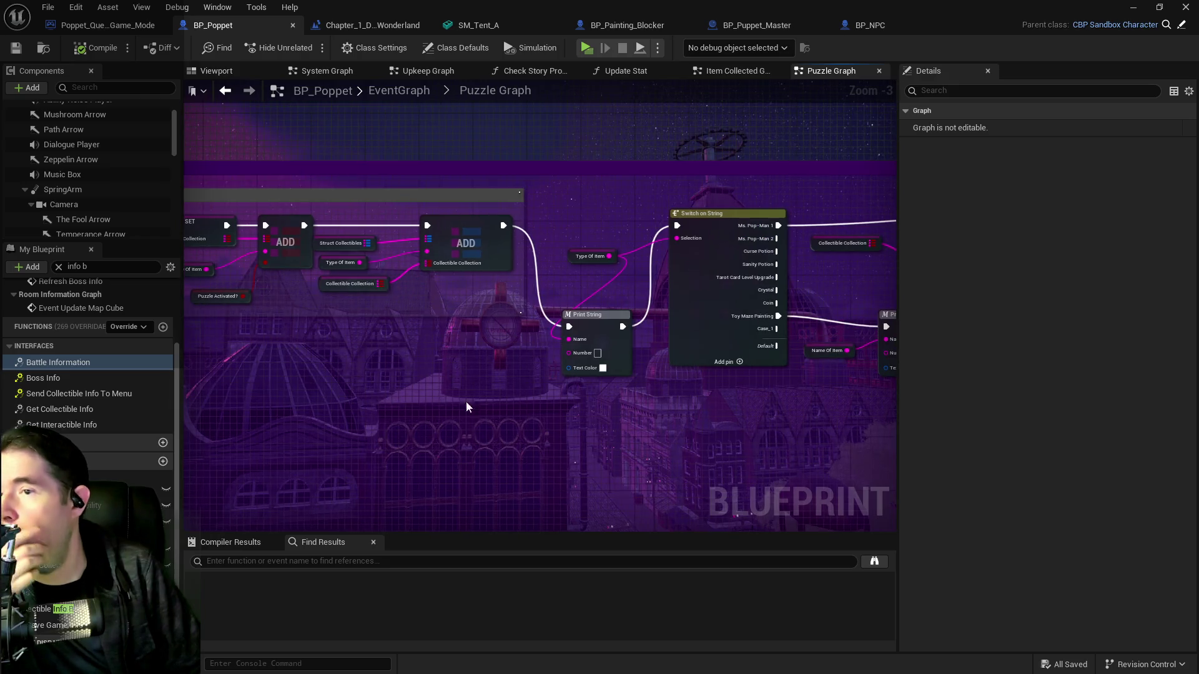
Pan BP_Poppet's graph to its Event Puzzle Record nodes, then bring BP_NPC's two Puzzle Record nodes into view
{"action": "mouse_move", "coordinate": [492, 409]}
{"action": "left_mouse_down"}
{"action": "mouse_move", "coordinate": [406, 343]}
{"action": "mouse_move", "coordinate": [331, 365]}
{"action": "left_mouse_up"}
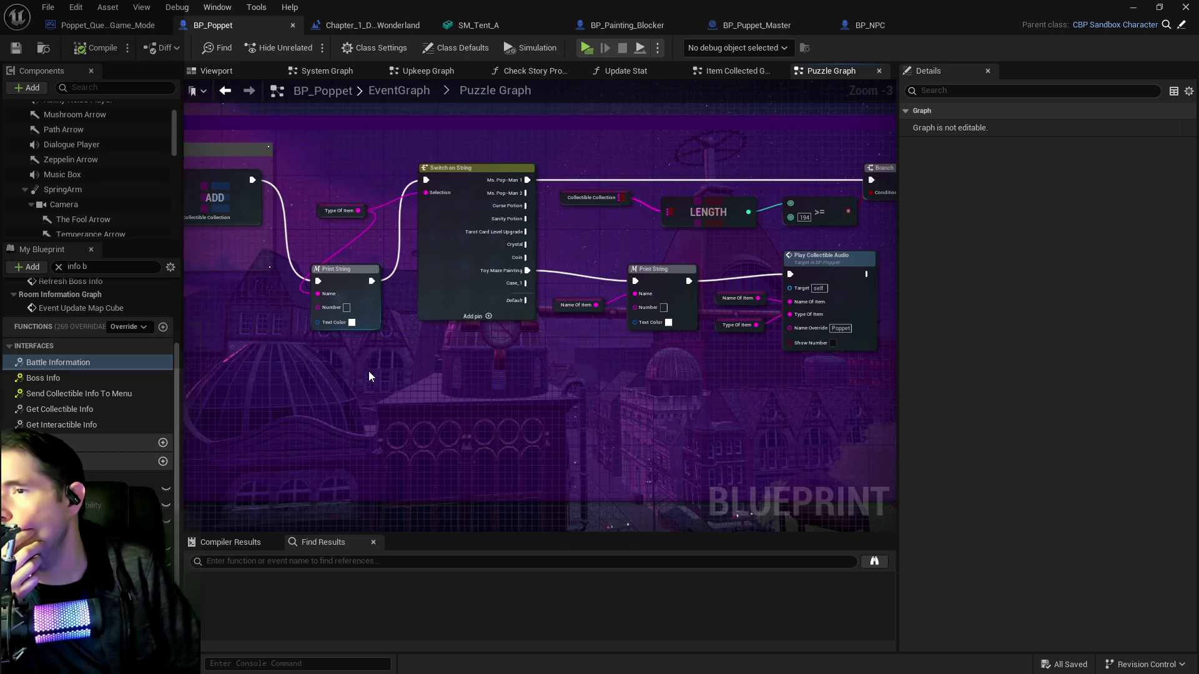
{"action": "mouse_move", "coordinate": [365, 369]}
{"action": "left_mouse_down"}
{"action": "mouse_move", "coordinate": [349, 294]}
{"action": "mouse_move", "coordinate": [262, 281]}
{"action": "mouse_move", "coordinate": [299, 237]}
{"action": "left_mouse_up"}
{"action": "mouse_move", "coordinate": [522, 345]}
{"action": "left_mouse_down"}
{"action": "mouse_move", "coordinate": [412, 337]}
{"action": "mouse_move", "coordinate": [402, 309]}
{"action": "mouse_move", "coordinate": [244, 303]}
{"action": "left_mouse_up"}
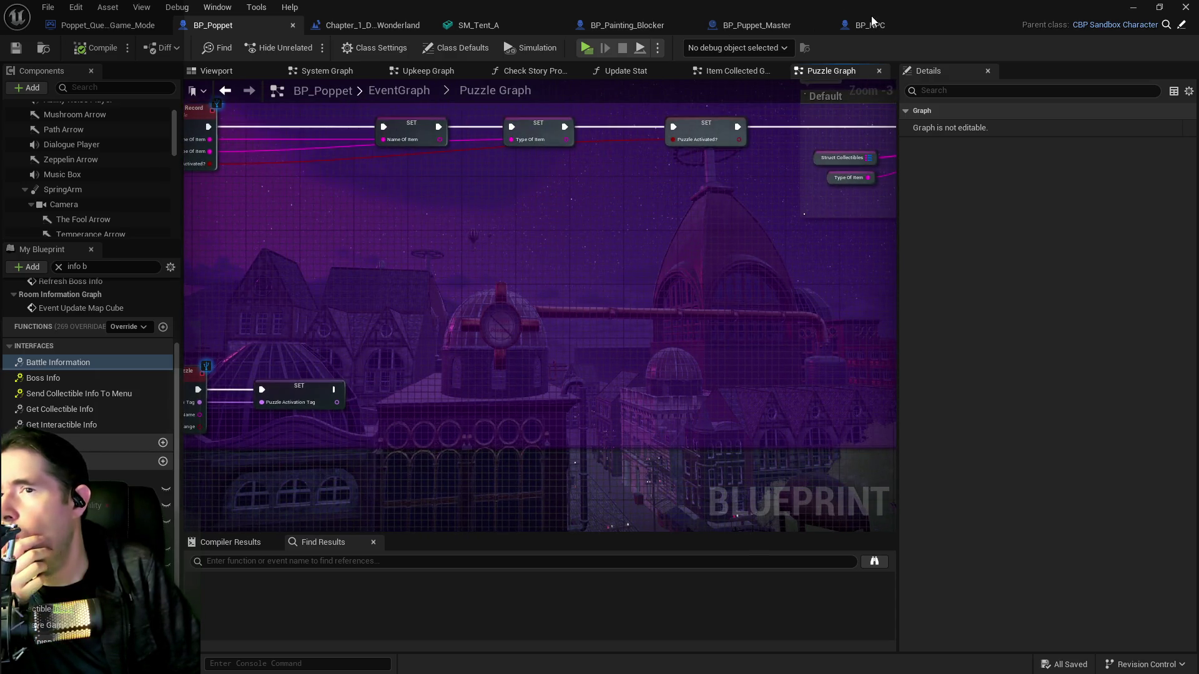
{"action": "left_click", "coordinate": [869, 25]}
{"action": "mouse_move", "coordinate": [517, 325]}
{"action": "left_mouse_down"}
{"action": "mouse_move", "coordinate": [403, 302]}
{"action": "mouse_move", "coordinate": [514, 340]}
{"action": "mouse_move", "coordinate": [437, 312]}
{"action": "mouse_move", "coordinate": [347, 322]}
{"action": "left_mouse_up"}
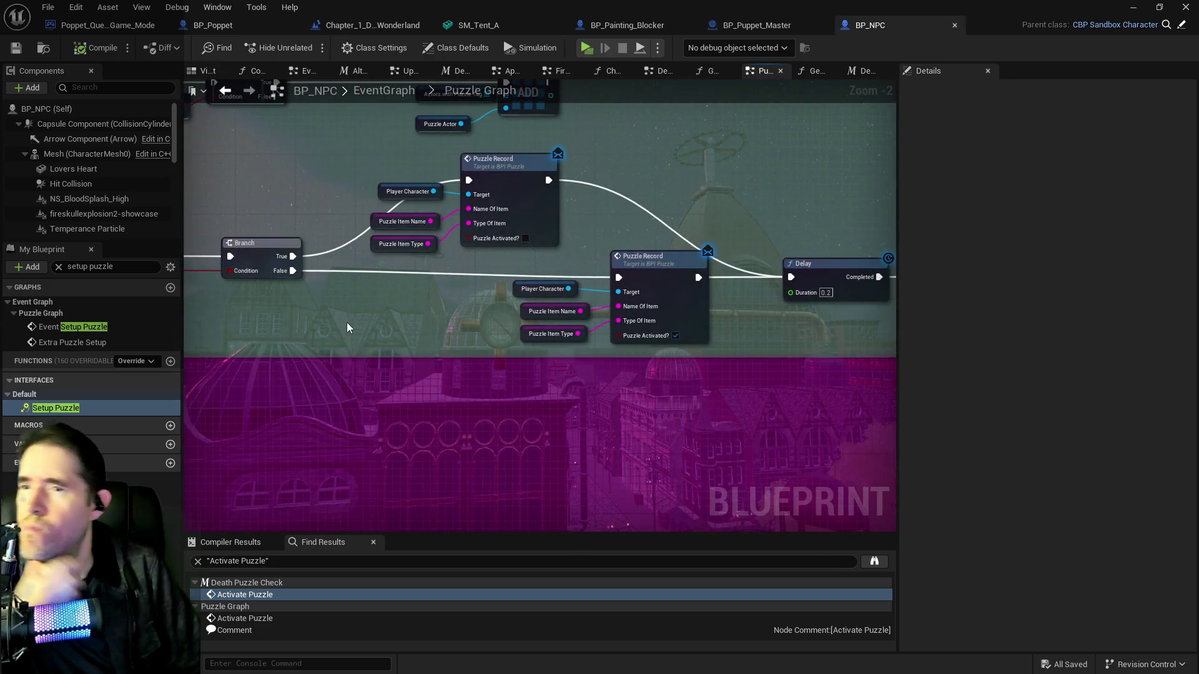
Add a Print String node to the BP_NPC Puzzle Graph
{"action": "right_click", "coordinate": [388, 320]}
{"action": "type", "text": "print s"}
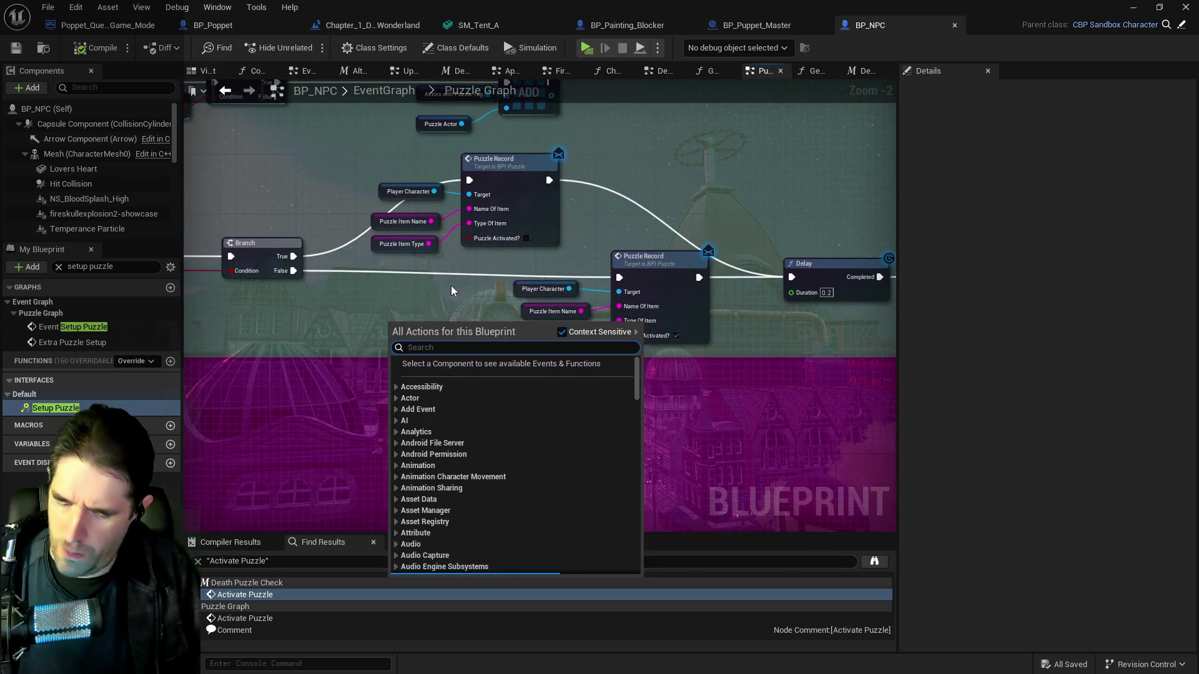
{"action": "type", "text": "t"}
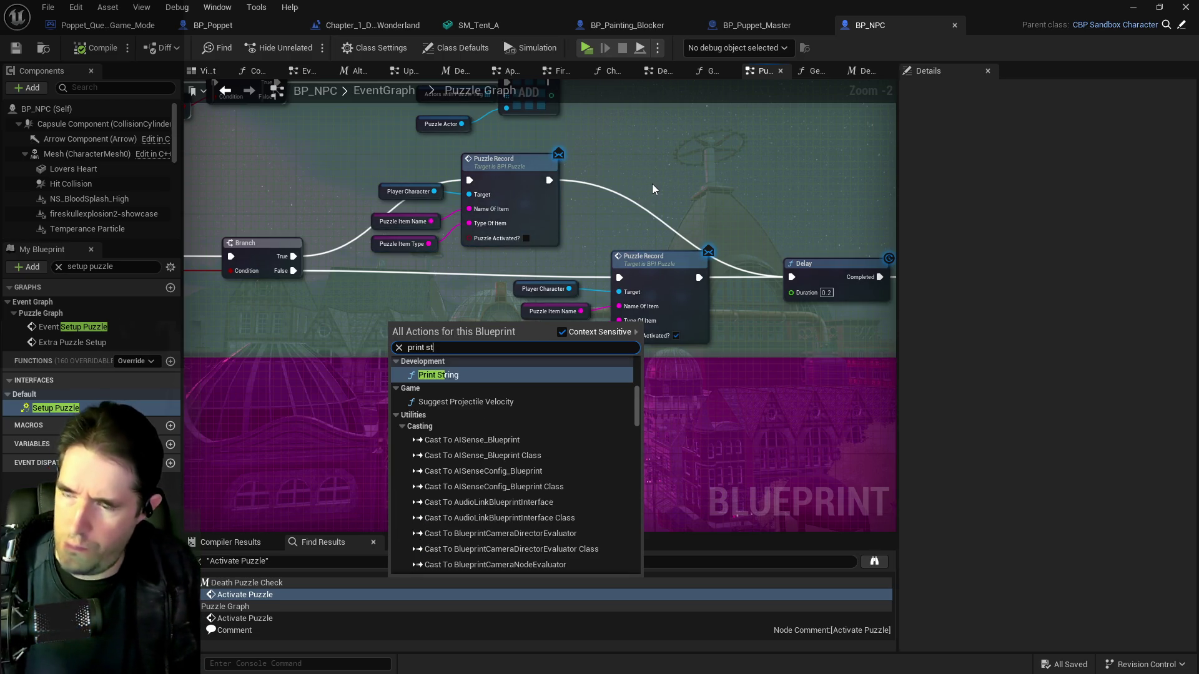
{"action": "type", "text": "ring"}
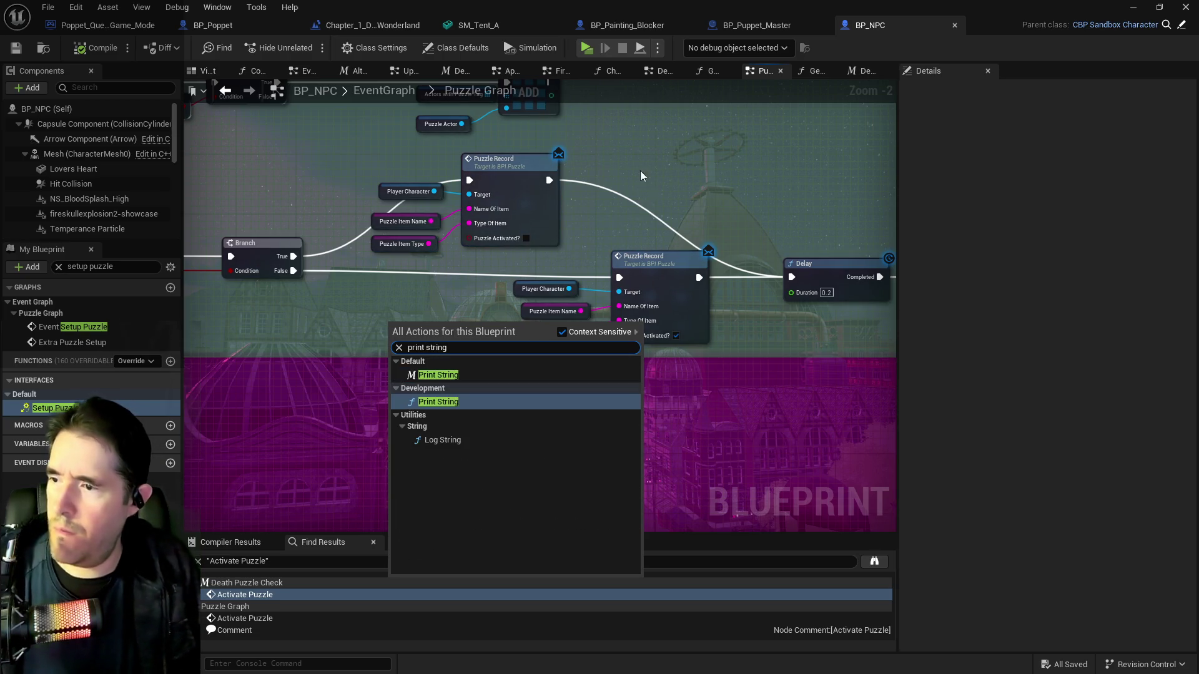
{"action": "left_click", "coordinate": [438, 374]}
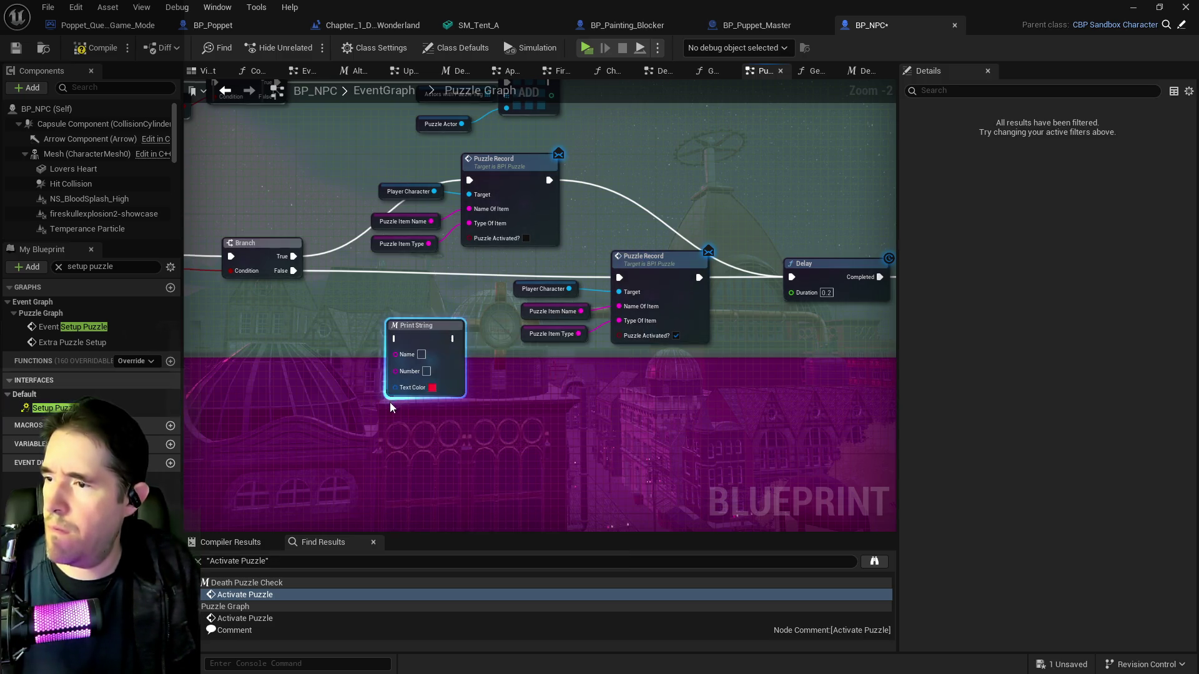
Position the Print String node beside the second Puzzle Record
{"action": "mouse_move", "coordinate": [421, 330]}
{"action": "left_mouse_down"}
{"action": "mouse_move", "coordinate": [653, 395]}
{"action": "mouse_move", "coordinate": [518, 405]}
{"action": "mouse_move", "coordinate": [793, 360]}
{"action": "mouse_move", "coordinate": [806, 379]}
{"action": "mouse_move", "coordinate": [1118, 406]}
{"action": "mouse_move", "coordinate": [980, 406]}
{"action": "mouse_move", "coordinate": [624, 350]}
{"action": "mouse_move", "coordinate": [856, 350]}
{"action": "left_mouse_up"}
{"action": "scroll", "coordinate": [625, 350], "scroll_direction": "down", "scroll_amount": 2}
{"action": "scroll", "coordinate": [628, 334], "scroll_direction": "down", "scroll_amount": 1}
{"action": "scroll", "coordinate": [856, 350], "scroll_direction": "down", "scroll_amount": 1}
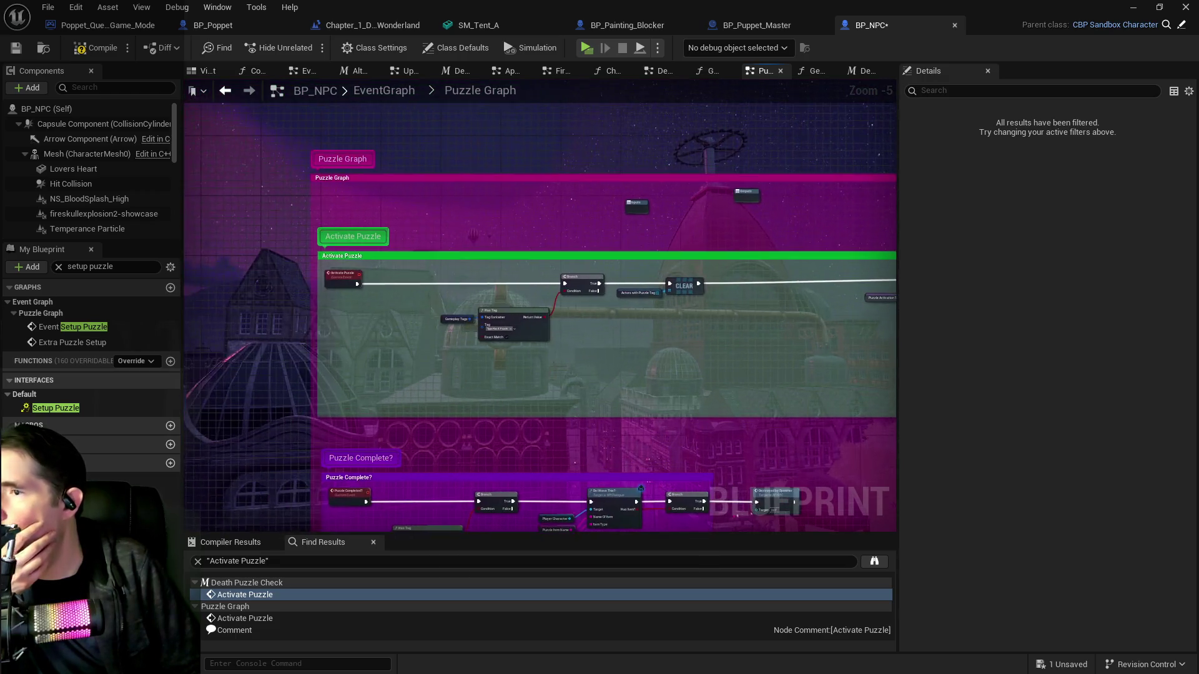
{"action": "scroll", "coordinate": [856, 351], "scroll_direction": "up", "scroll_amount": 1}
{"action": "mouse_move", "coordinate": [484, 263]}
{"action": "left_mouse_down"}
{"action": "mouse_move", "coordinate": [462, 262]}
{"action": "mouse_move", "coordinate": [459, 222]}
{"action": "left_mouse_up"}
{"action": "scroll", "coordinate": [556, 260], "scroll_direction": "up", "scroll_amount": 2}
{"action": "mouse_move", "coordinate": [588, 262]}
{"action": "left_mouse_down"}
{"action": "mouse_move", "coordinate": [313, 215]}
{"action": "mouse_move", "coordinate": [428, 267]}
{"action": "left_mouse_up"}
{"action": "left_click_drag", "start_coordinate": [375, 321], "coordinate": [408, 274]}
{"action": "mouse_move", "coordinate": [452, 268]}
{"action": "left_mouse_down"}
{"action": "mouse_move", "coordinate": [352, 315]}
{"action": "mouse_move", "coordinate": [308, 291]}
{"action": "mouse_move", "coordinate": [528, 268]}
{"action": "mouse_move", "coordinate": [672, 327]}
{"action": "mouse_move", "coordinate": [851, 342]}
{"action": "mouse_move", "coordinate": [624, 340]}
{"action": "mouse_move", "coordinate": [344, 373]}
{"action": "left_mouse_up"}
{"action": "mouse_move", "coordinate": [251, 377]}
{"action": "left_mouse_down"}
{"action": "mouse_move", "coordinate": [354, 327]}
{"action": "mouse_move", "coordinate": [266, 316]}
{"action": "left_mouse_up"}
Wire the item name and Branch False into Print String, connect it to Puzzle Record, compile and save
{"action": "mouse_move", "coordinate": [398, 337]}
{"action": "left_mouse_down"}
{"action": "mouse_move", "coordinate": [269, 338]}
{"action": "mouse_move", "coordinate": [403, 344]}
{"action": "left_mouse_up"}
{"action": "left_click", "coordinate": [241, 266]}
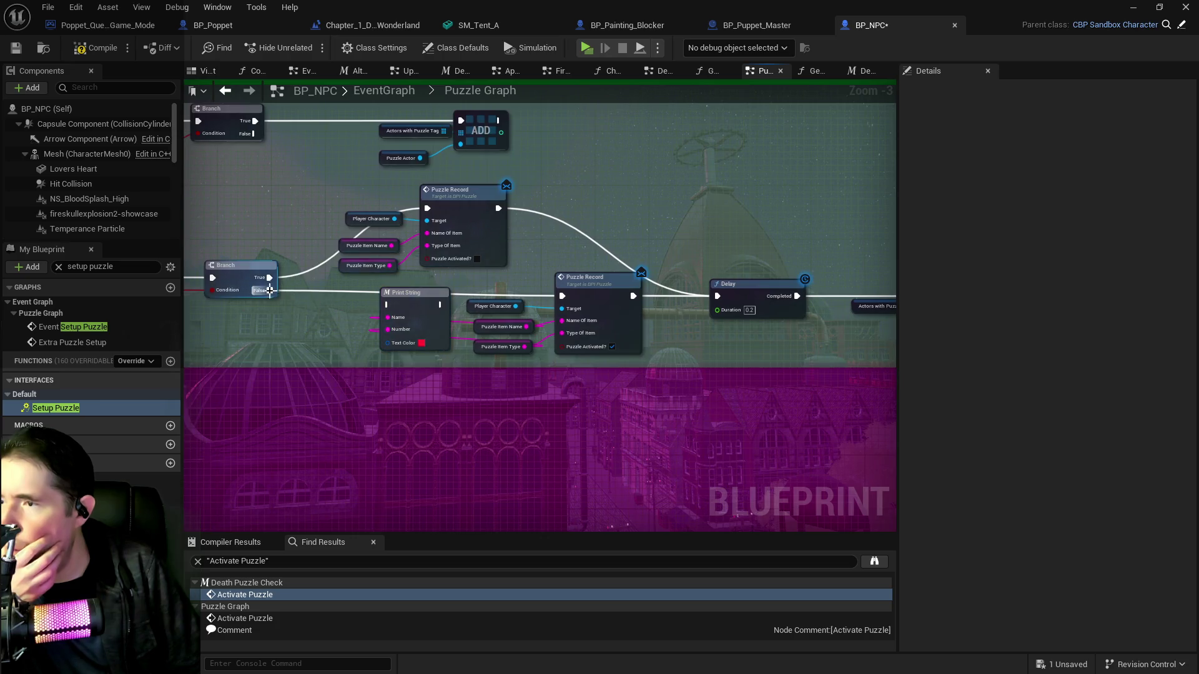
{"action": "left_click", "coordinate": [415, 306]}
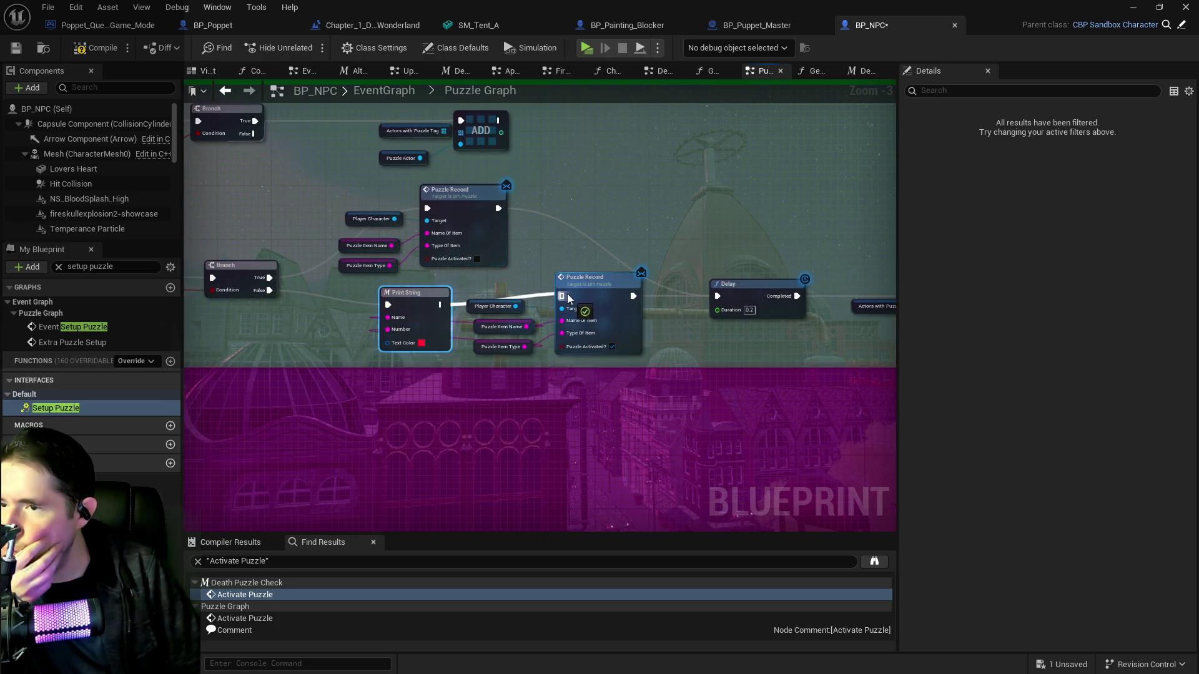
{"action": "left_click_drag", "start_coordinate": [414, 306], "coordinate": [207, 268]}
{"action": "mouse_move", "coordinate": [415, 240]}
{"action": "left_mouse_down"}
{"action": "mouse_move", "coordinate": [437, 256]}
{"action": "mouse_move", "coordinate": [364, 254]}
{"action": "mouse_move", "coordinate": [472, 274]}
{"action": "mouse_move", "coordinate": [460, 278]}
{"action": "mouse_move", "coordinate": [292, 145]}
{"action": "left_mouse_up"}
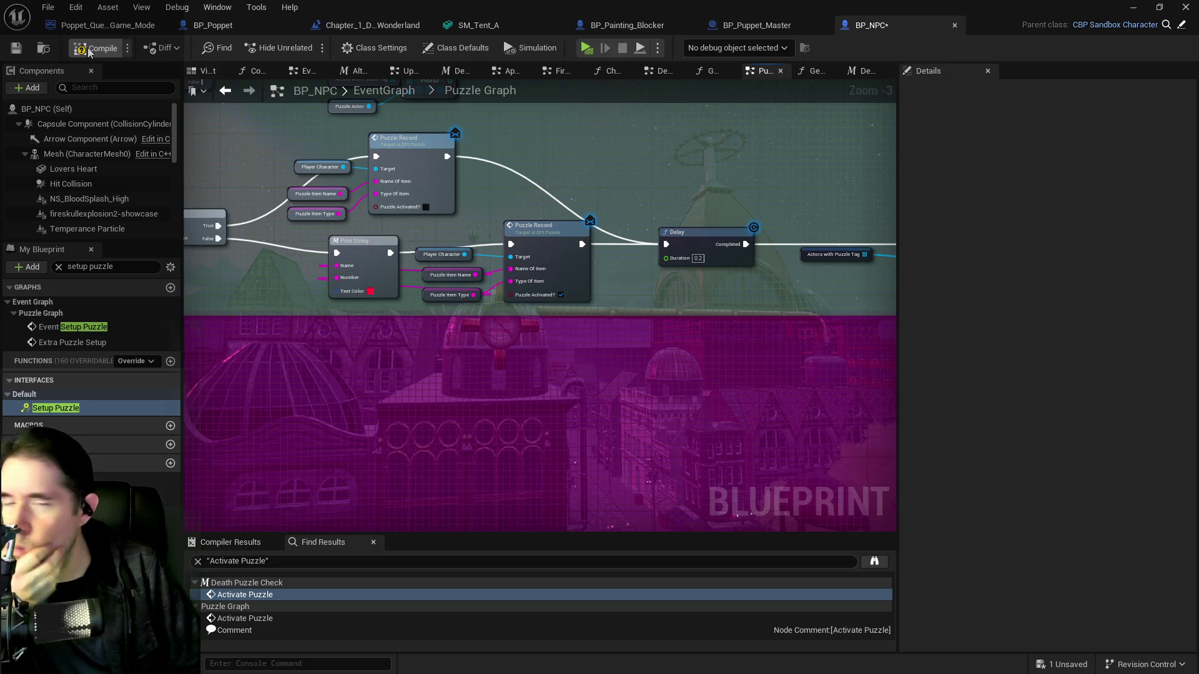
{"action": "key", "text": "F7"}
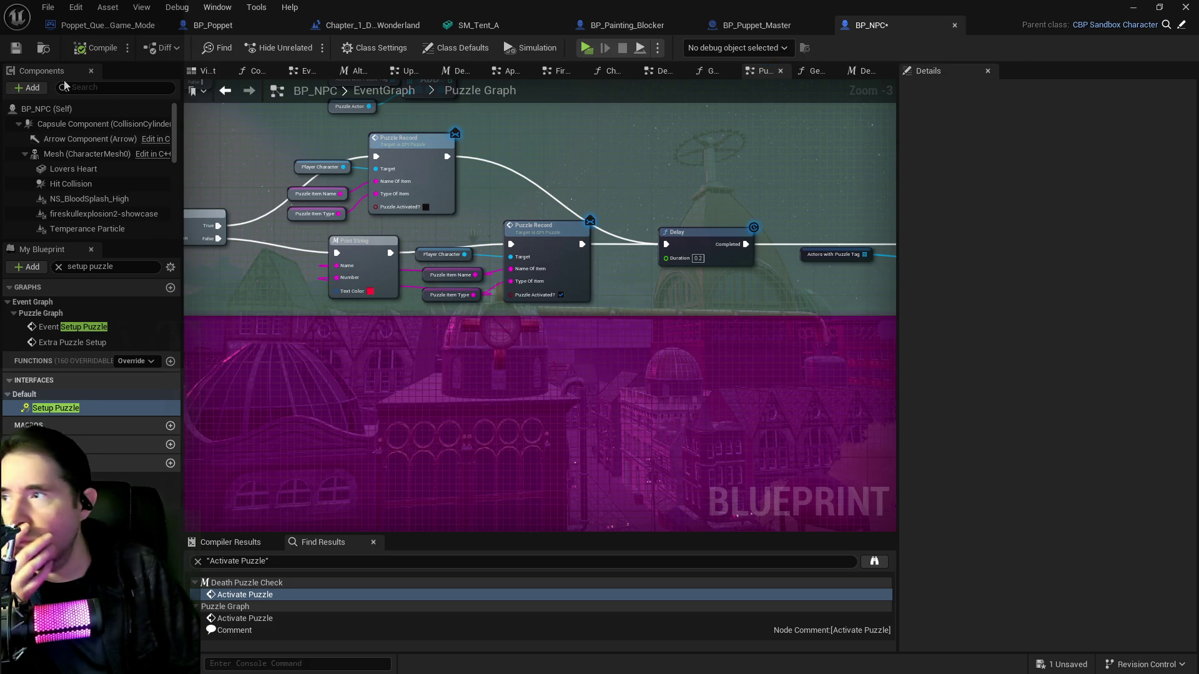
{"action": "left_click", "coordinate": [21, 53]}
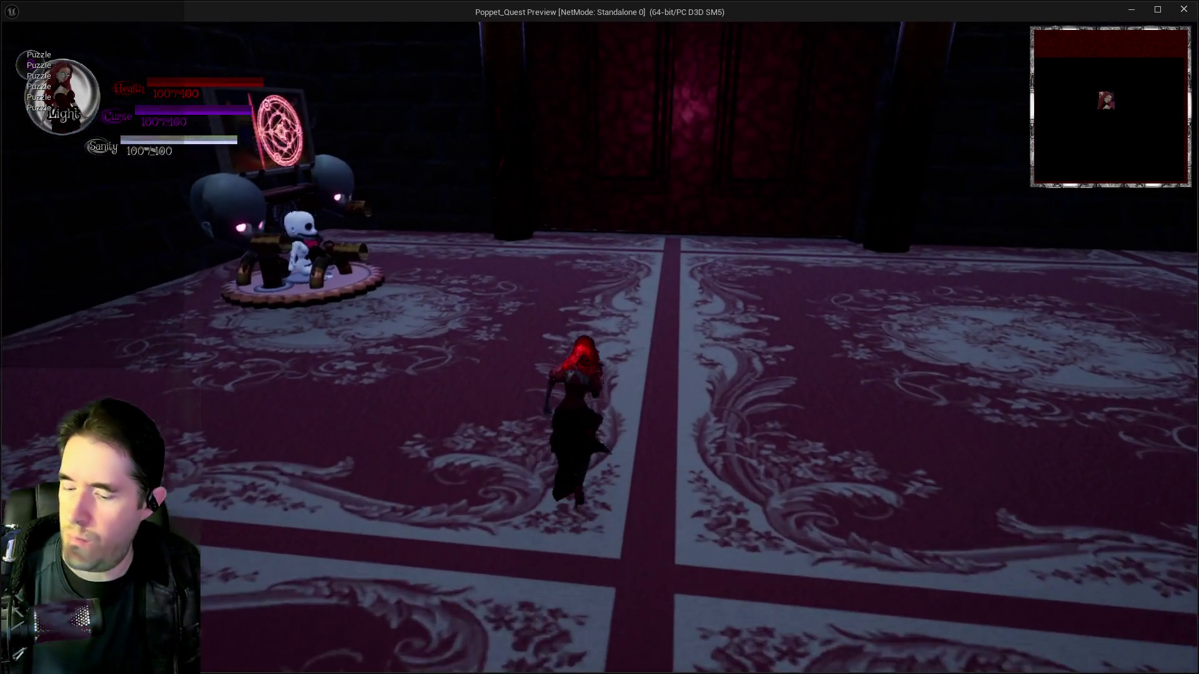
Run to the doll stand and strike the enemy there to trigger the Puzzle debug messages
{"action": "key", "text": "i"}
{"action": "key", "text": "i"}
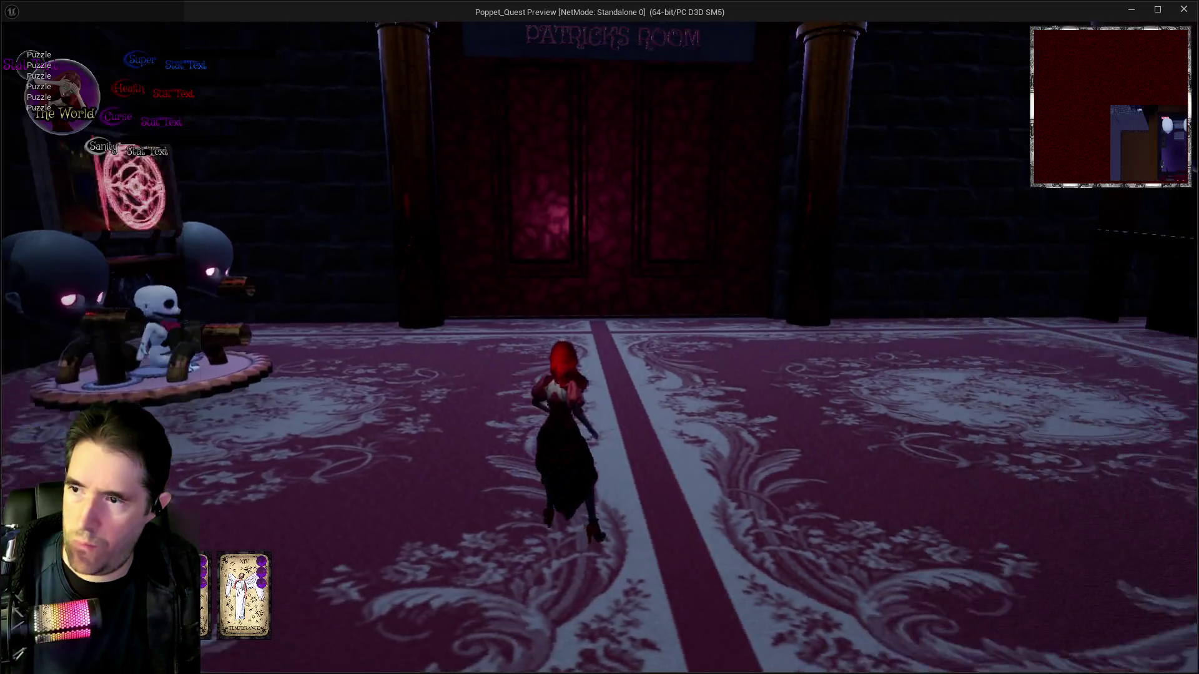
{"action": "key", "text": "w"}
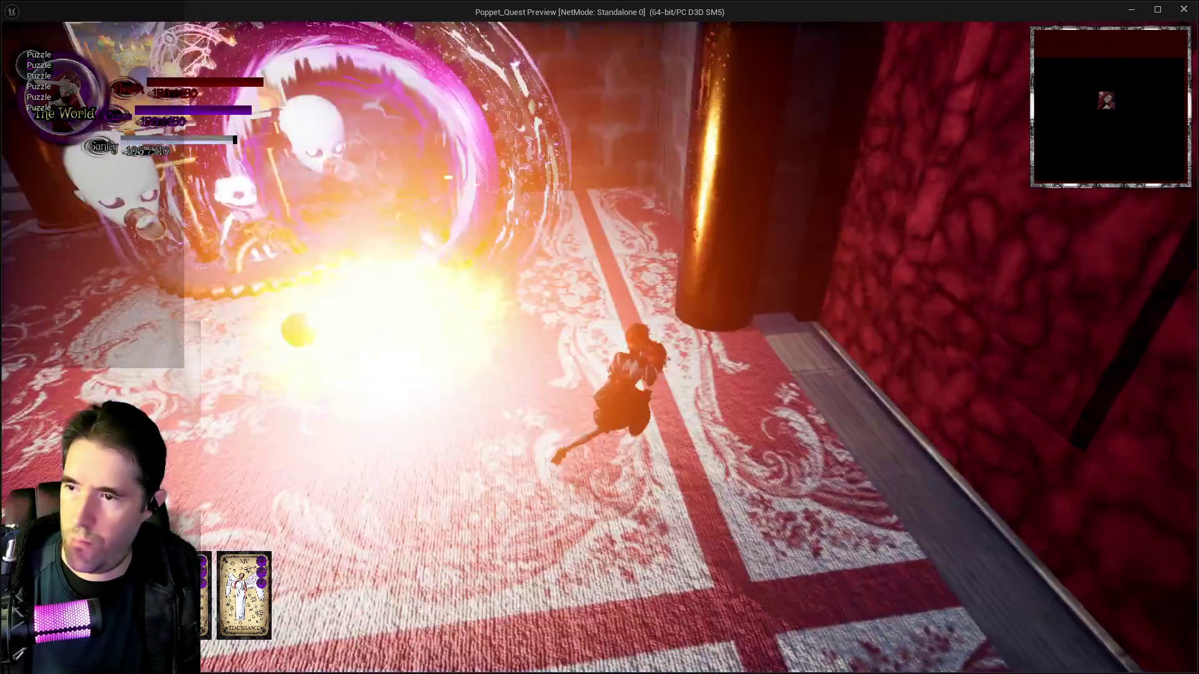
{"action": "key", "text": "w"}
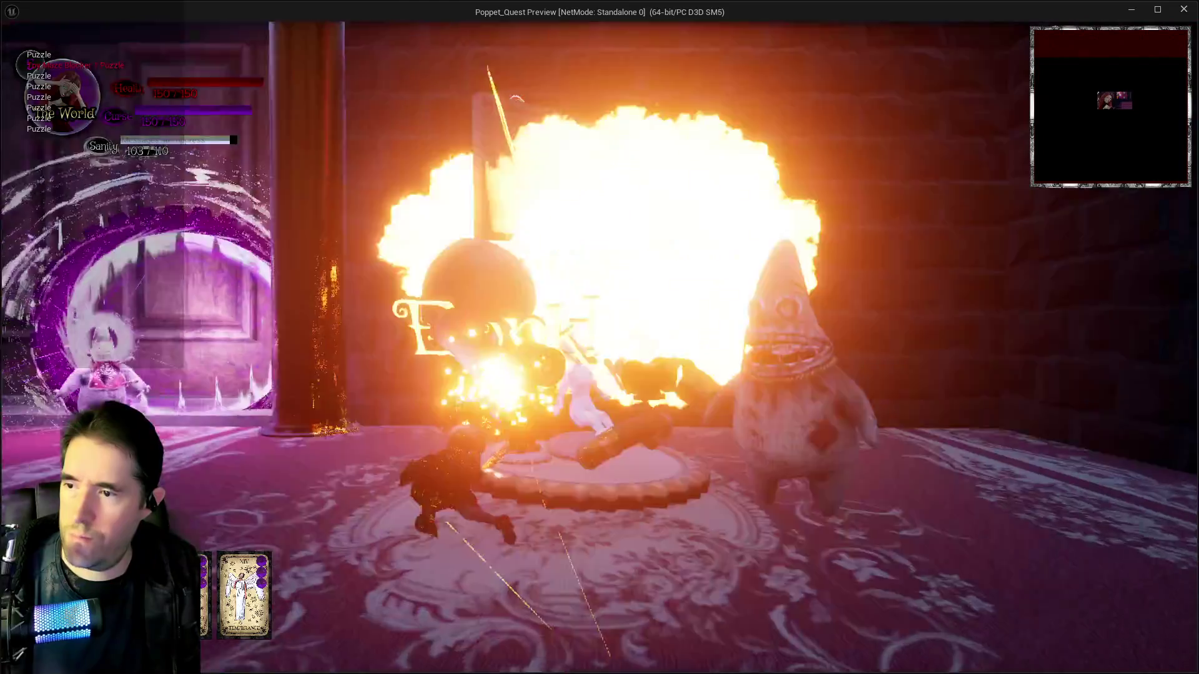